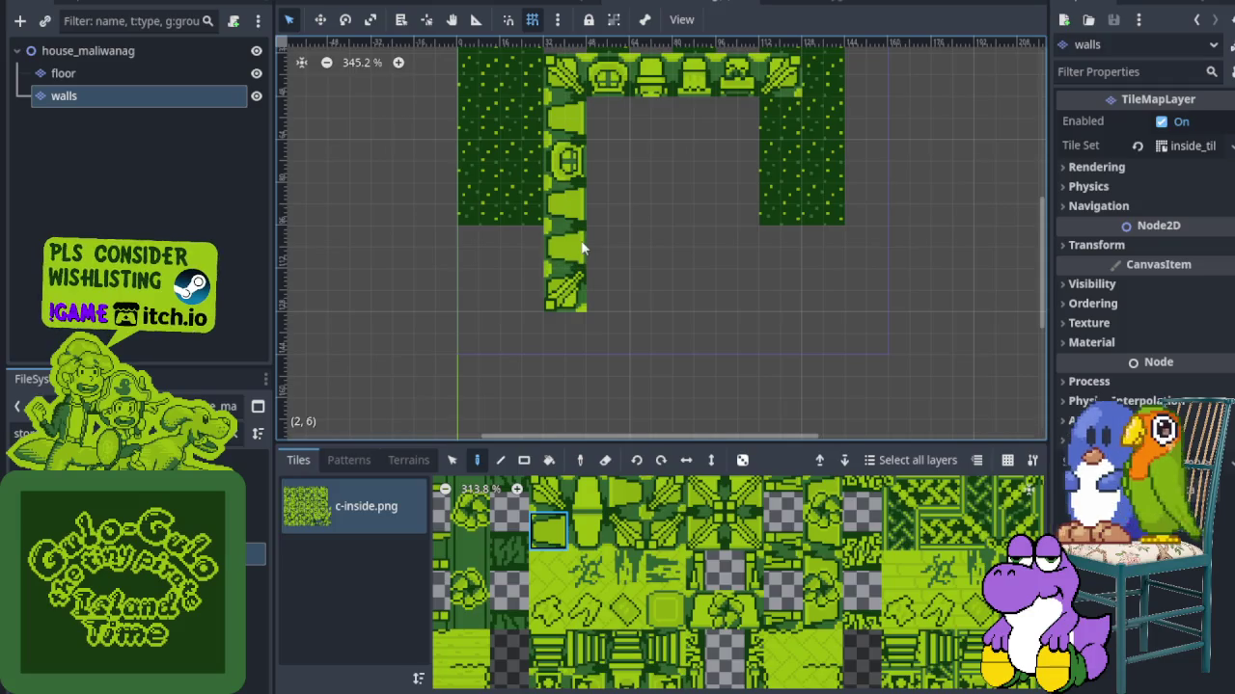
# Paint wall tiles onto the left wall column, replacing the face tile with a plain wall tile
pyautogui.scroll(2, 609, 623)
pyautogui.scroll(-5, 609, 615)
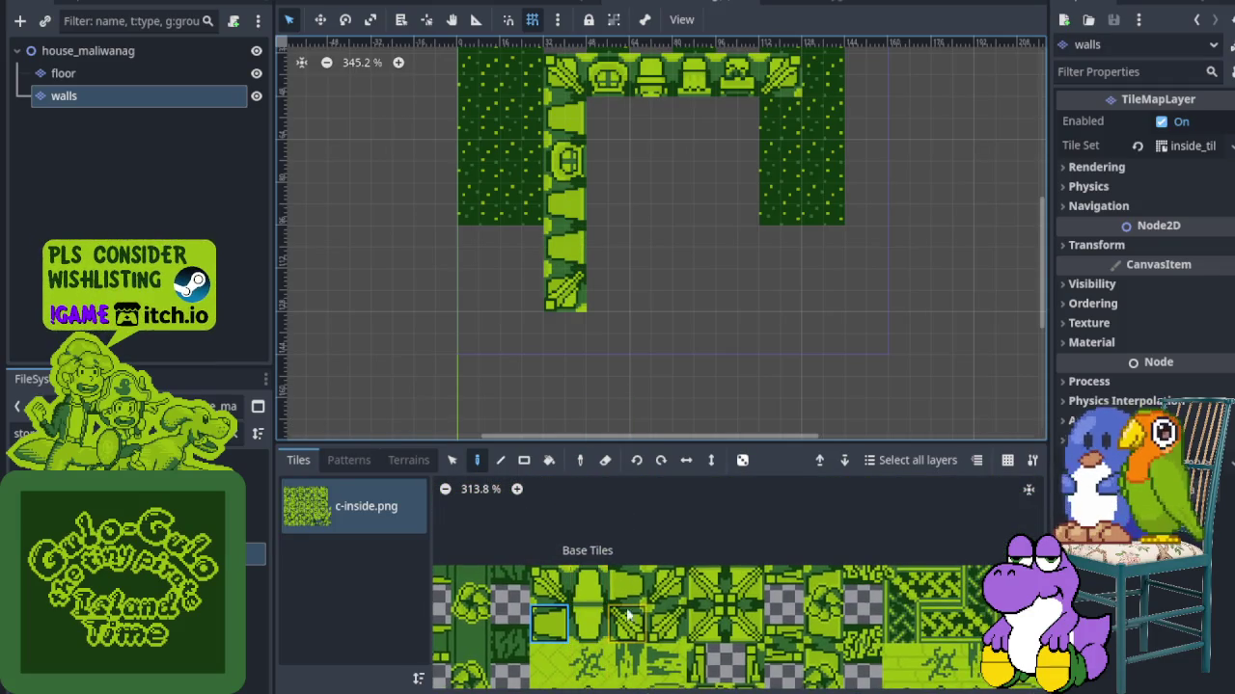
pyautogui.moveTo(622, 598); pyautogui.dragTo(617, 627)
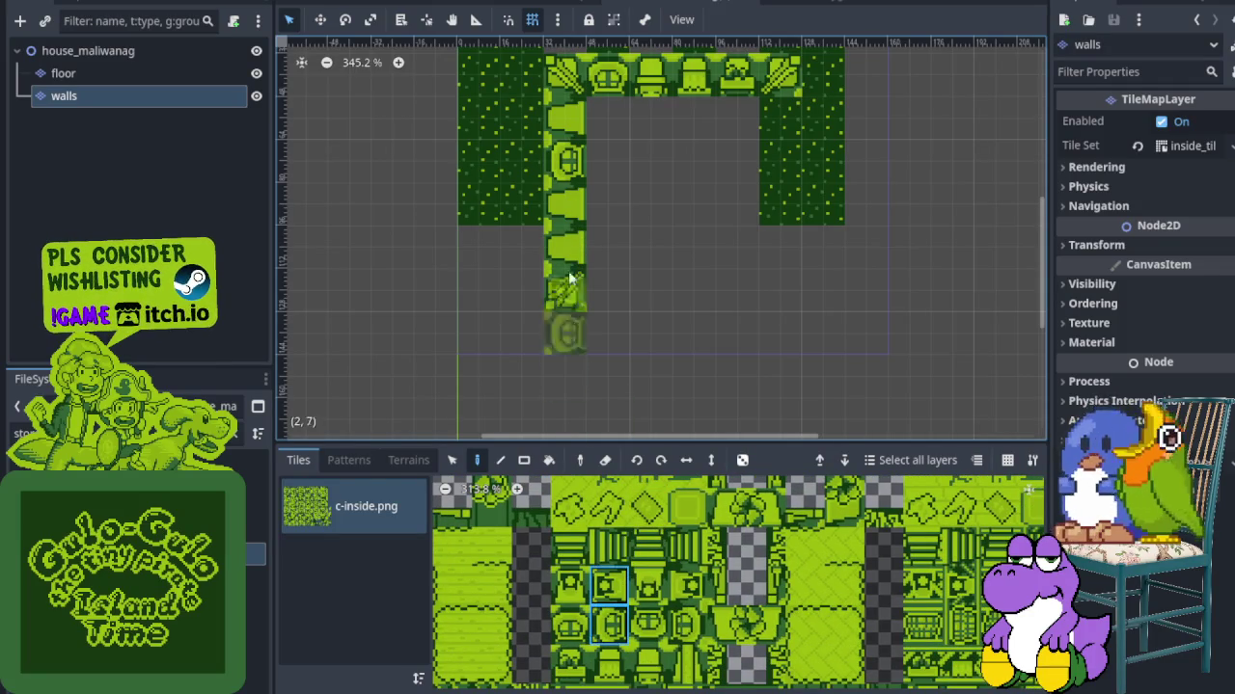
pyautogui.click(608, 624)
pyautogui.click(576, 214)
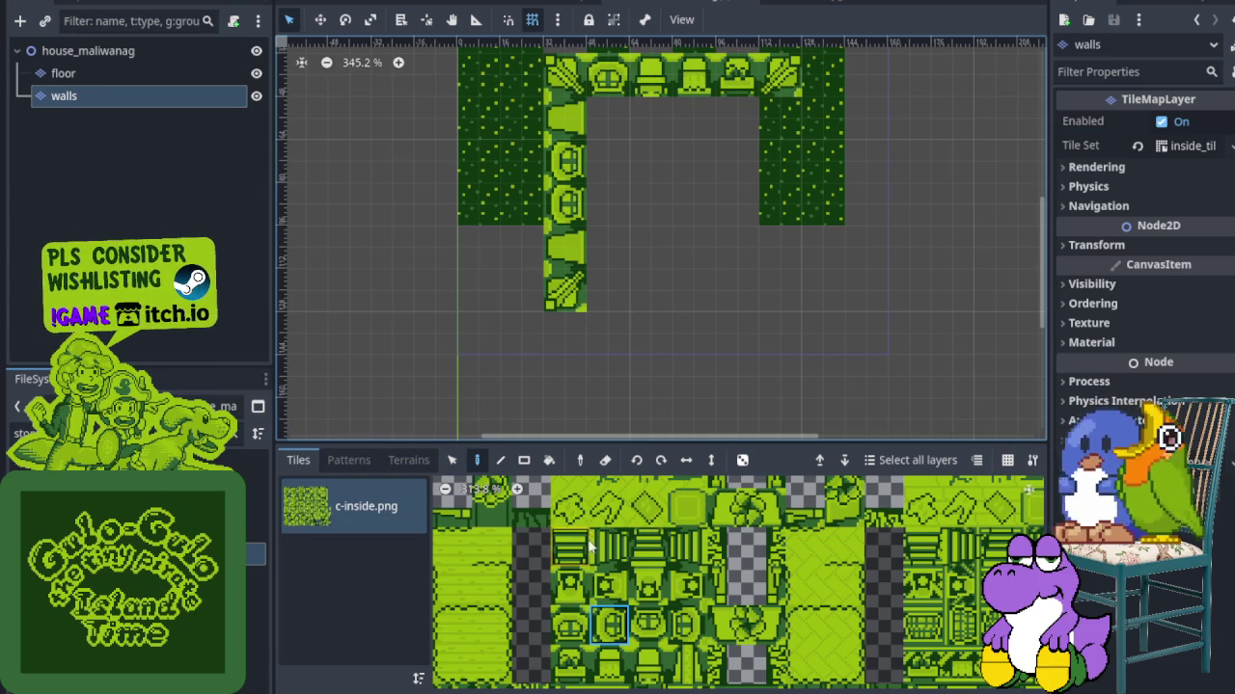
pyautogui.scroll(3, 576, 548)
pyautogui.click(565, 516)
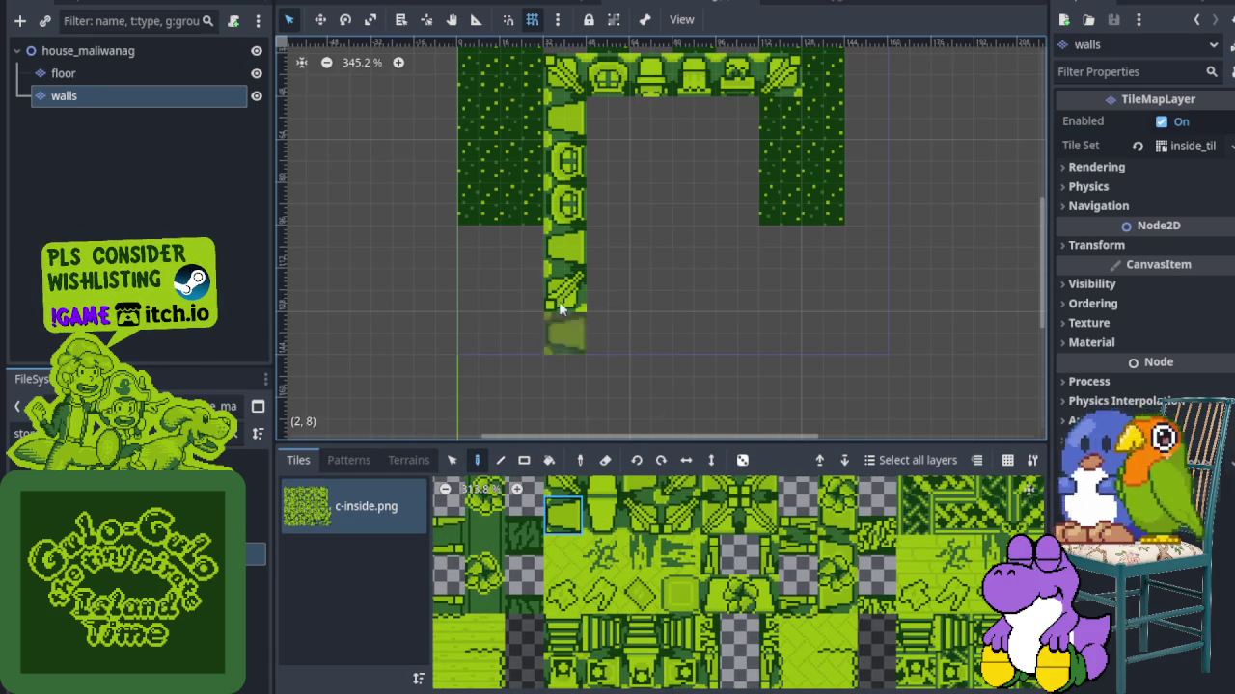
pyautogui.click(567, 164)
# Cap the top of the left wall column with the diagonal corner wall tile
pyautogui.scroll(2, 590, 627)
pyautogui.click(589, 549)
pyautogui.click(563, 134)
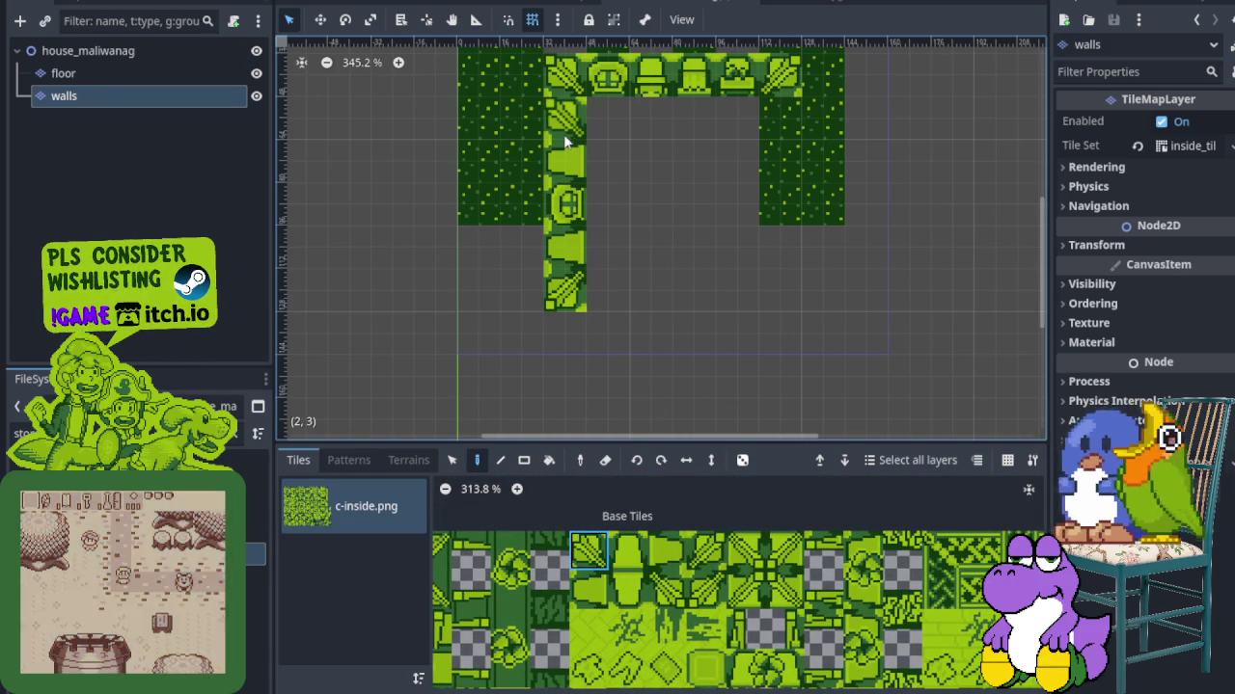
pyautogui.scroll(-3, 682, 487)
pyautogui.scroll(-3, 682, 487)
# Extend the top wall row with a face tile, a two-tile wall block and another single wall tile
pyautogui.click(610, 529)
pyautogui.click(610, 124)
pyautogui.scroll(2, 623, 159)
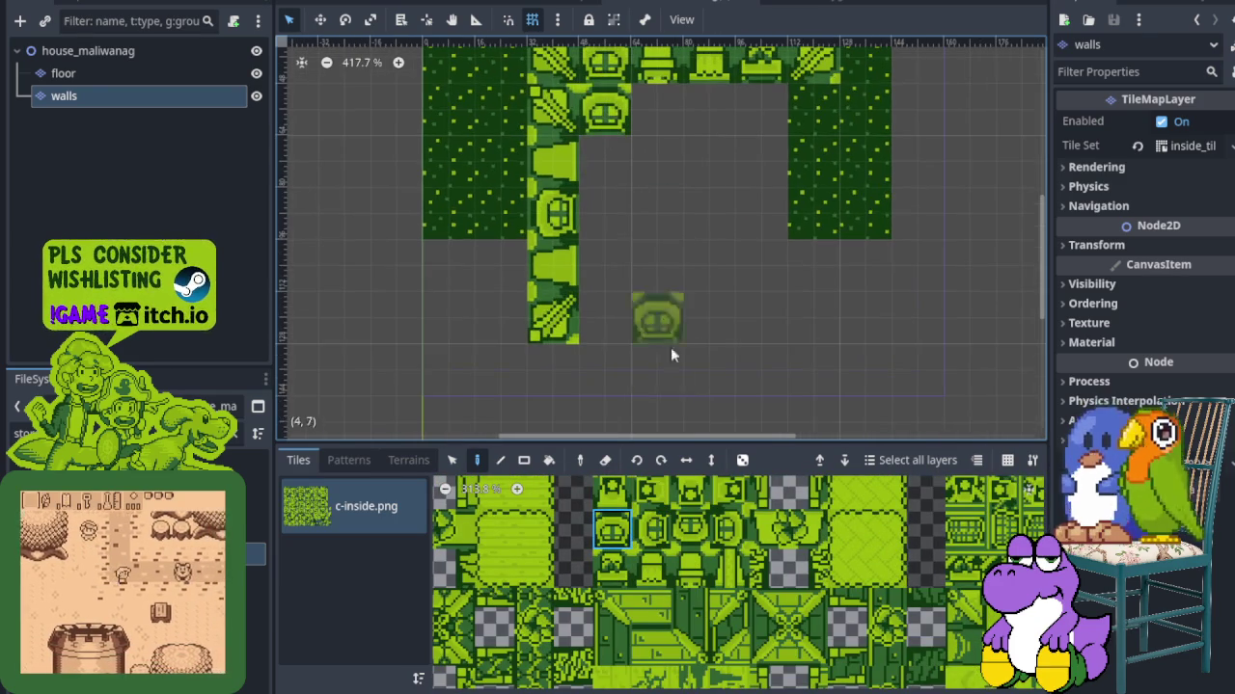
pyautogui.scroll(1, 656, 602)
pyautogui.moveTo(656, 603); pyautogui.dragTo(680, 605)
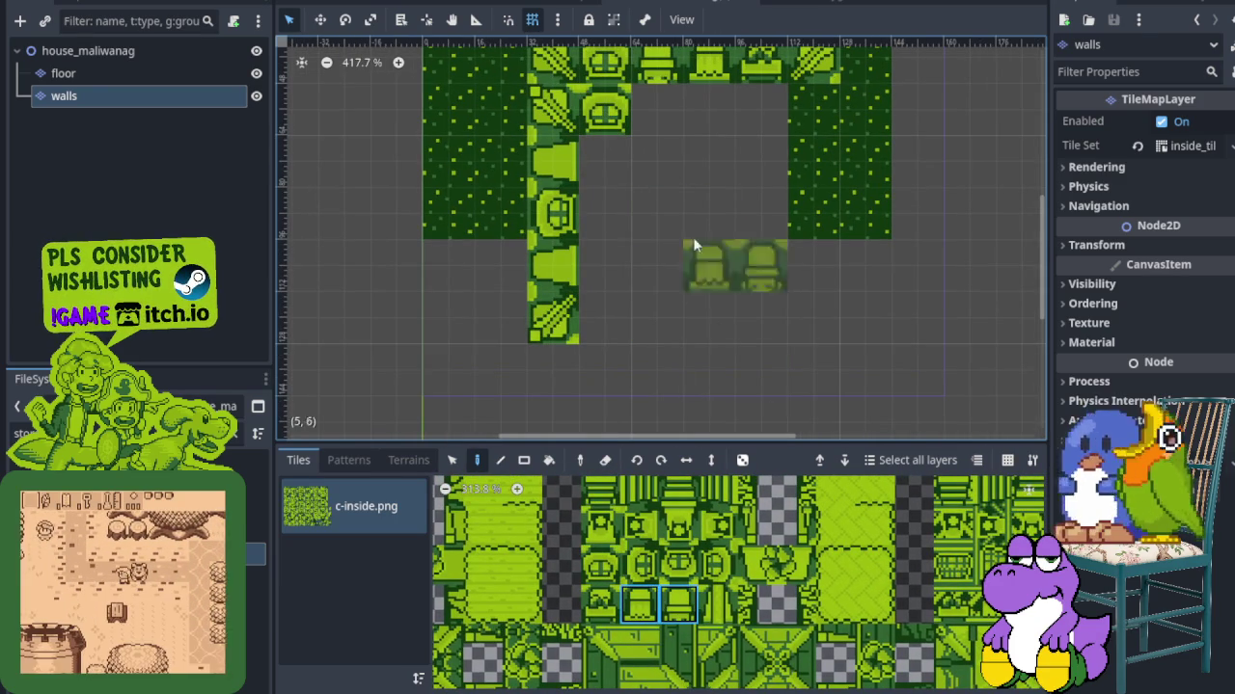
pyautogui.click(685, 114)
pyautogui.scroll(1, 699, 538)
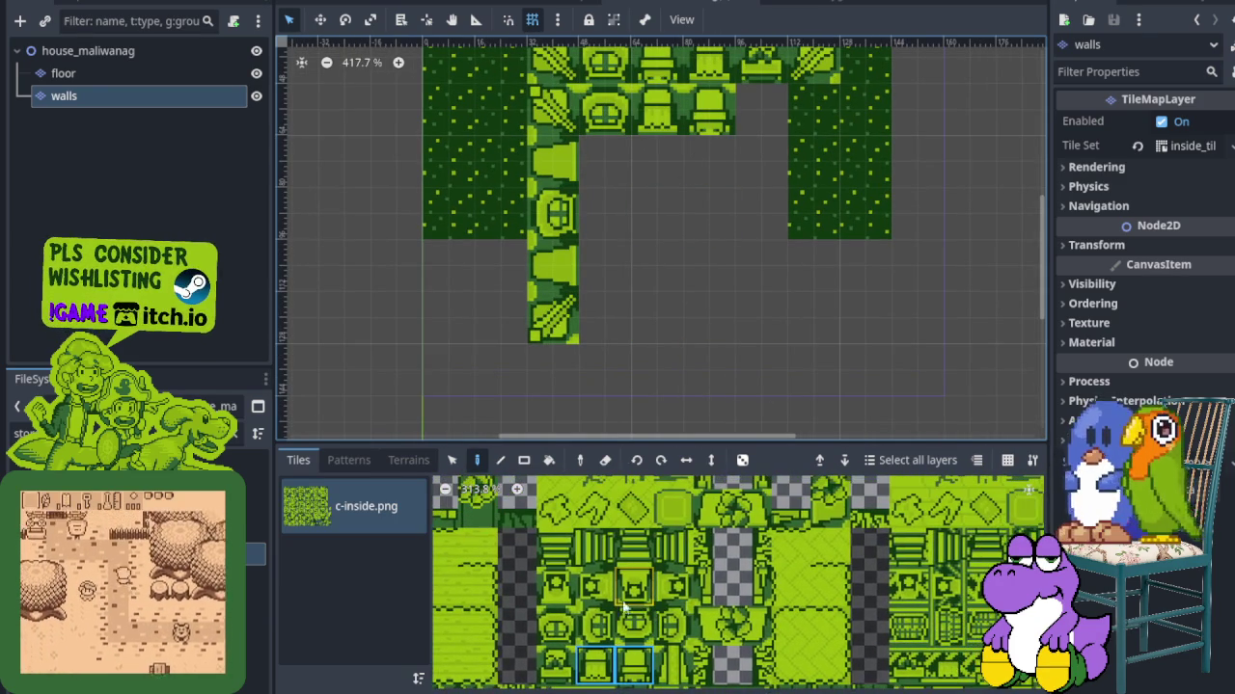
pyautogui.scroll(-1, 610, 569)
pyautogui.click(582, 601)
pyautogui.click(762, 108)
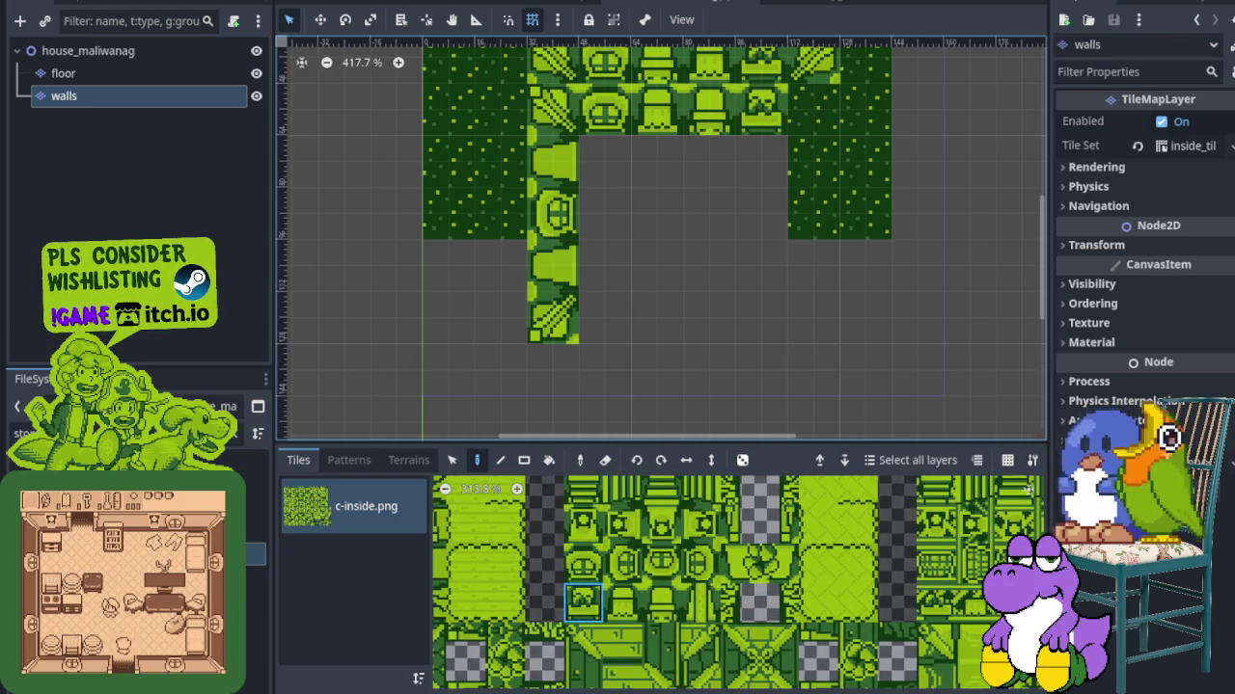
pyautogui.hscroll(3, 675, 560)
pyautogui.scroll(5, 648, 553)
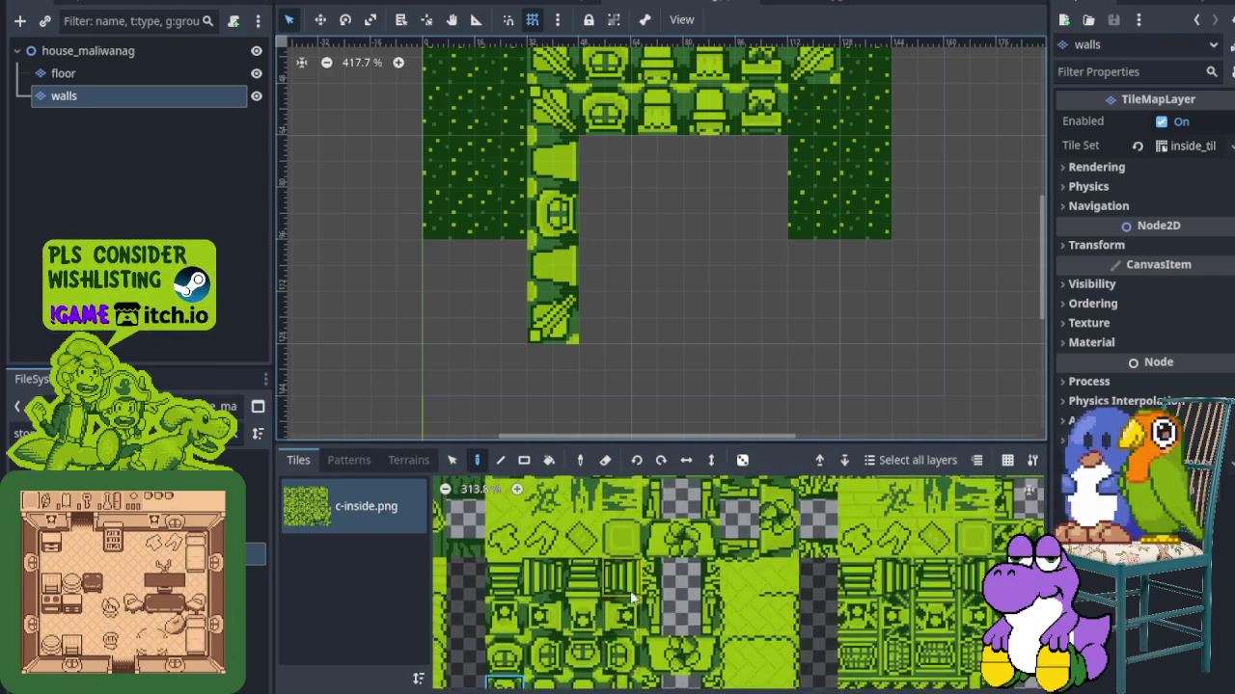
pyautogui.click(609, 582)
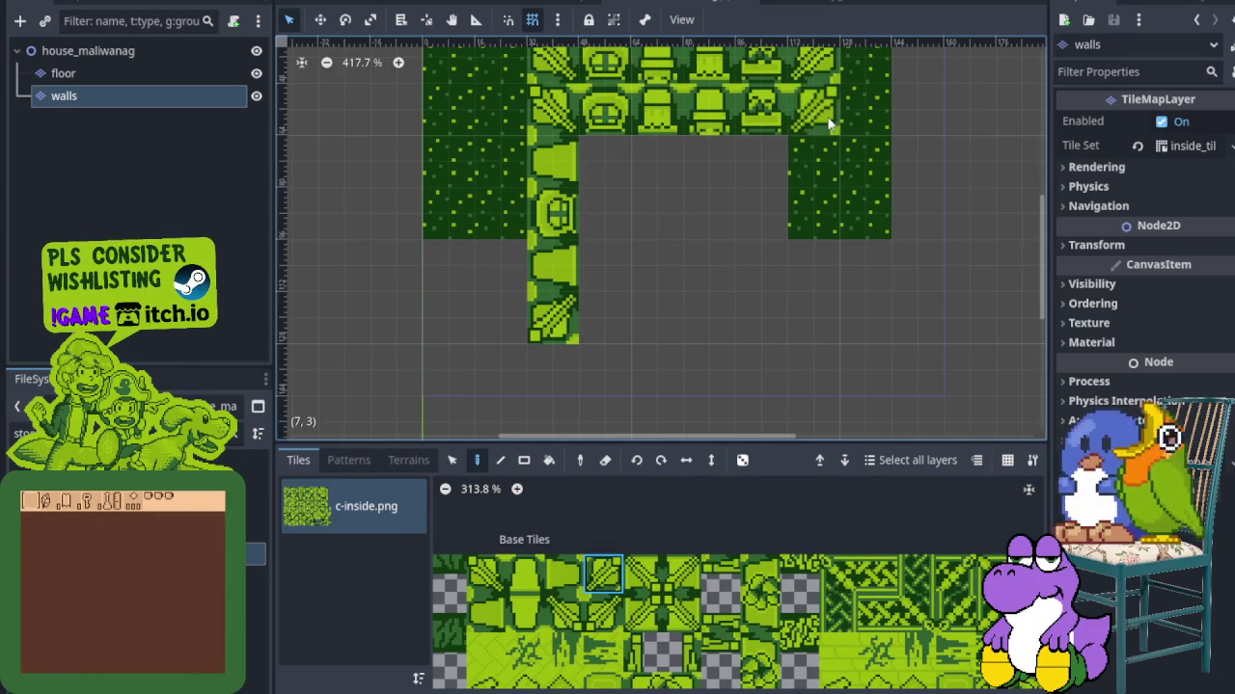
# Erase the stray tiles along row 2 of the walls layer
pyautogui.scroll(3, 833, 276)
pyautogui.moveTo(841, 285); pyautogui.dragTo(648, 276)
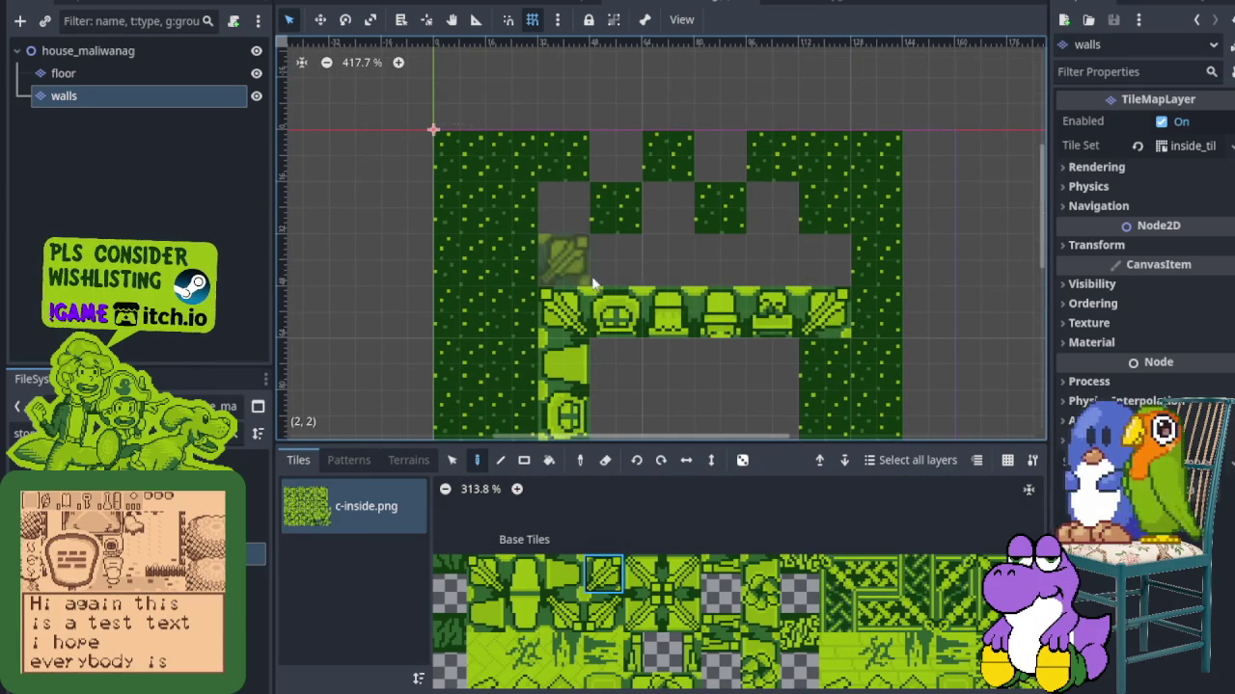
pyautogui.scroll(-3, 733, 352)
pyautogui.scroll(-2, 714, 528)
pyautogui.scroll(-1, 714, 528)
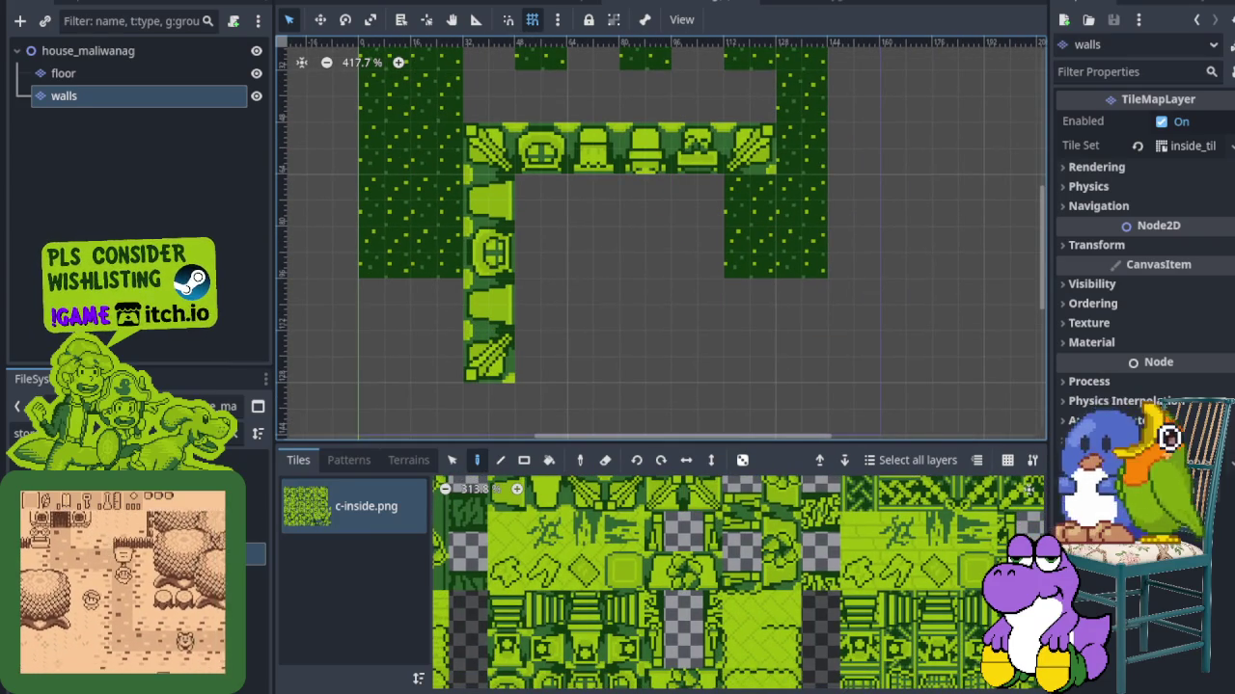
pyautogui.scroll(3, 598, 569)
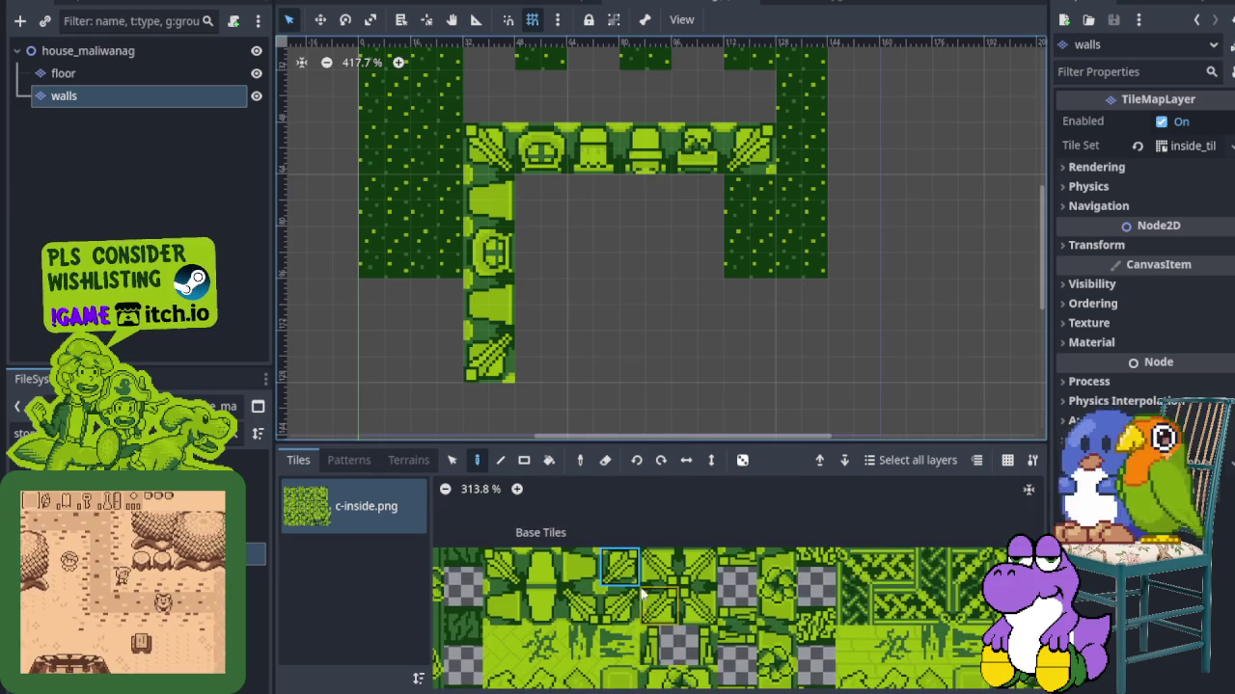
# Paint the right wall column with plain and face tiles, ending in a diagonal corner tile
pyautogui.click(570, 581)
pyautogui.click(750, 200)
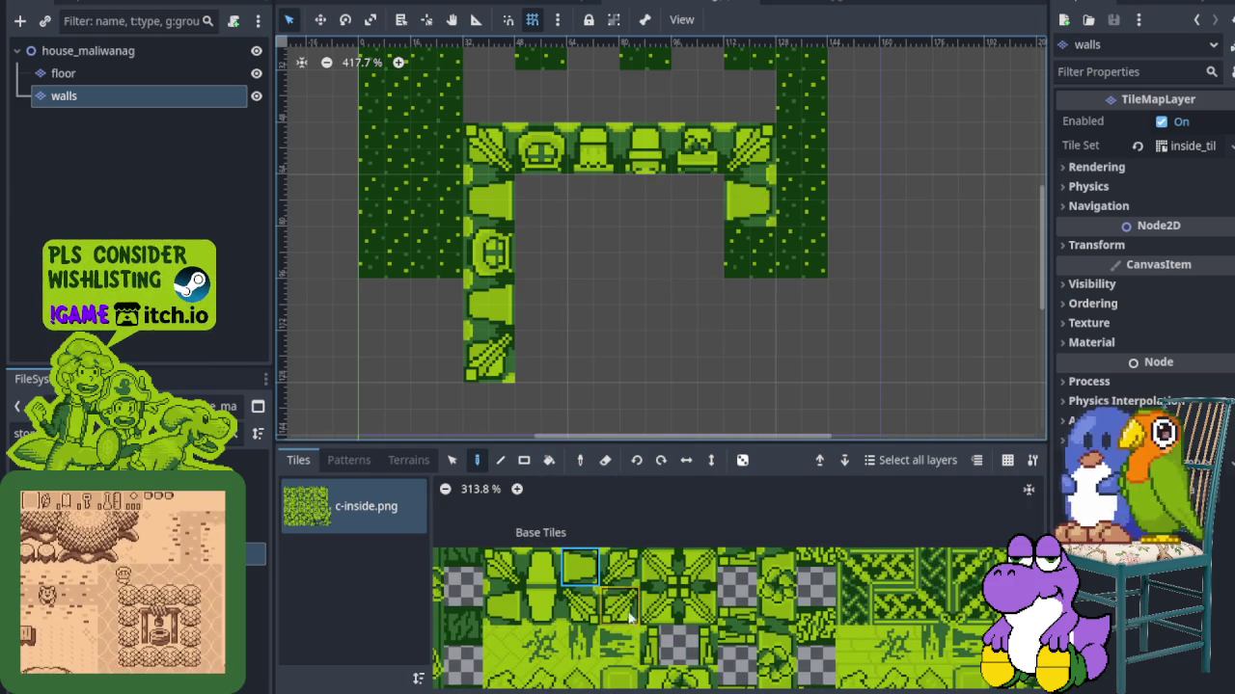
pyautogui.scroll(-3, 629, 617)
pyautogui.click(657, 605)
pyautogui.click(757, 263)
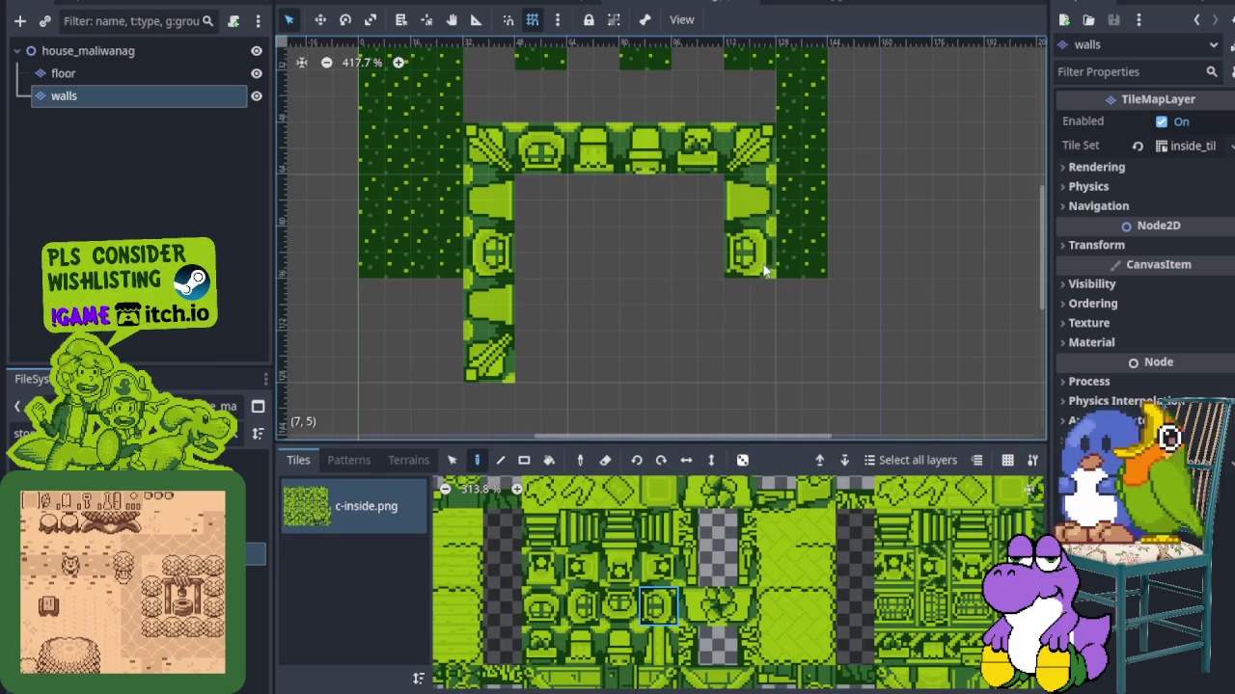
pyautogui.scroll(-5, 609, 550)
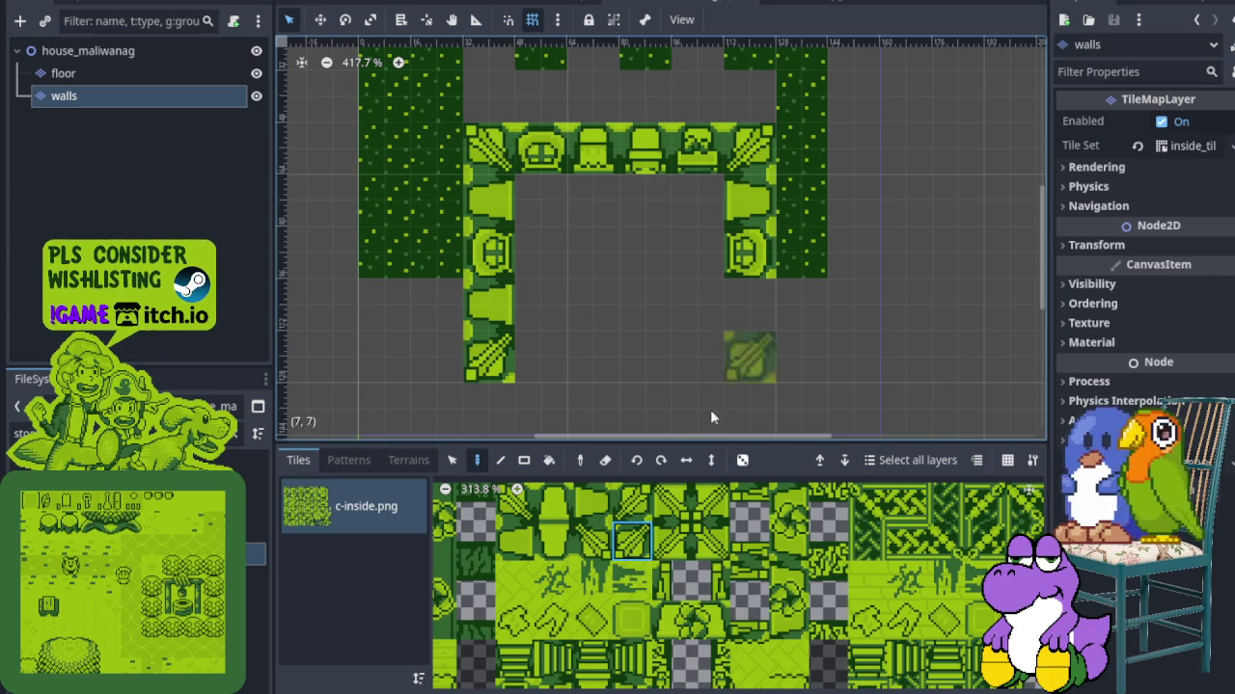
pyautogui.click(593, 541)
pyautogui.click(773, 342)
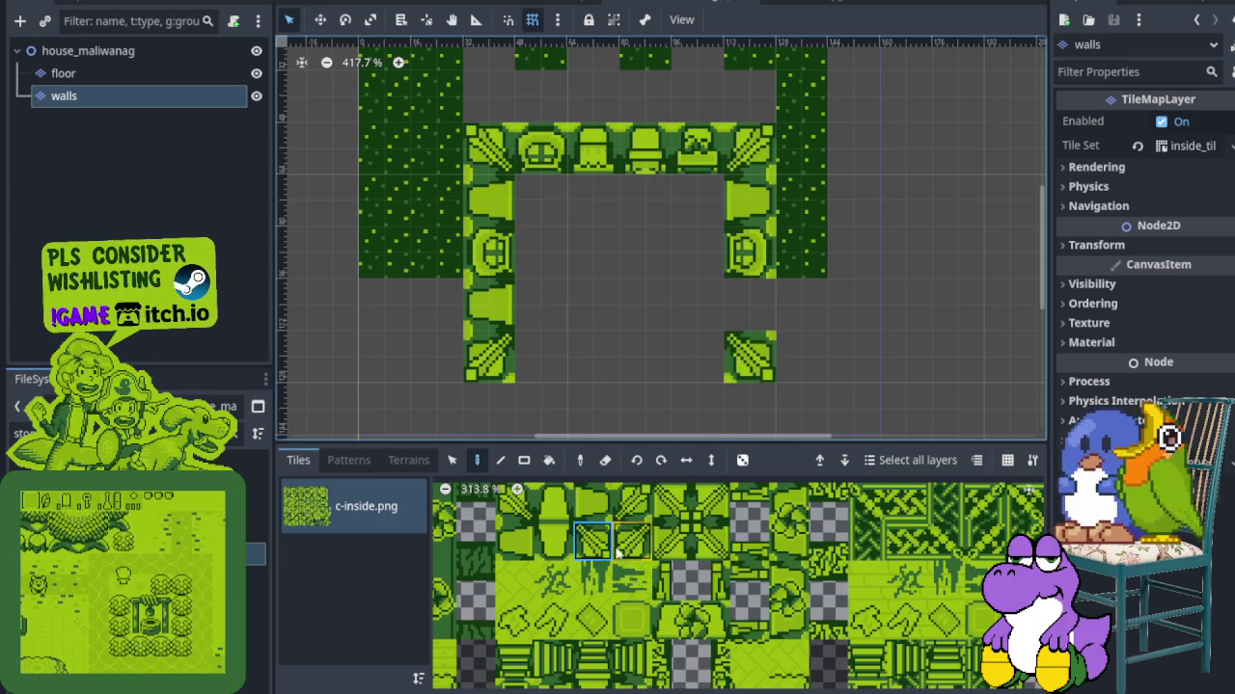
pyautogui.scroll(2, 588, 579)
pyautogui.click(588, 551)
pyautogui.click(751, 311)
pyautogui.scroll(-2, 751, 312)
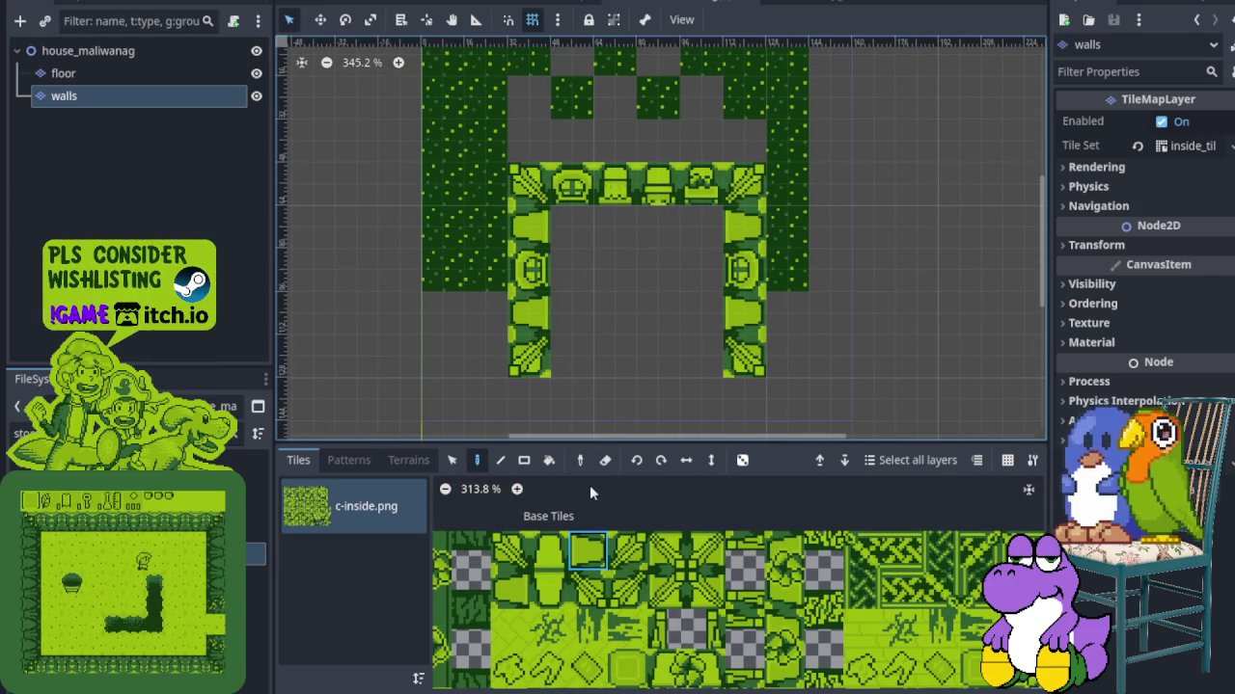
# Paint the dark dotted tile into the empty cells left, right and above the room's walls
pyautogui.scroll(-2, 622, 494)
pyautogui.scroll(-5, 647, 521)
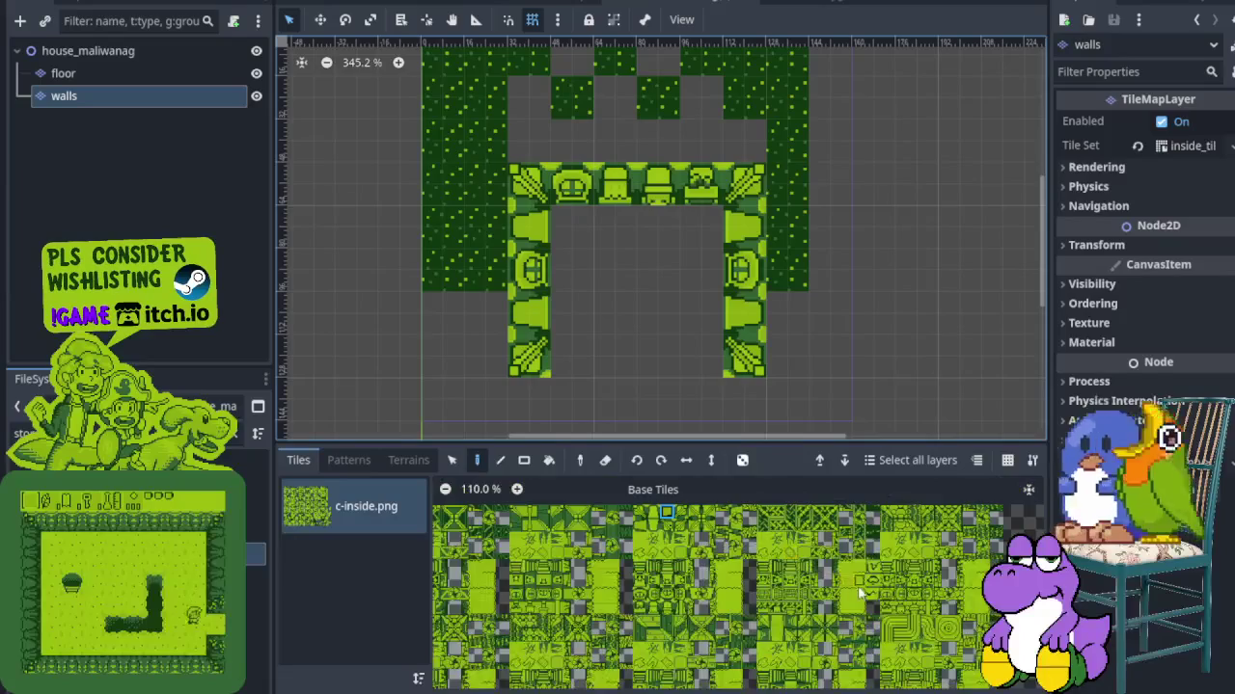
pyautogui.scroll(-3, 682, 552)
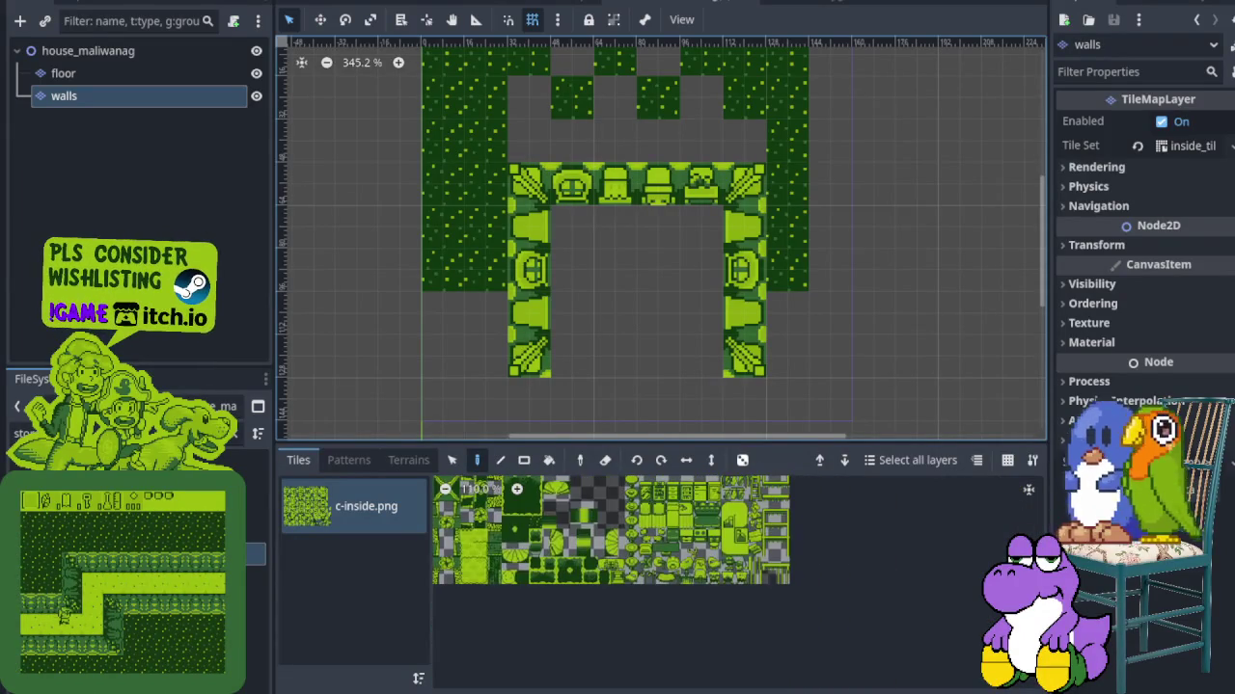
pyautogui.scroll(4, 637, 583)
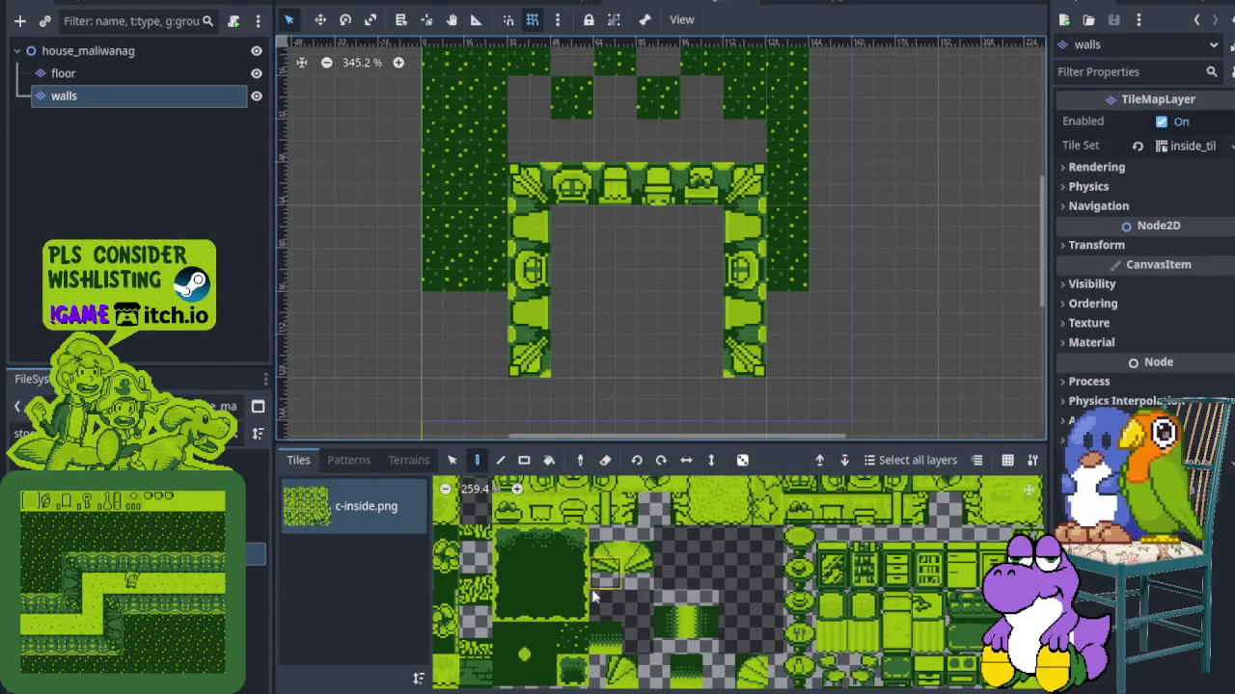
pyautogui.click(572, 636)
pyautogui.moveTo(475, 307)
pyautogui.mouseDown()
pyautogui.moveTo(474, 358)
pyautogui.moveTo(452, 320)
pyautogui.mouseUp()
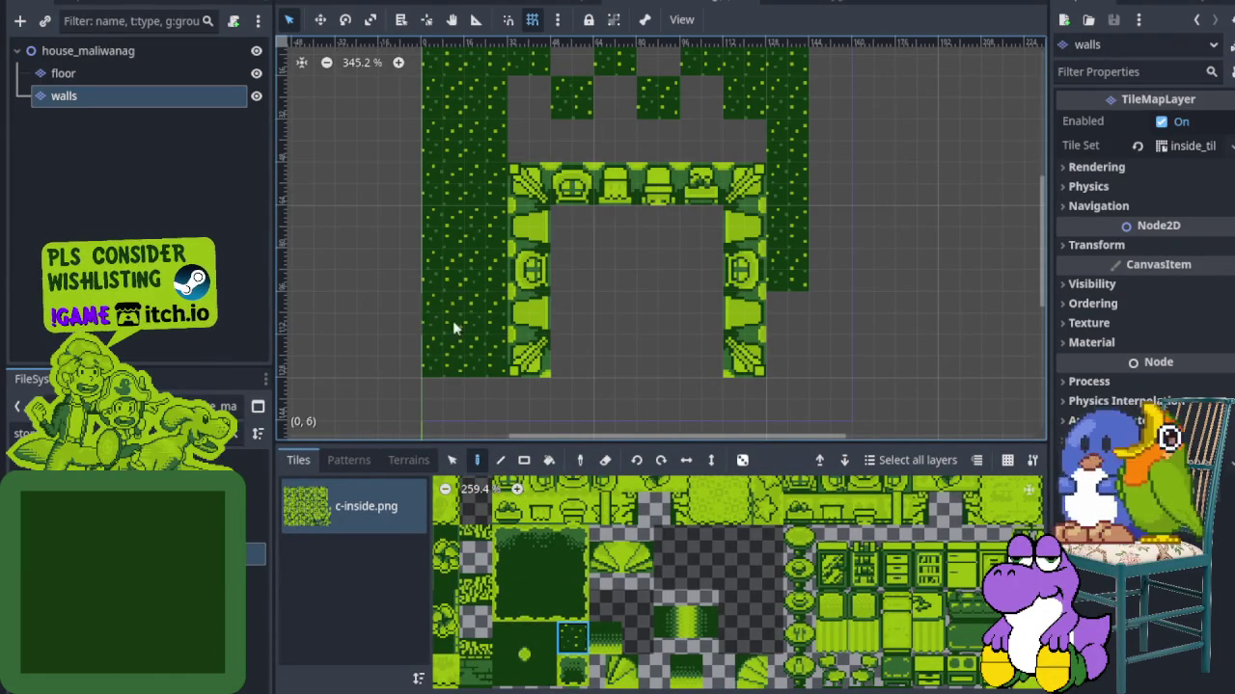
pyautogui.click(781, 355)
pyautogui.scroll(3, 775, 231)
pyautogui.moveTo(809, 253)
pyautogui.mouseDown()
pyautogui.moveTo(560, 254)
pyautogui.moveTo(687, 207)
pyautogui.mouseUp()
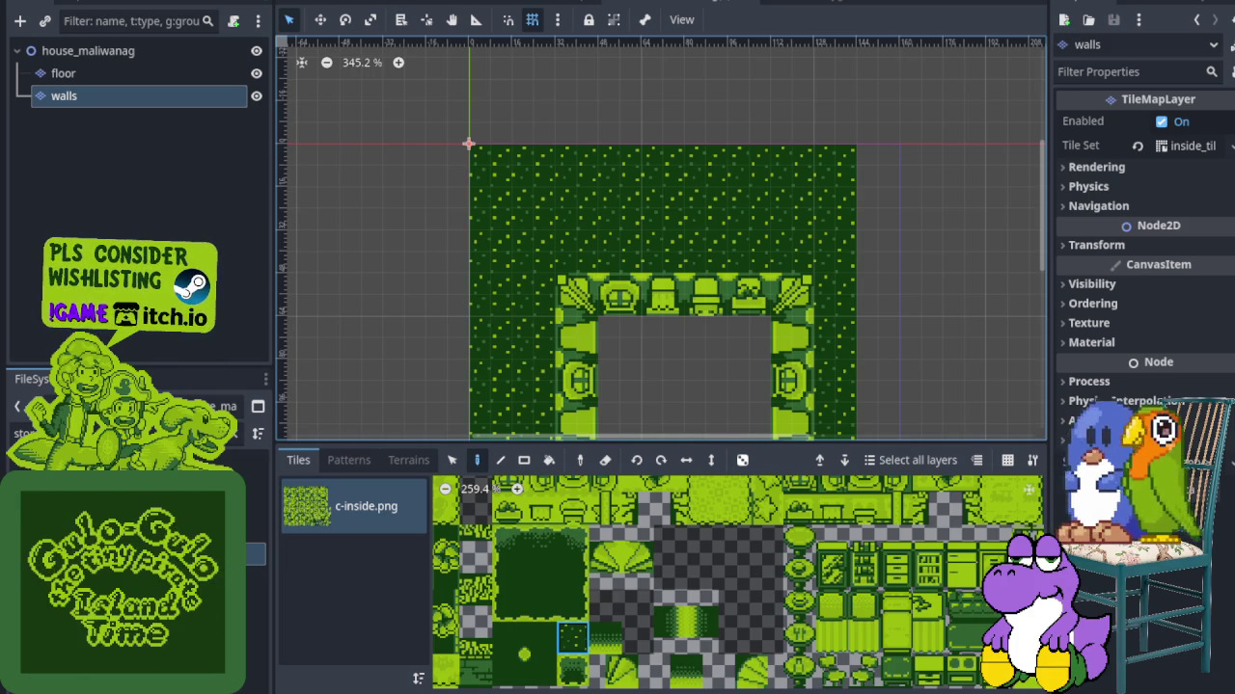
pyautogui.moveTo(667, 386)
pyautogui.mouseDown()
pyautogui.moveTo(650, 292)
pyautogui.moveTo(619, 267)
pyautogui.mouseUp()
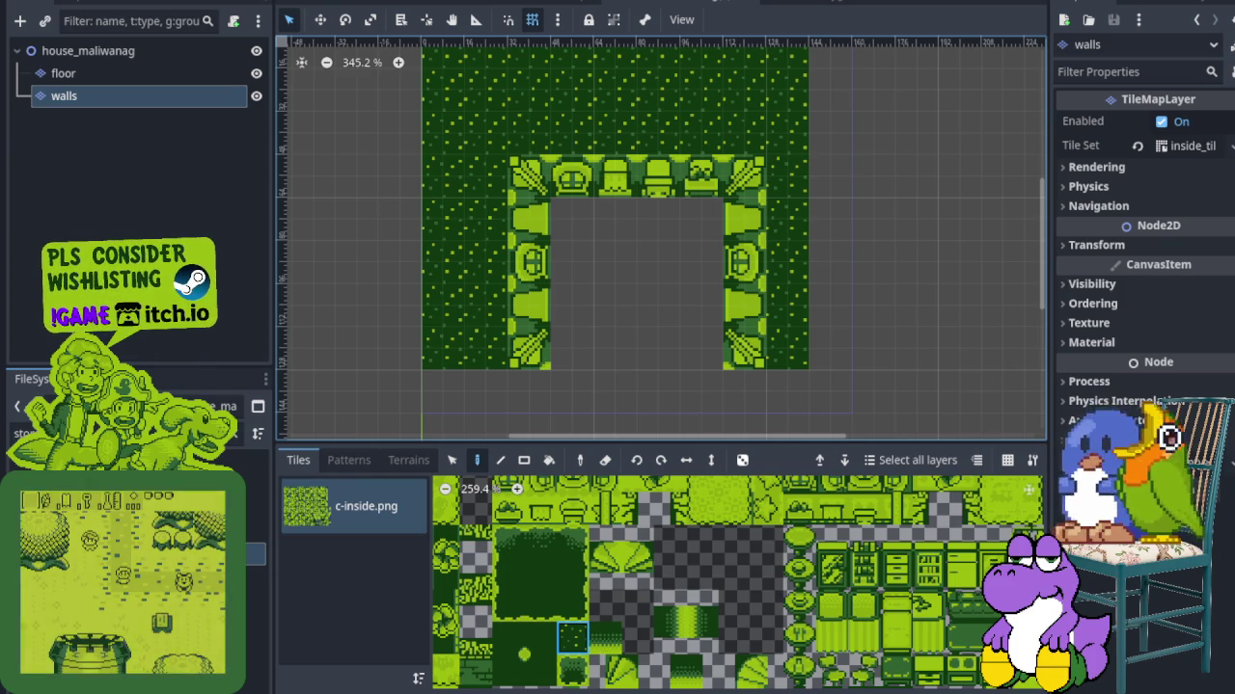
# Make the walls layer active and select the two-tile door pillar piece in the atlas
pyautogui.click(64, 74)
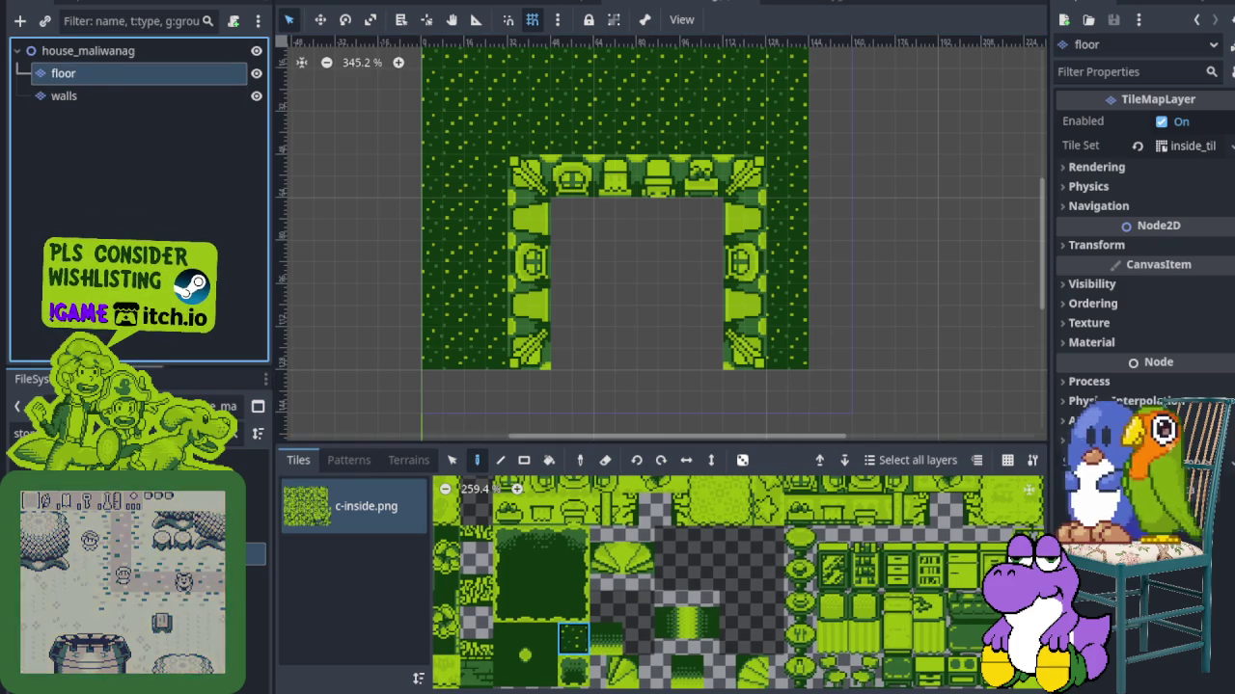
pyautogui.scroll(-5, 701, 614)
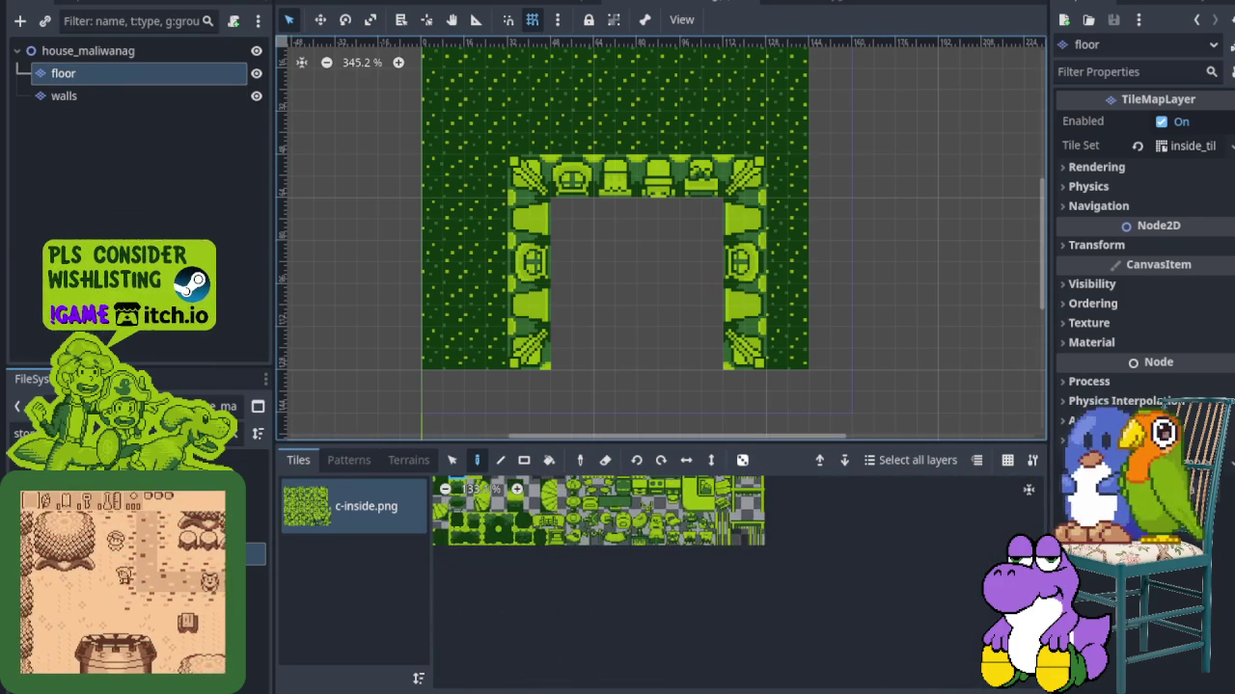
pyautogui.scroll(2, 691, 641)
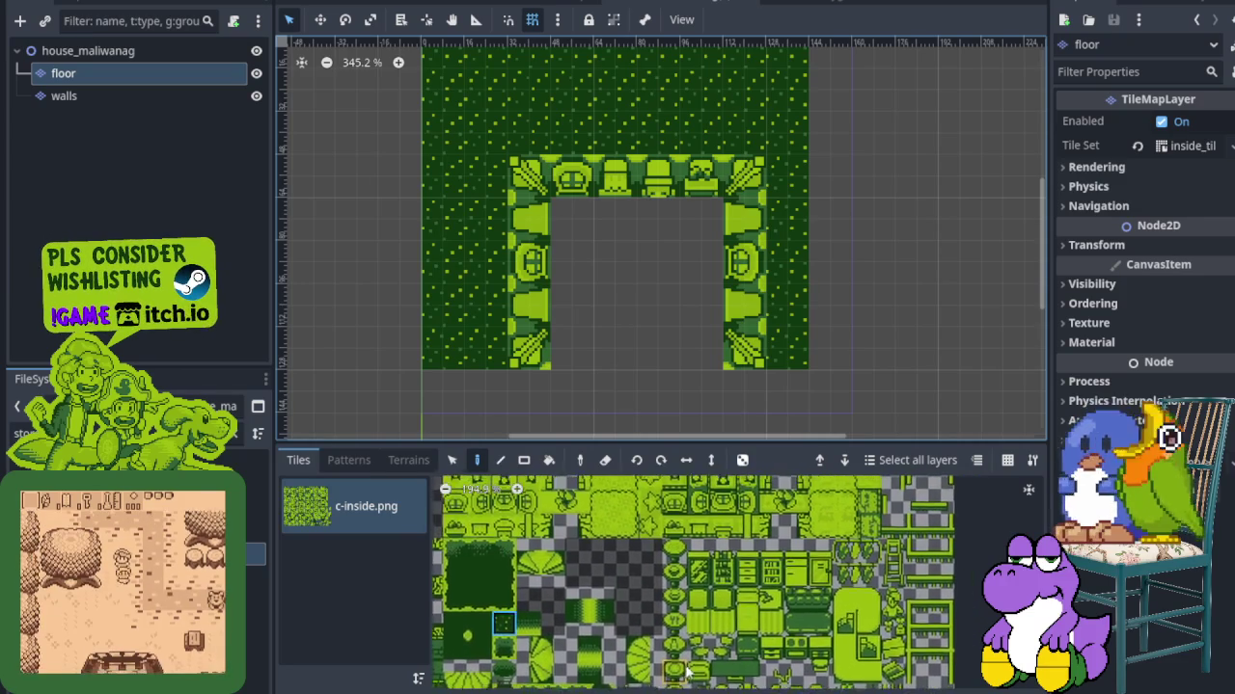
pyautogui.scroll(2, 757, 625)
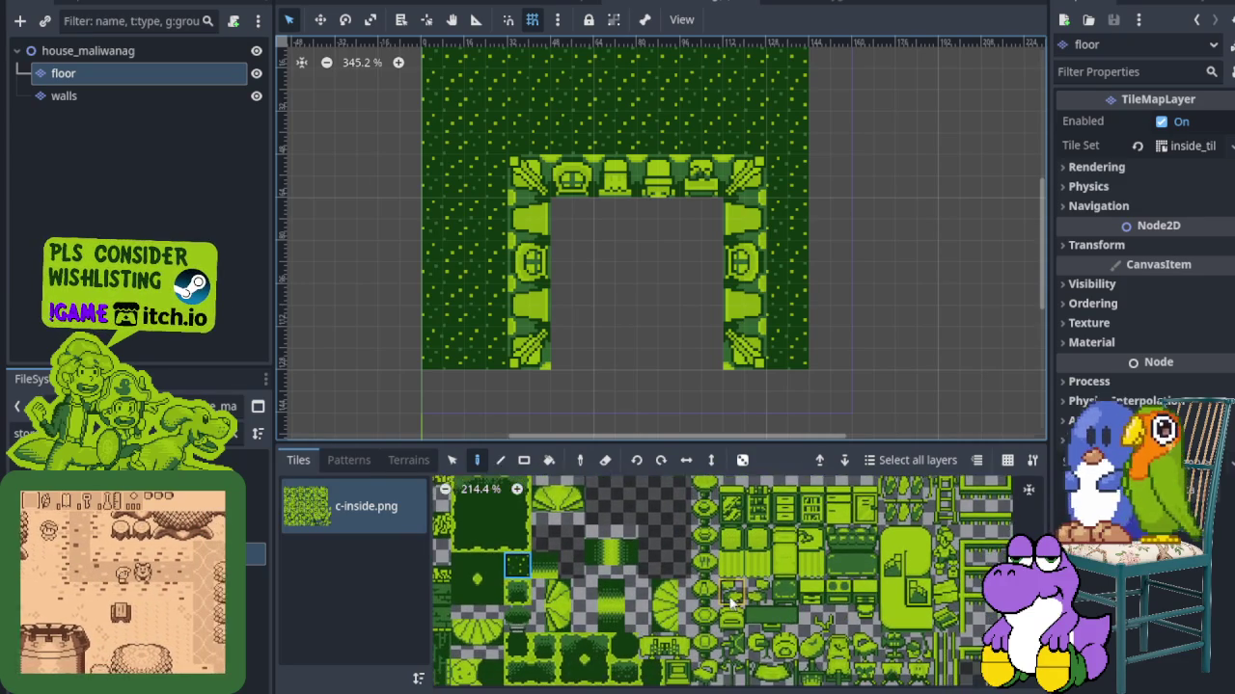
pyautogui.scroll(3, 755, 638)
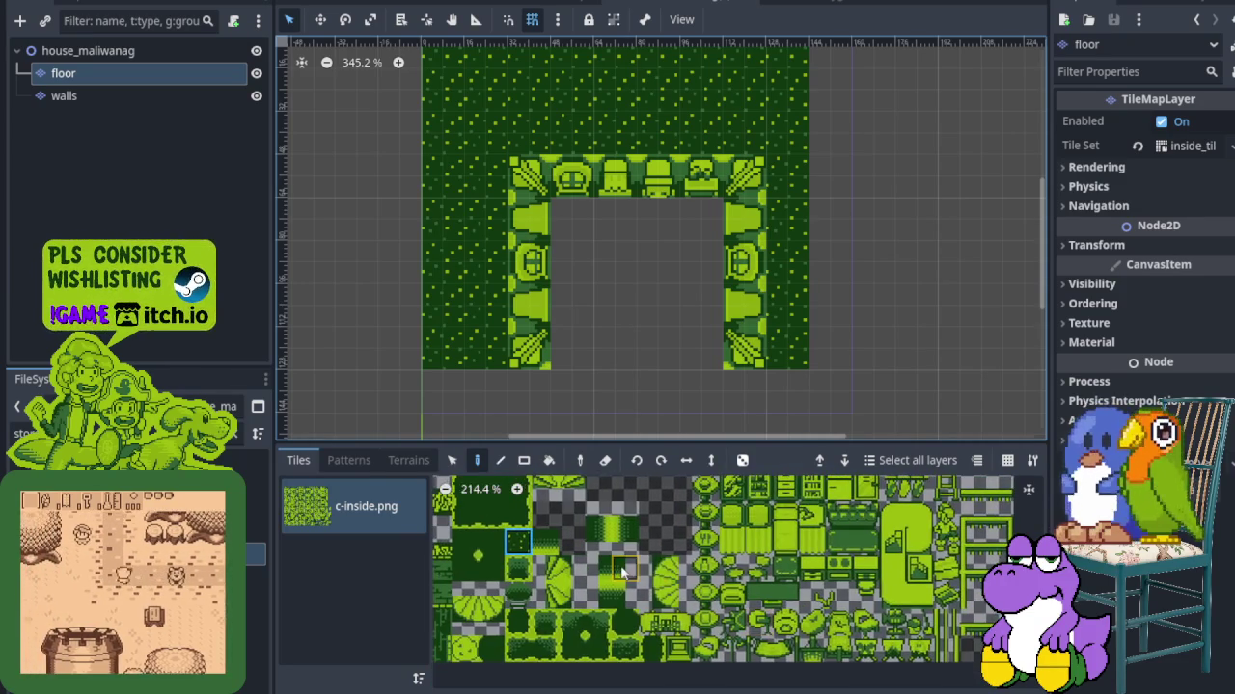
pyautogui.scroll(-5, 733, 596)
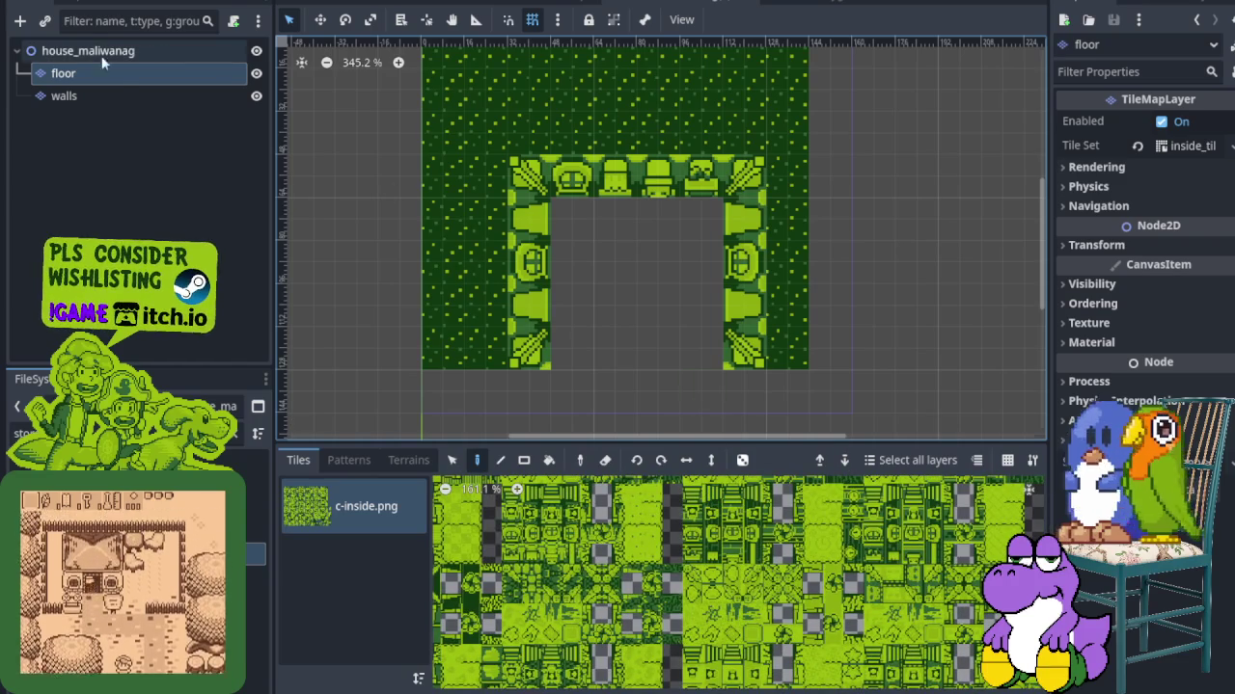
pyautogui.click(129, 98)
pyautogui.scroll(-8, 666, 564)
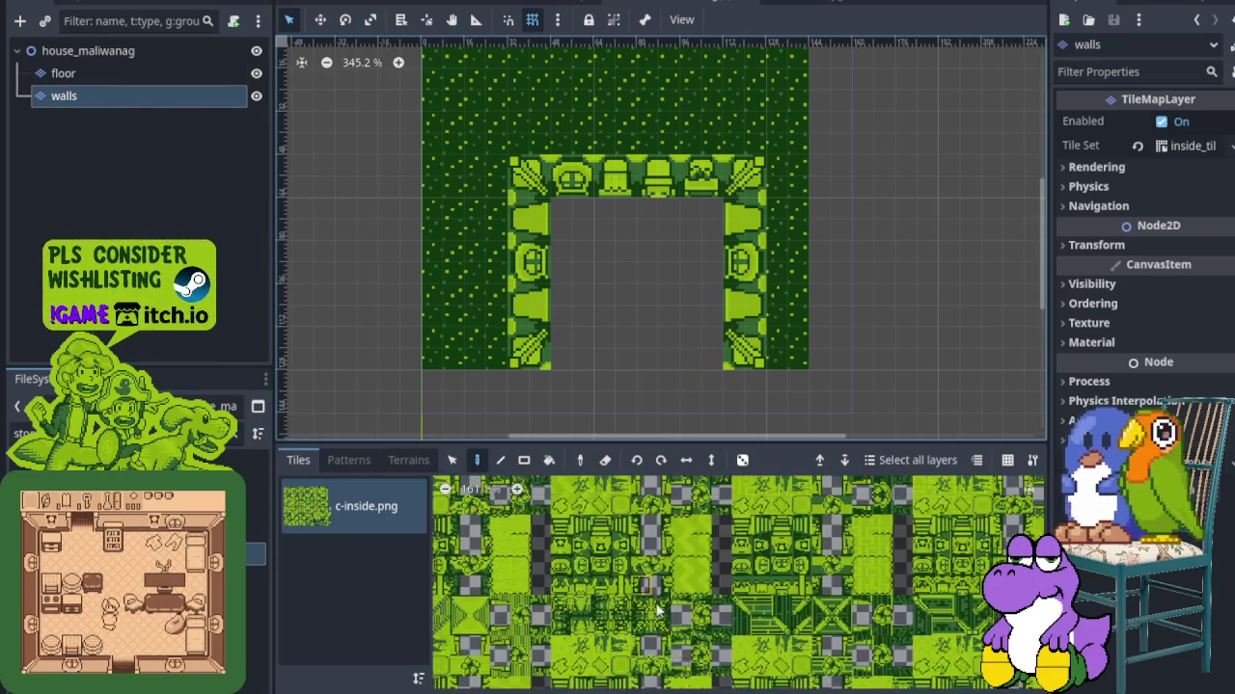
pyautogui.scroll(5, 664, 614)
pyautogui.scroll(4, 742, 625)
pyautogui.scroll(-6, 759, 629)
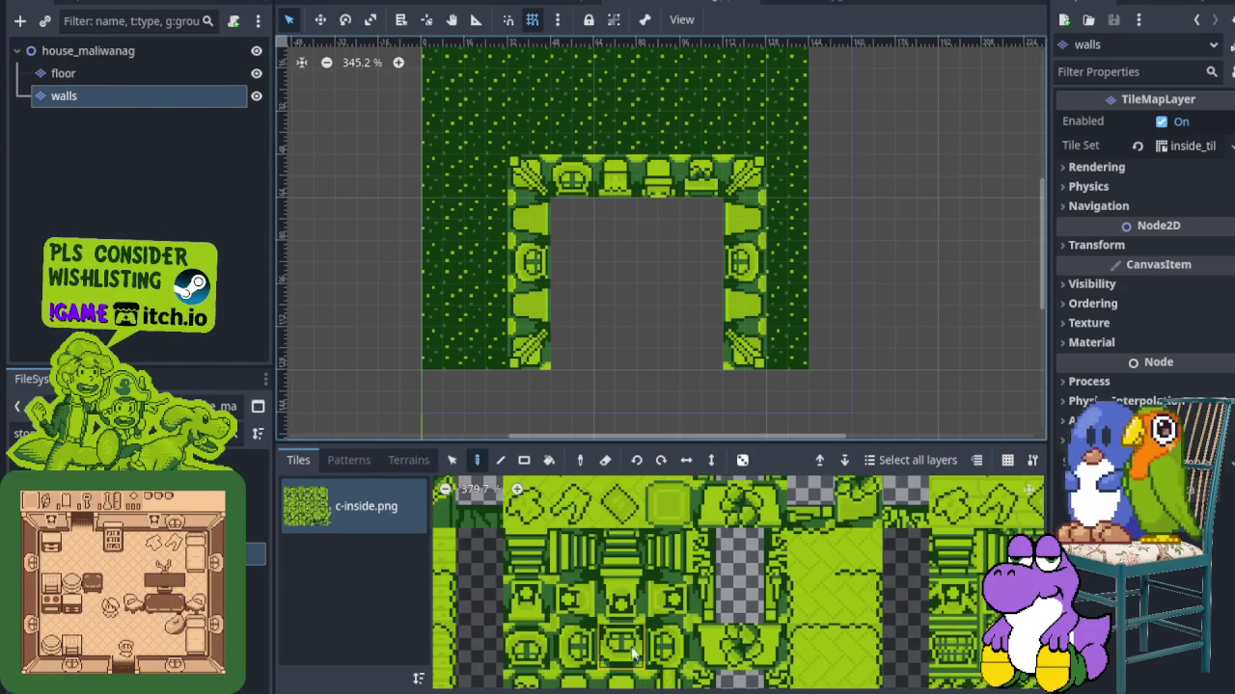
pyautogui.scroll(2, 668, 576)
pyautogui.moveTo(648, 613); pyautogui.dragTo(690, 622)
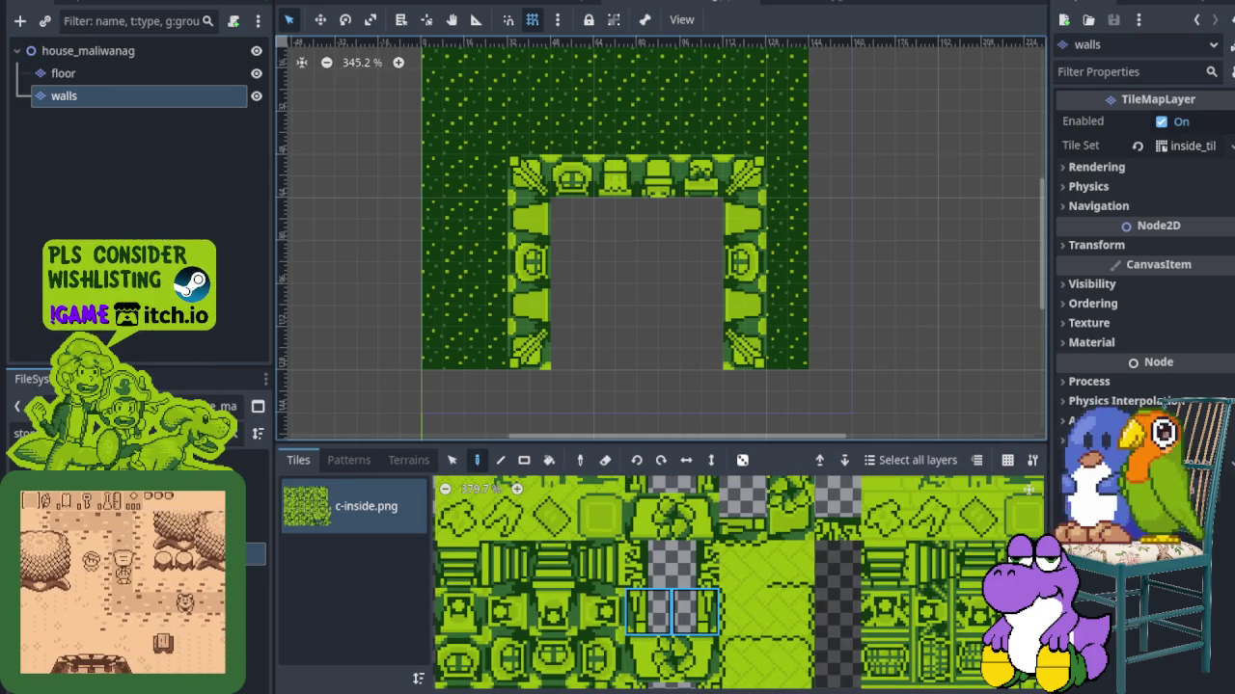
# Place door pillars and bottom-left and bottom-right wall tiles, then select the patterned floor tile on the floor layer
pyautogui.click(624, 355)
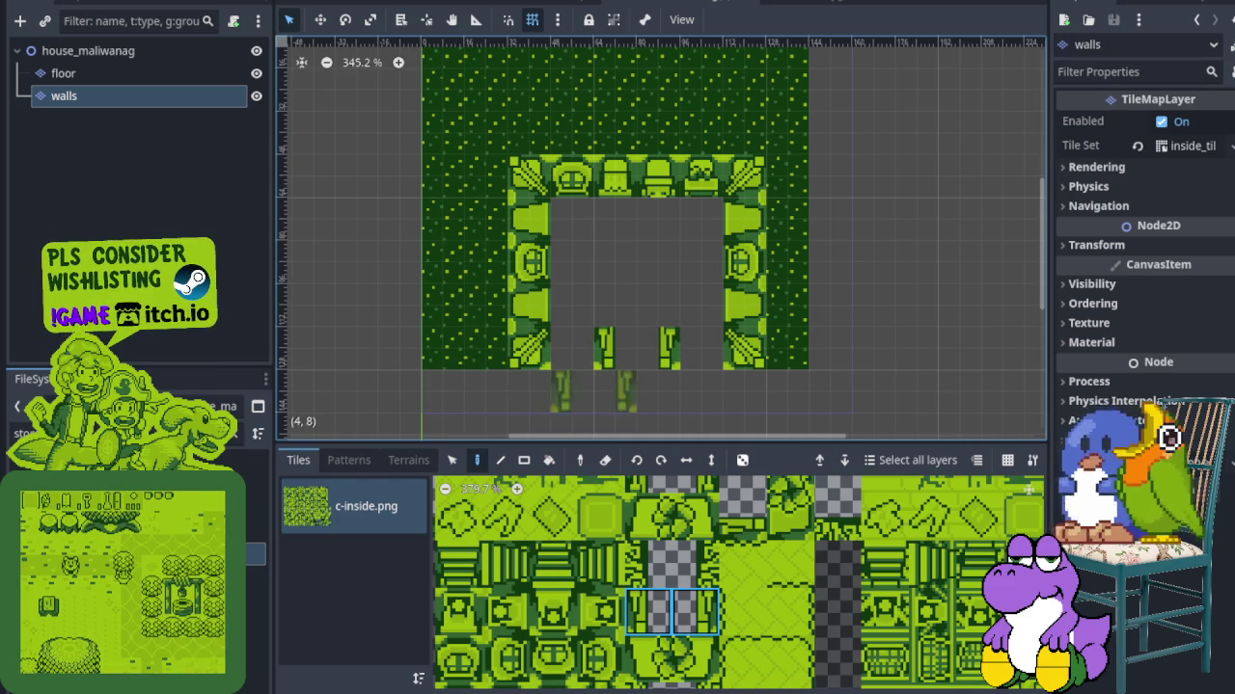
pyautogui.scroll(2, 585, 588)
pyautogui.scroll(5, 584, 589)
pyautogui.click(525, 565)
pyautogui.click(571, 348)
pyautogui.click(711, 347)
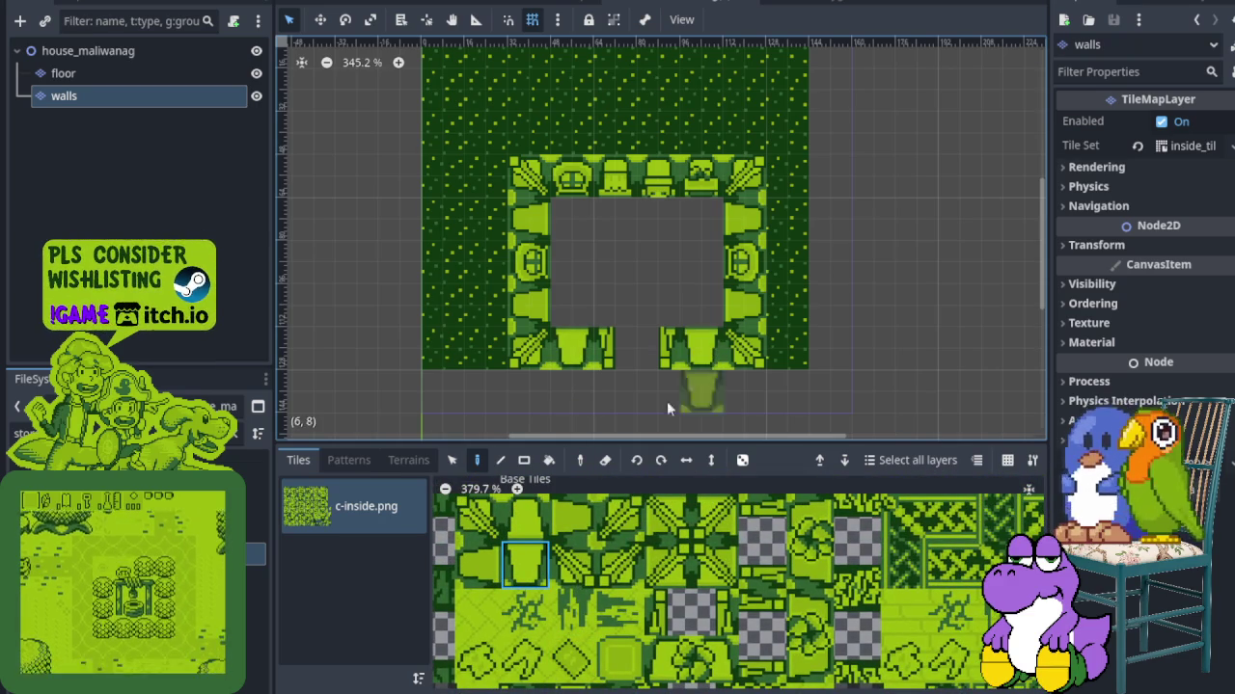
pyautogui.click(478, 611)
pyautogui.click(64, 73)
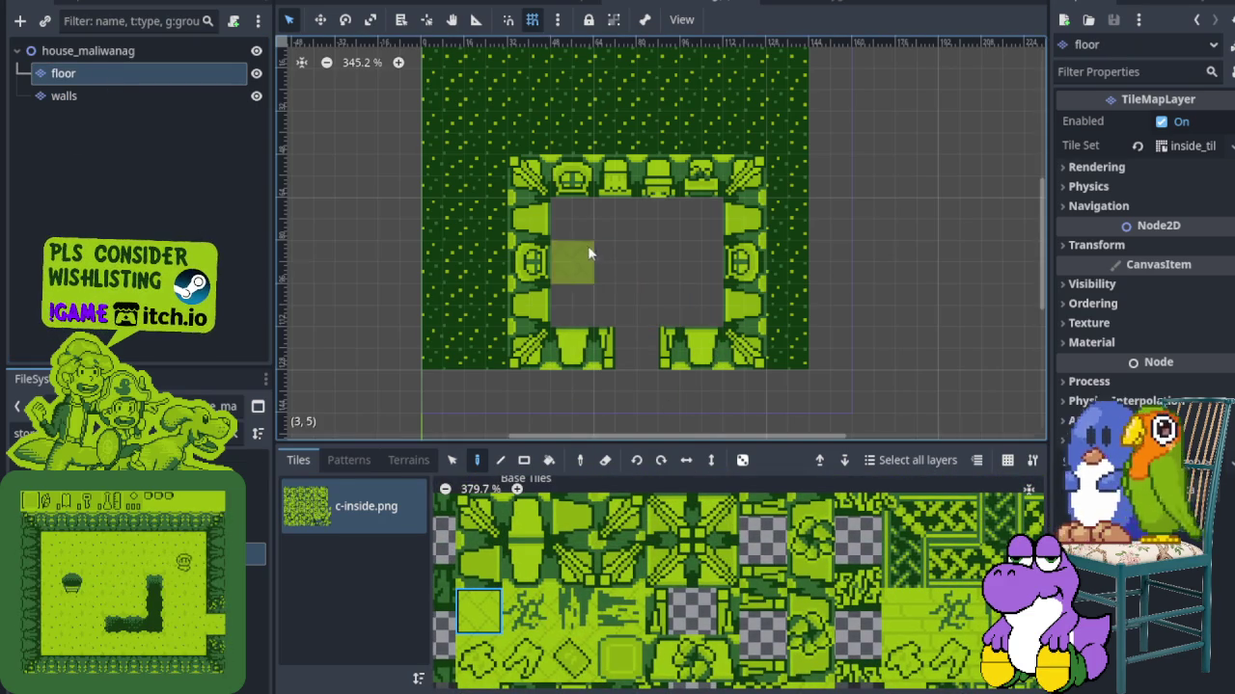
# Cover the room interior with patterned floor and add a plain square decoration upper right
pyautogui.moveTo(572, 238)
pyautogui.mouseDown()
pyautogui.moveTo(675, 308)
pyautogui.moveTo(664, 243)
pyautogui.moveTo(588, 284)
pyautogui.mouseUp()
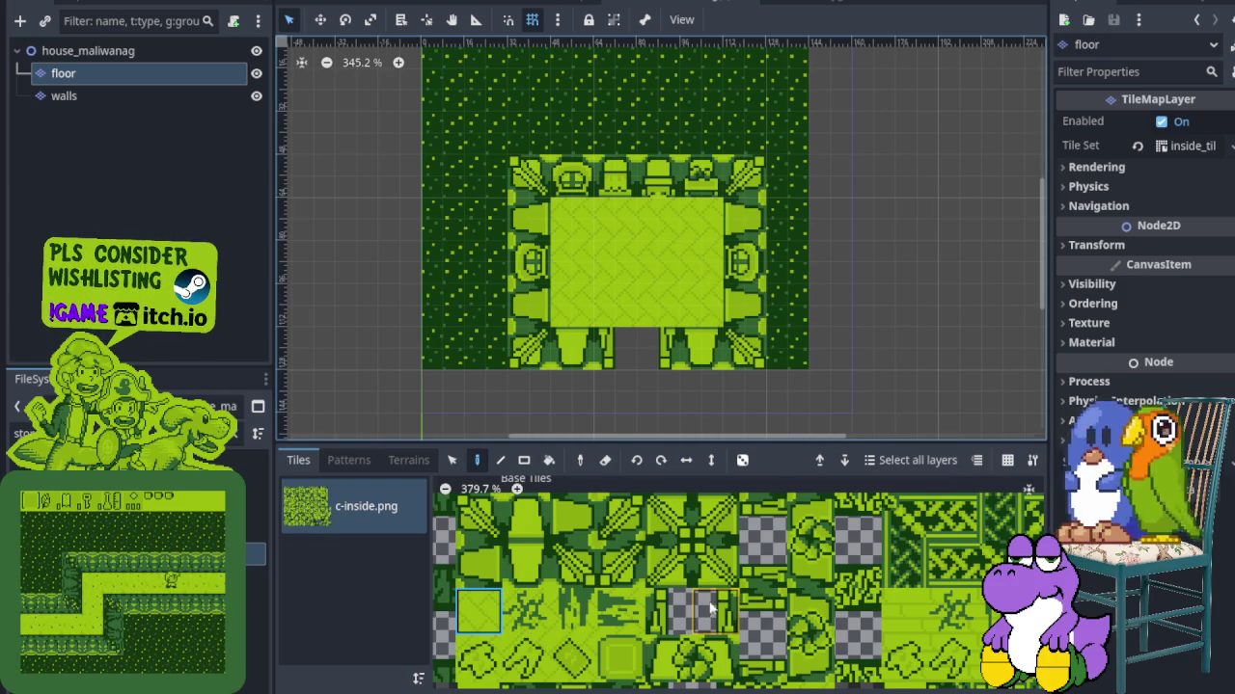
pyautogui.scroll(-3, 665, 598)
pyautogui.click(603, 593)
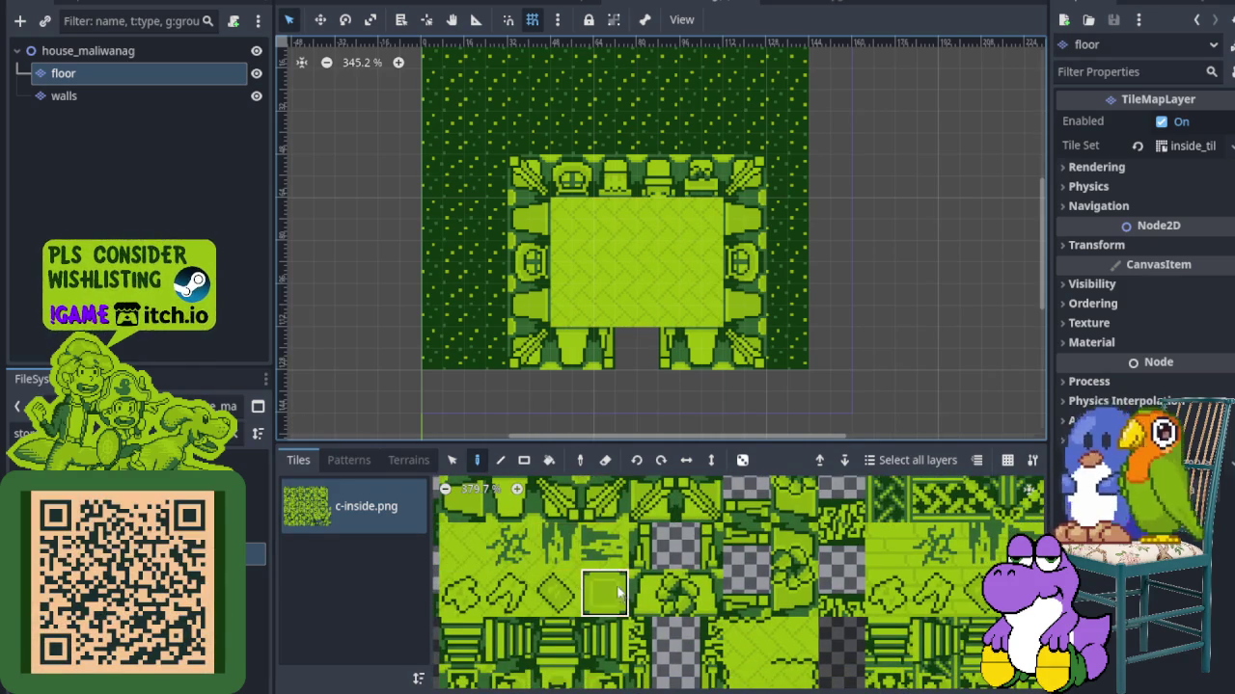
pyautogui.click(701, 218)
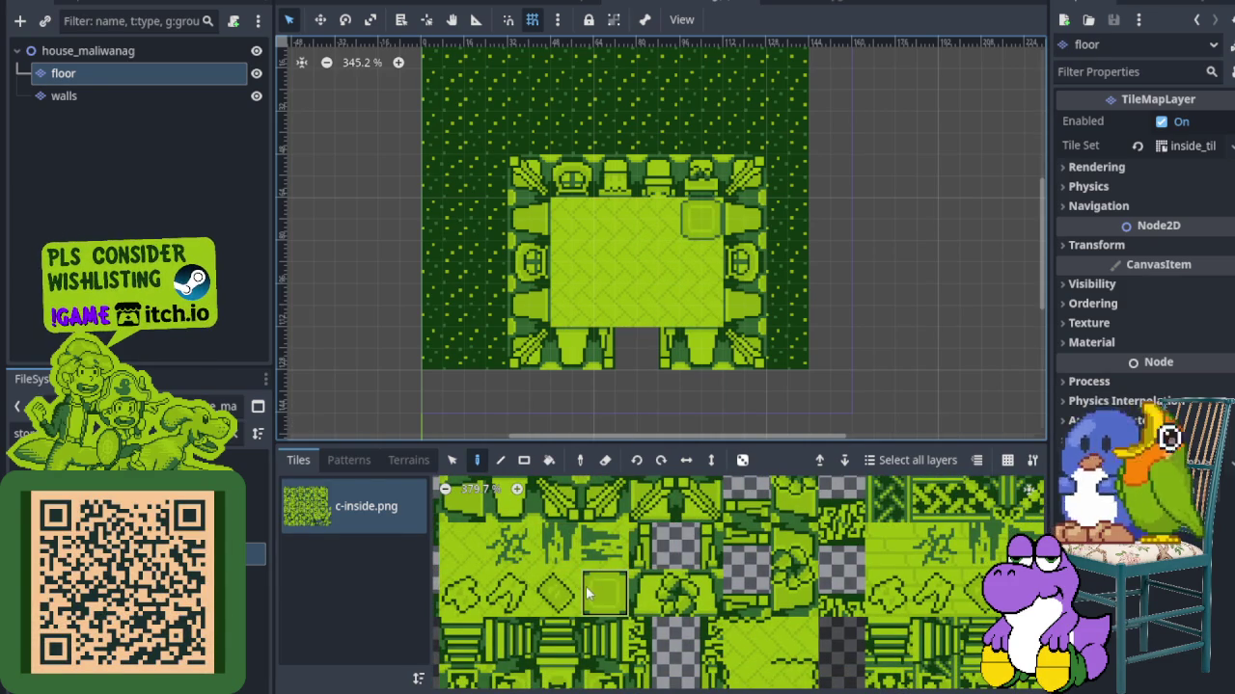
# Find and select the two-tile step mat piece in the tileset
pyautogui.moveTo(579, 573); pyautogui.dragTo(712, 542)
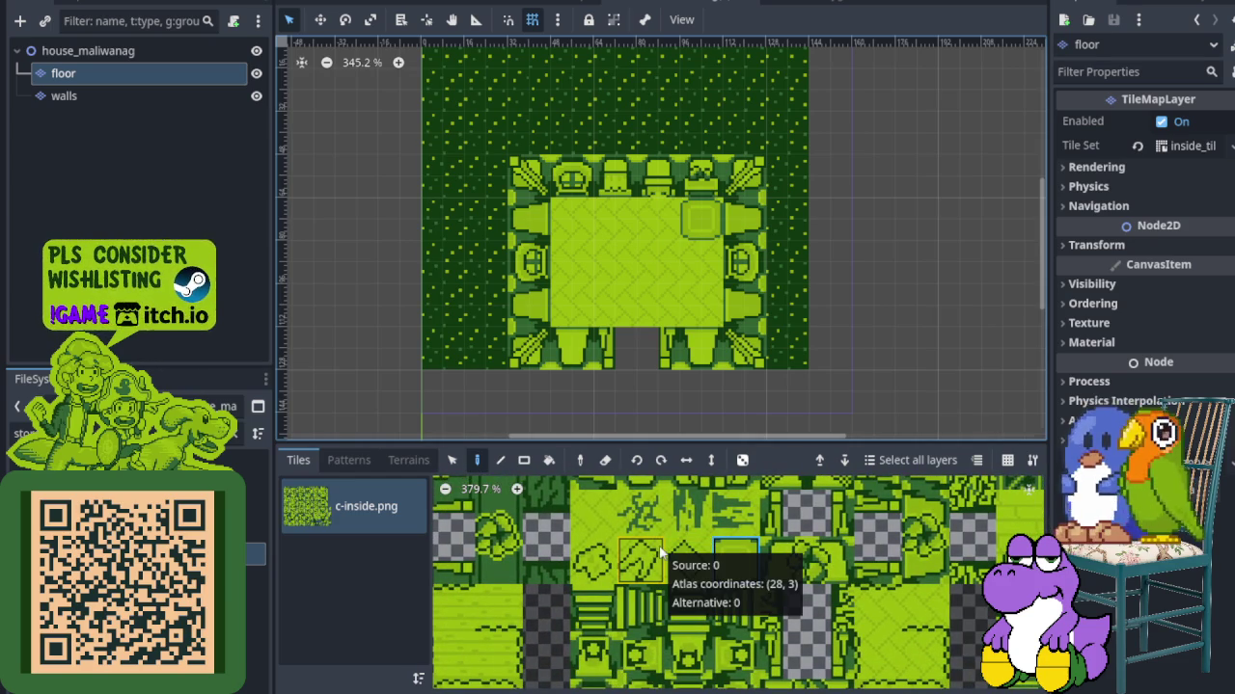
pyautogui.moveTo(640, 565); pyautogui.dragTo(677, 535)
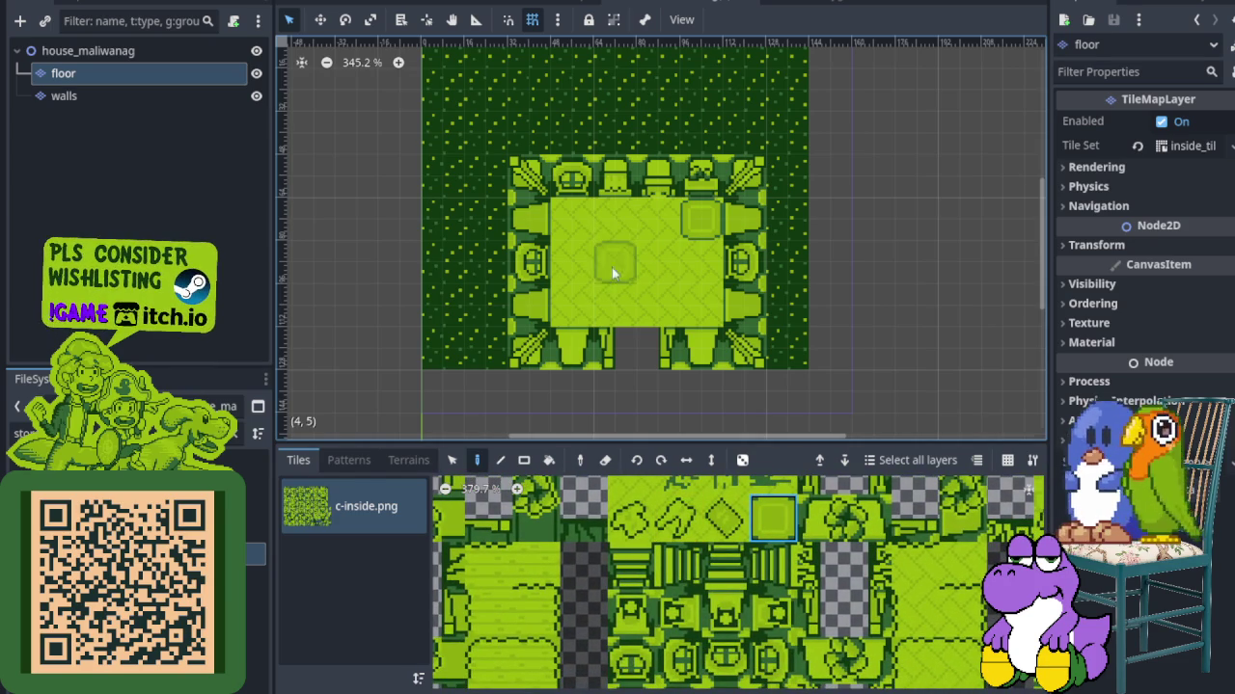
pyautogui.scroll(-2, 583, 583)
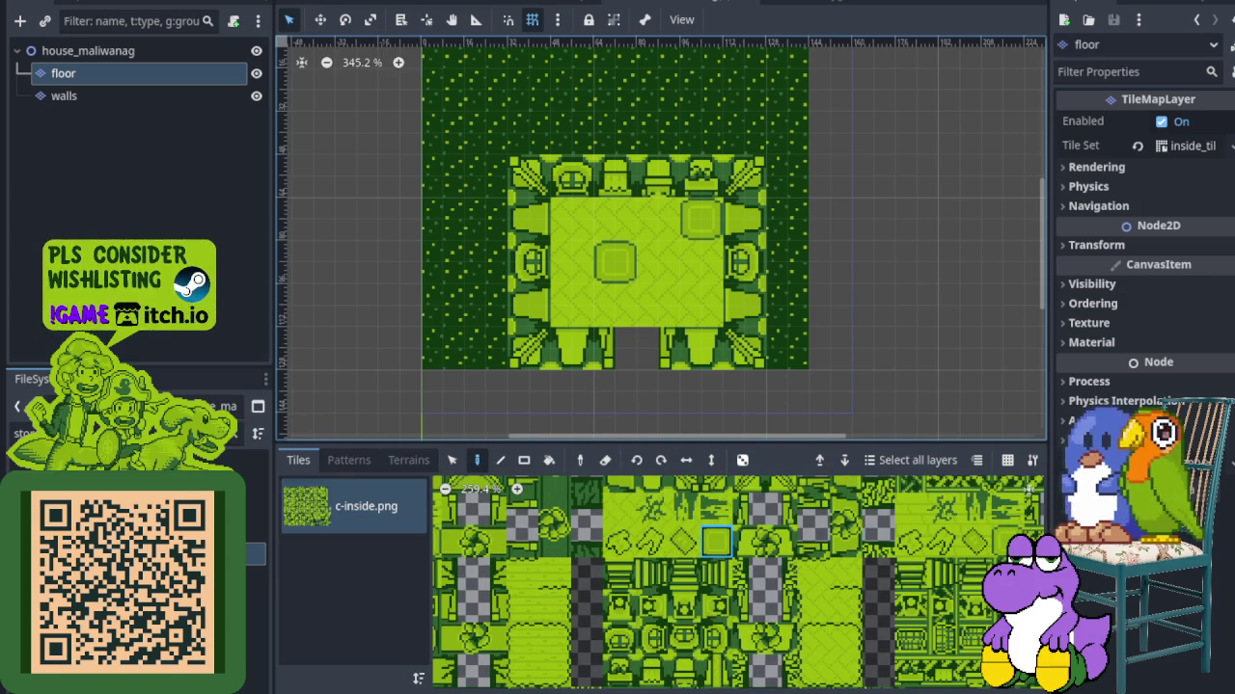
pyautogui.moveTo(646, 566); pyautogui.dragTo(660, 664)
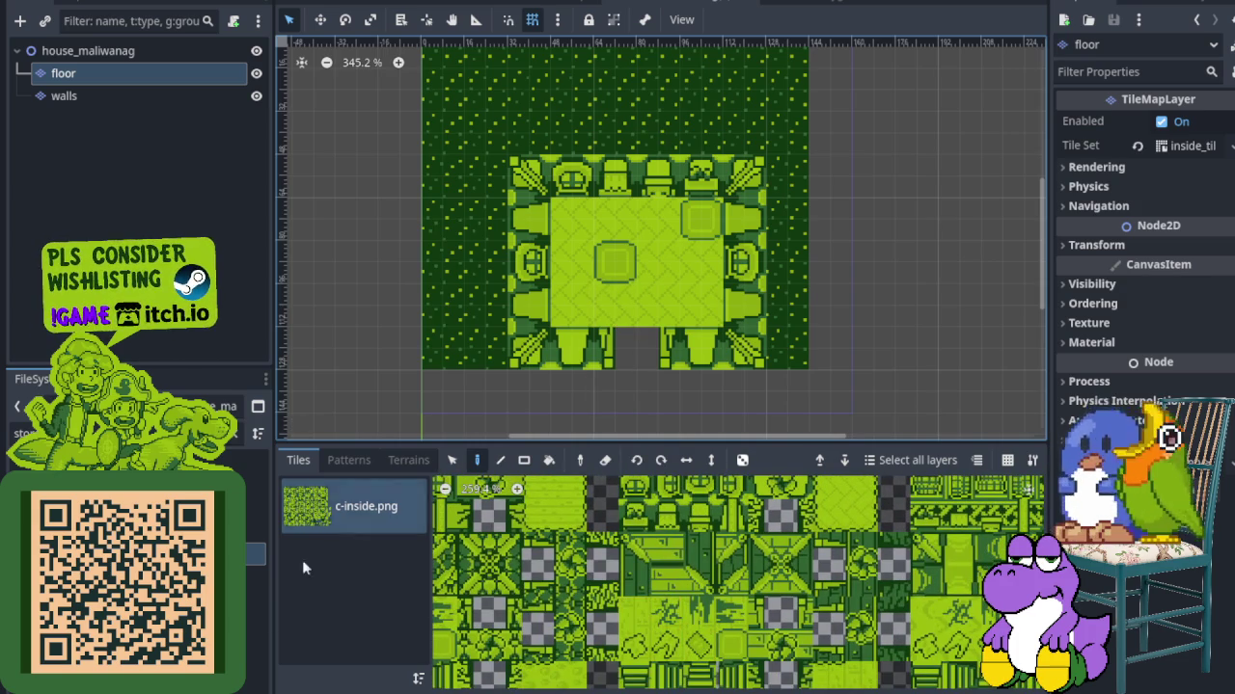
pyautogui.scroll(-3, 675, 579)
pyautogui.moveTo(666, 618)
pyautogui.mouseDown()
pyautogui.moveTo(573, 682)
pyautogui.moveTo(569, 577)
pyautogui.mouseUp()
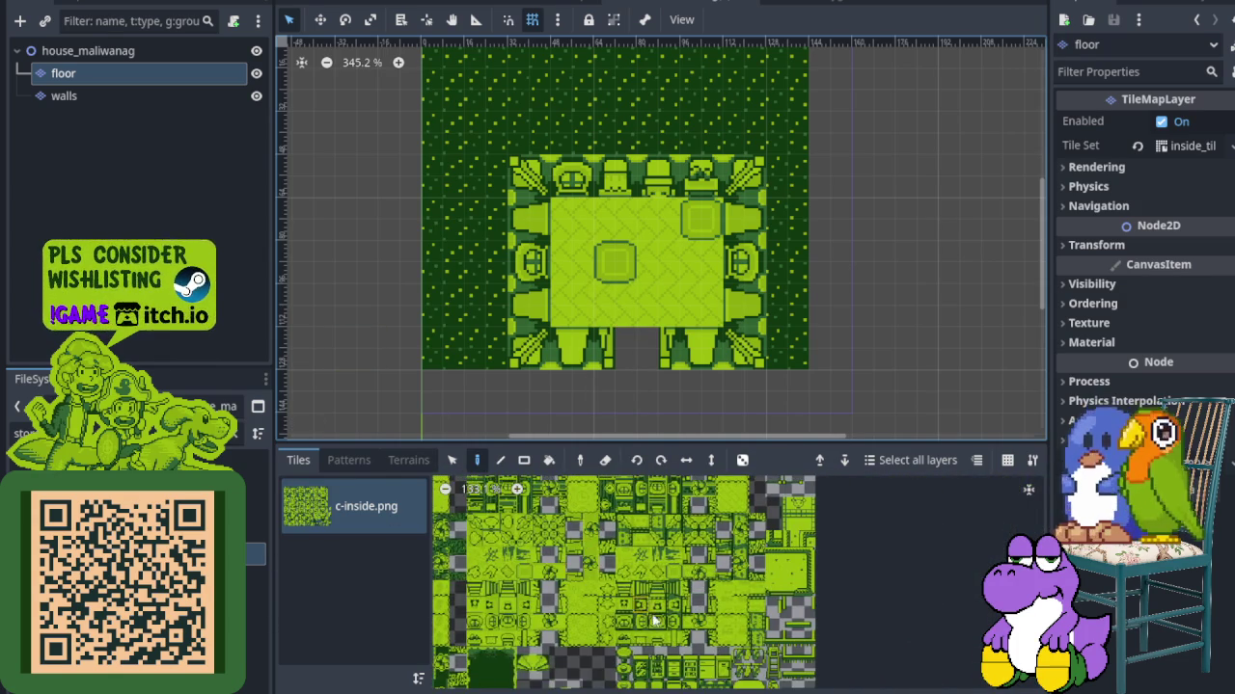
pyautogui.scroll(4, 546, 563)
pyautogui.moveTo(546, 563); pyautogui.dragTo(570, 563)
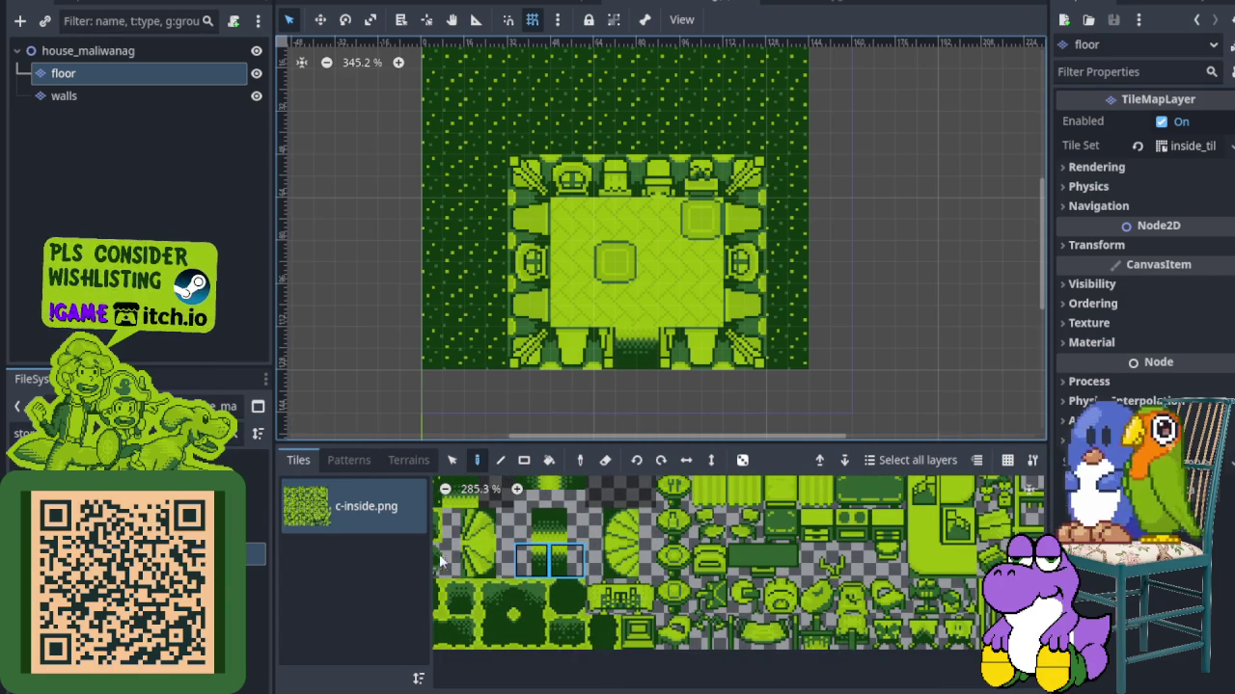
pyautogui.scroll(-8, 631, 371)
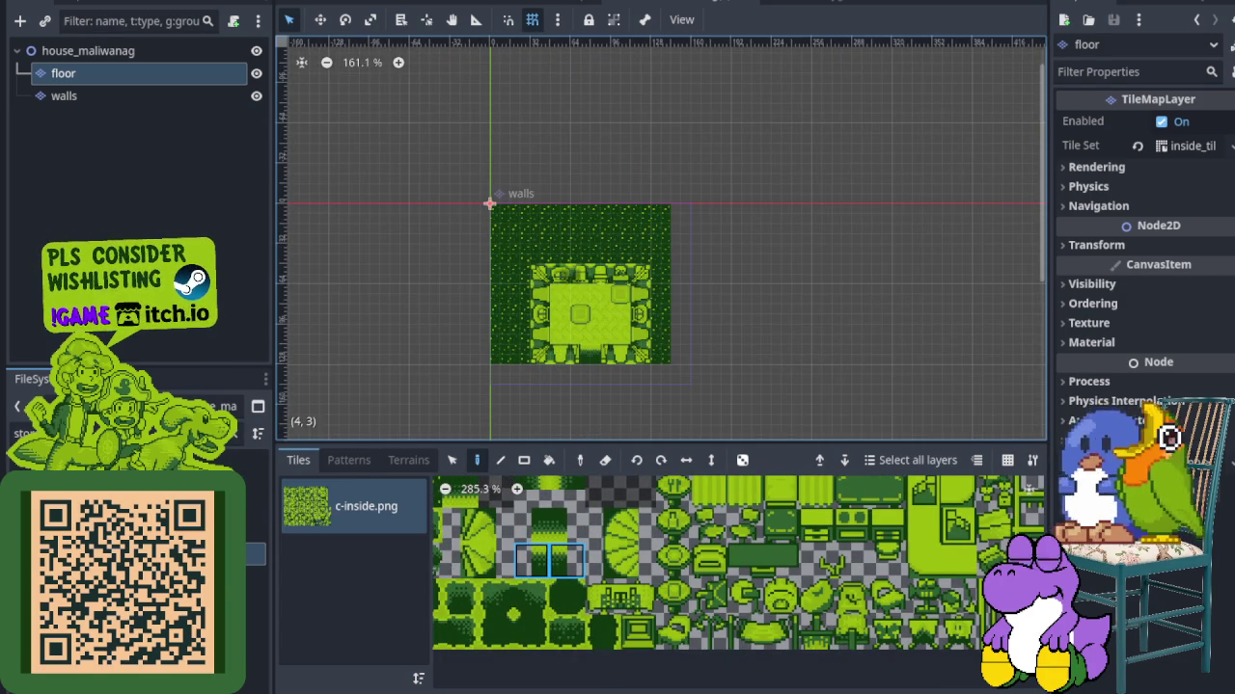
pyautogui.scroll(-5, 550, 354)
pyautogui.scroll(3, 566, 540)
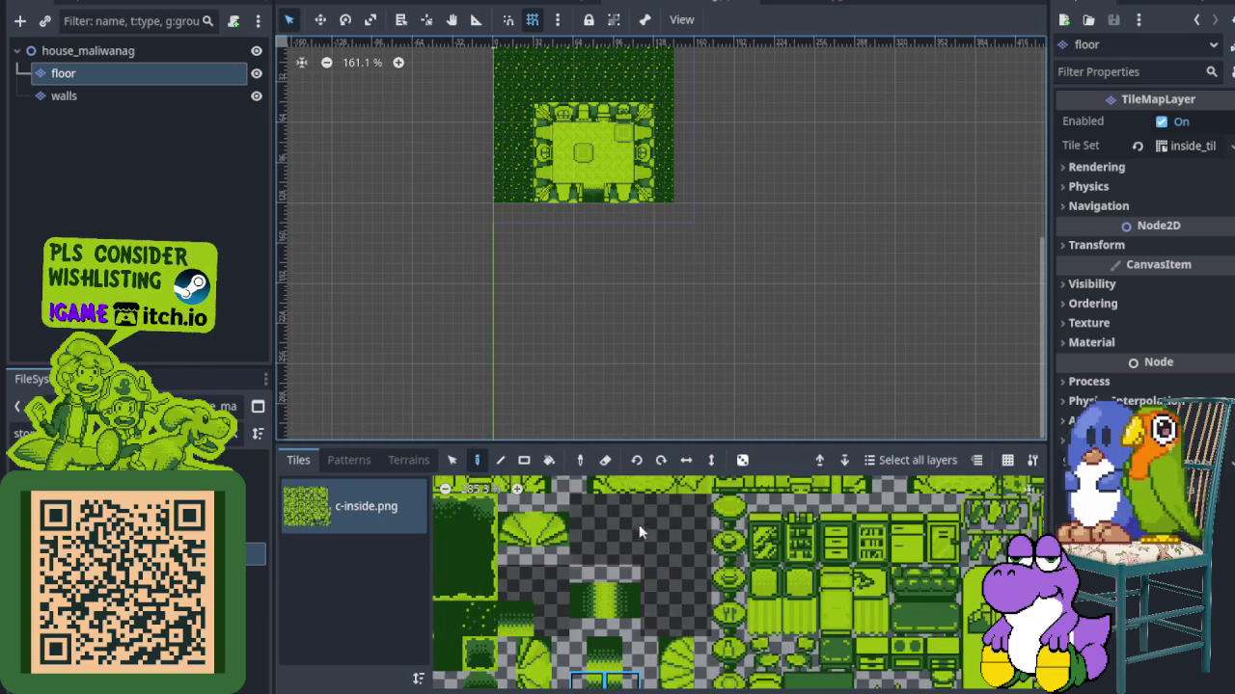
pyautogui.scroll(4, 638, 524)
pyautogui.scroll(-5, 644, 617)
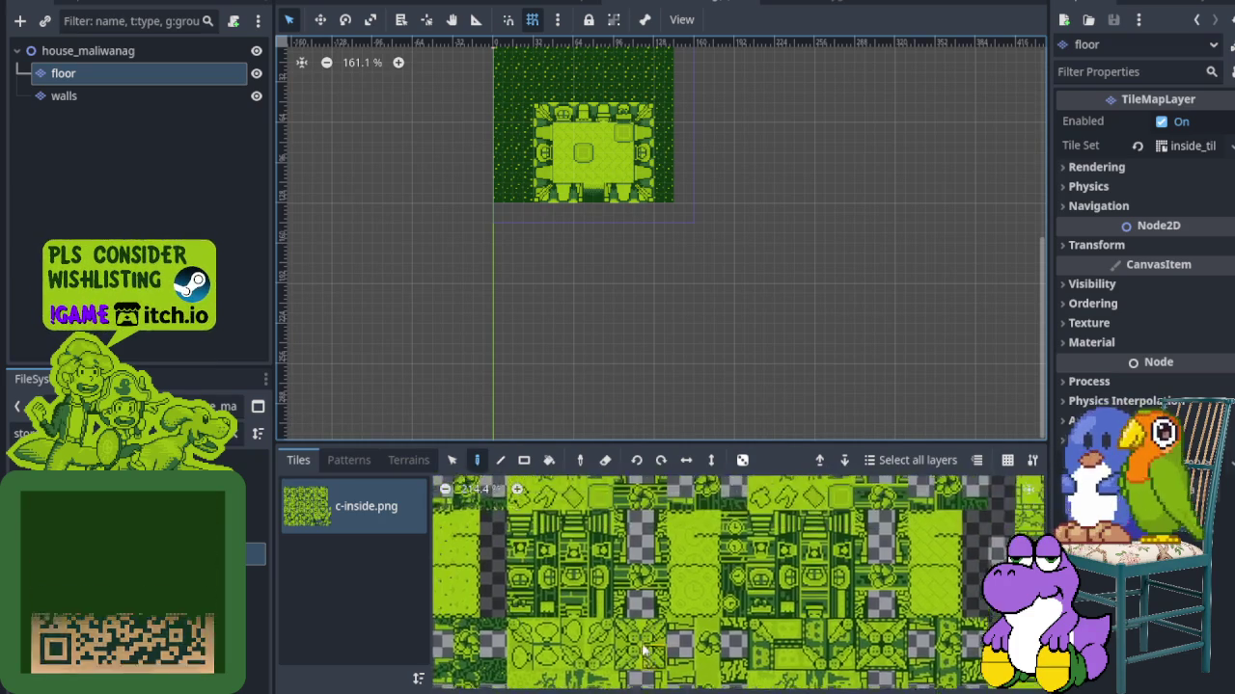
pyautogui.scroll(3, 665, 598)
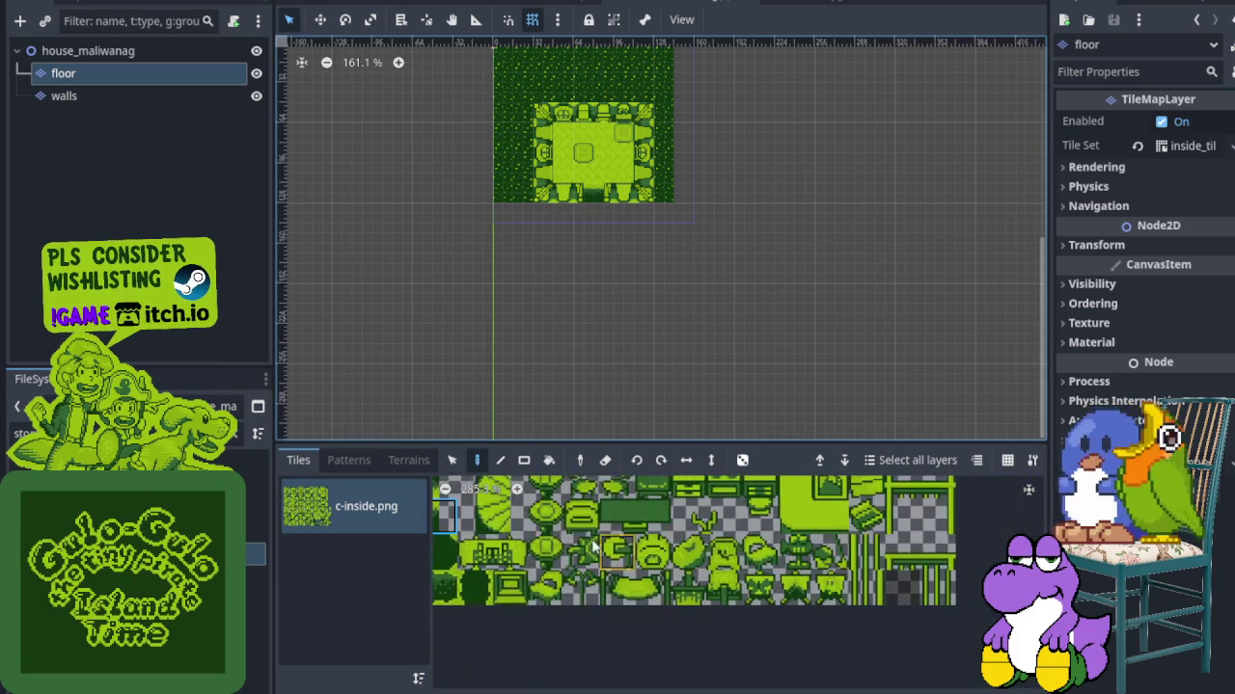
pyautogui.scroll(4, 572, 223)
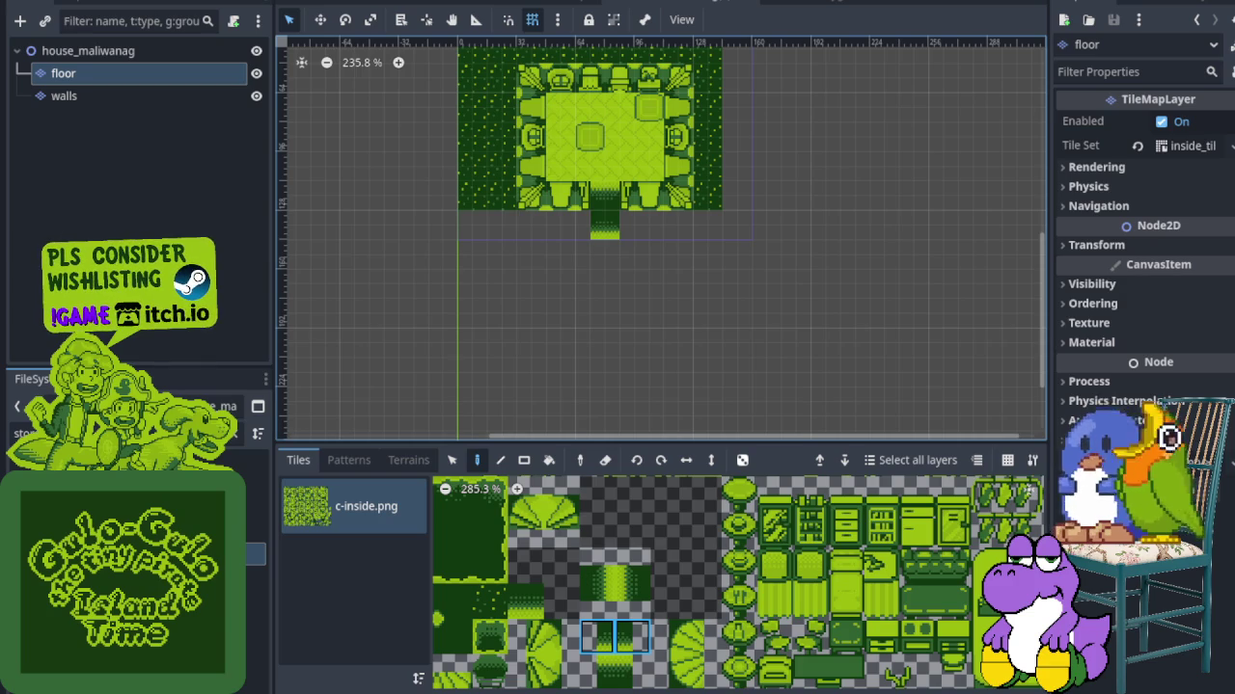
pyautogui.scroll(-10, 592, 568)
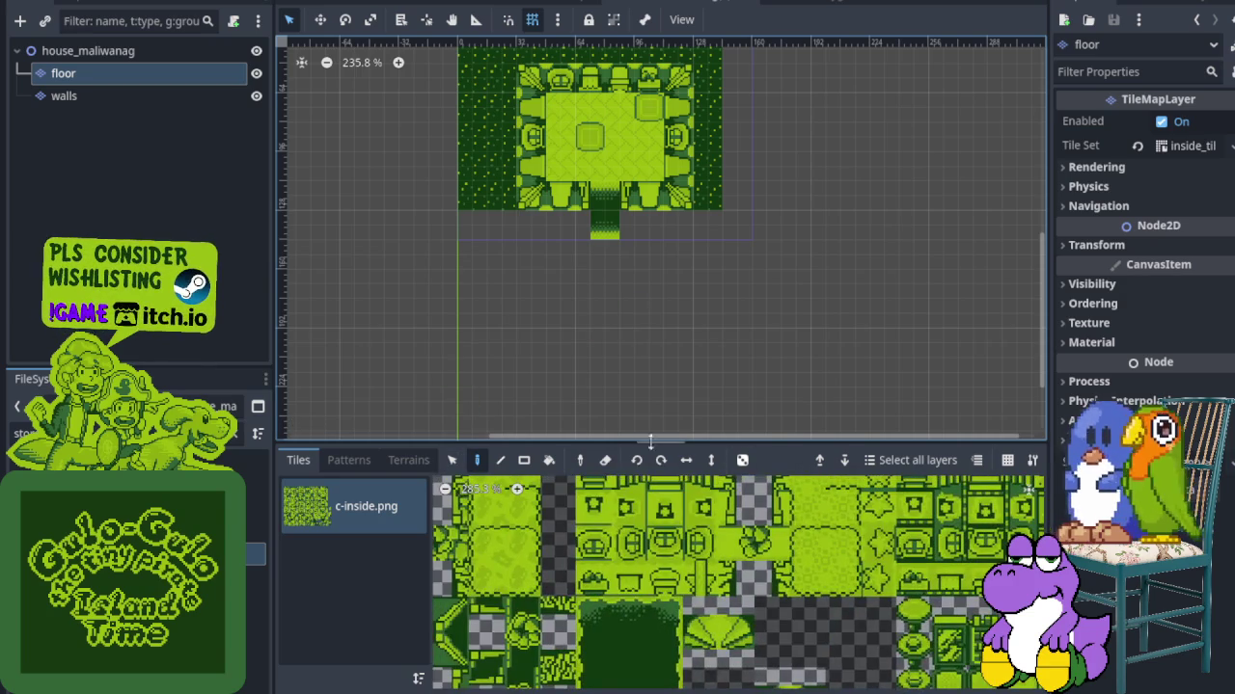
pyautogui.scroll(5, 593, 568)
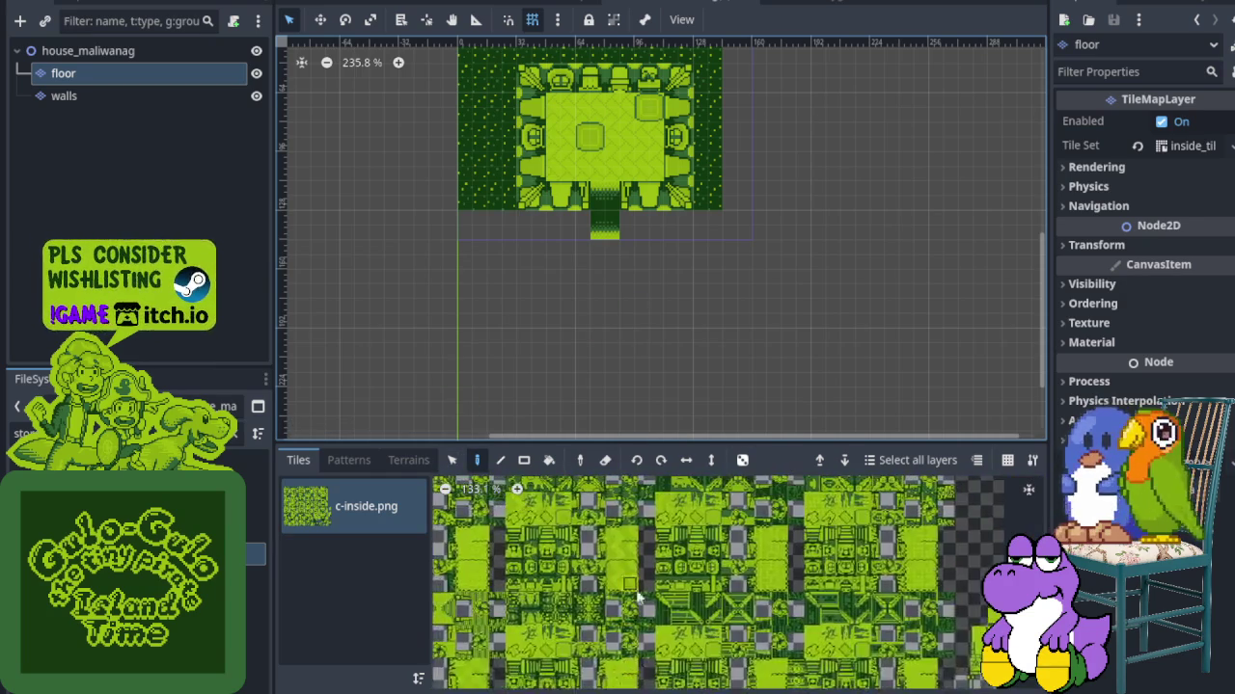
pyautogui.scroll(3, 624, 624)
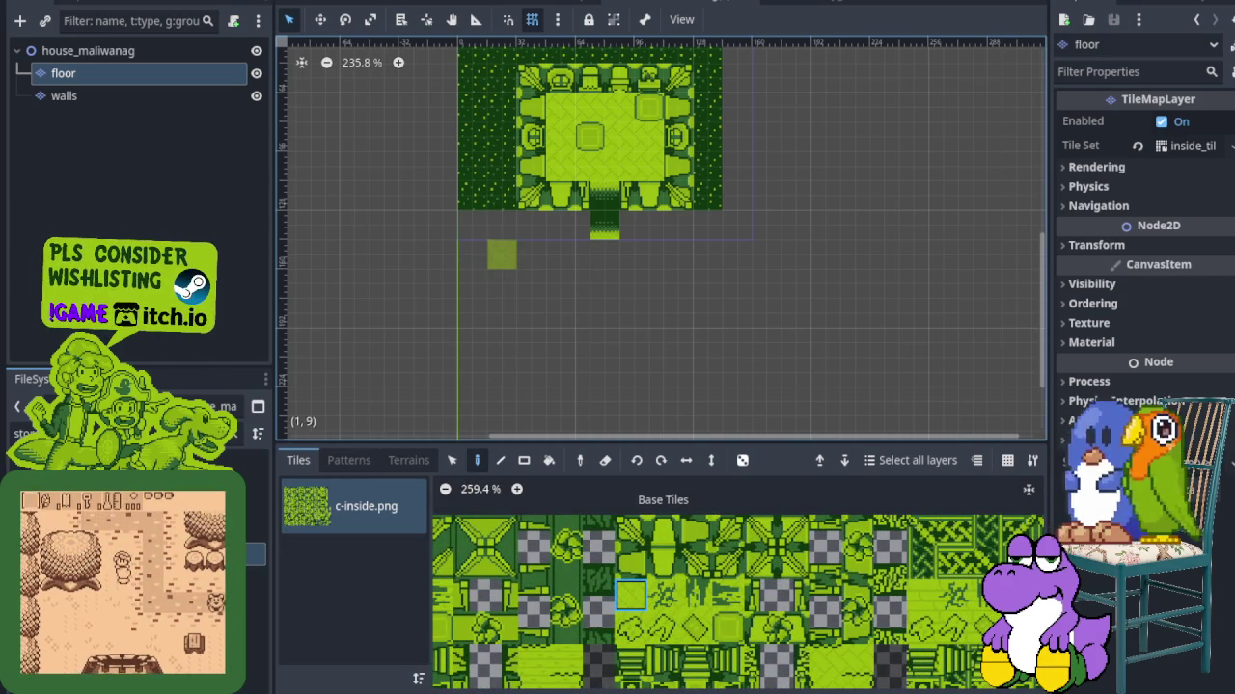
# Place a column of patterned floor tiles below the first room
pyautogui.click(525, 287)
pyautogui.click(503, 315)
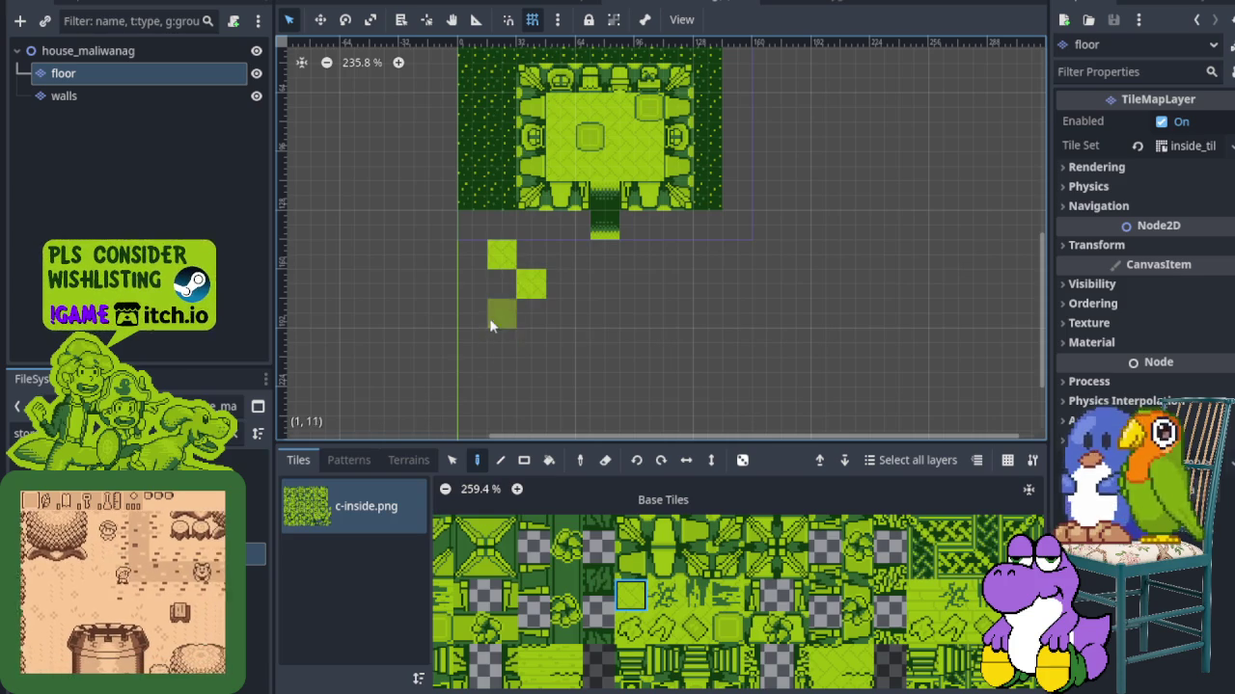
pyautogui.click(530, 345)
pyautogui.click(506, 378)
pyautogui.click(528, 405)
pyautogui.scroll(-5, 579, 309)
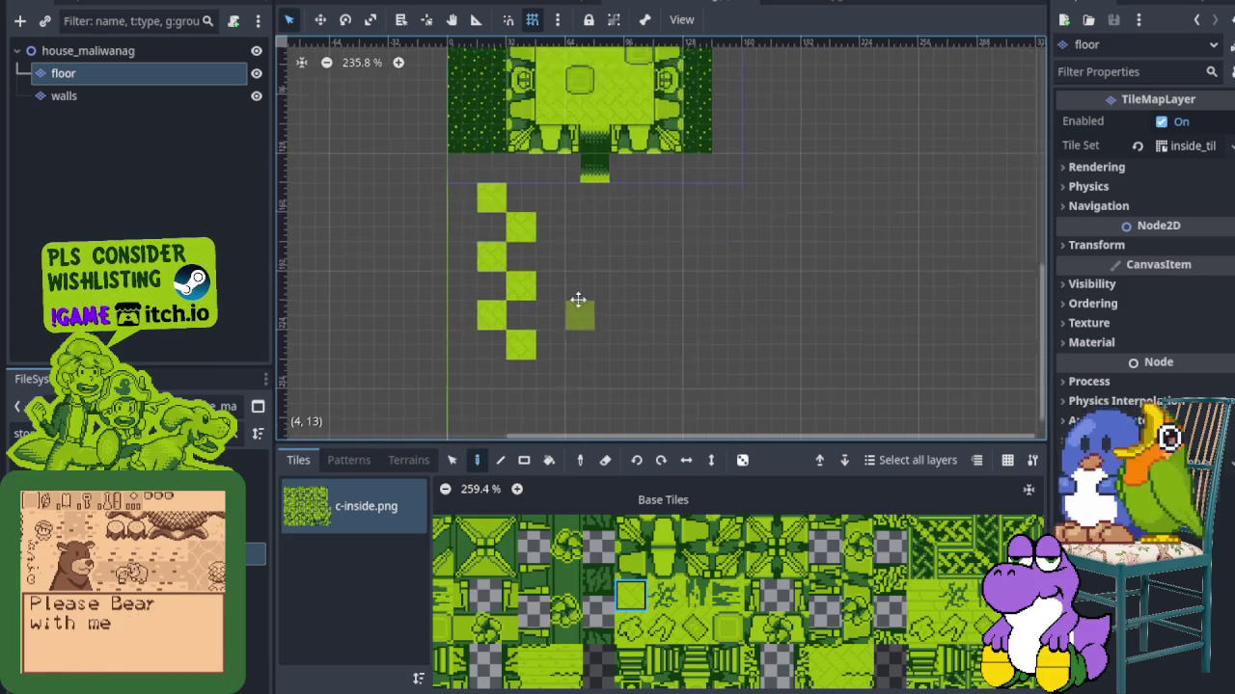
pyautogui.scroll(5, 693, 138)
# Fill in the new room's rectangular floor area with patterned tiles
pyautogui.moveTo(654, 254)
pyautogui.mouseDown()
pyautogui.moveTo(633, 388)
pyautogui.moveTo(463, 385)
pyautogui.mouseUp()
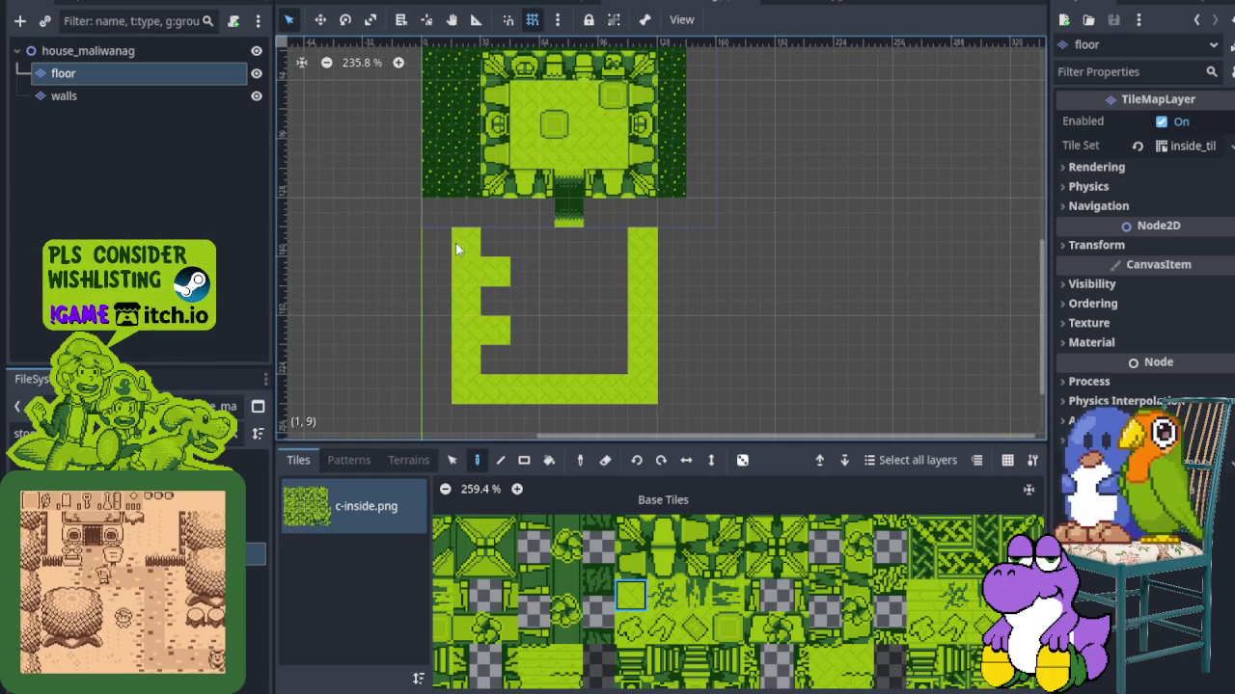
pyautogui.moveTo(455, 249); pyautogui.dragTo(637, 245)
pyautogui.moveTo(602, 344)
pyautogui.mouseDown()
pyautogui.moveTo(501, 291)
pyautogui.moveTo(566, 289)
pyautogui.mouseUp()
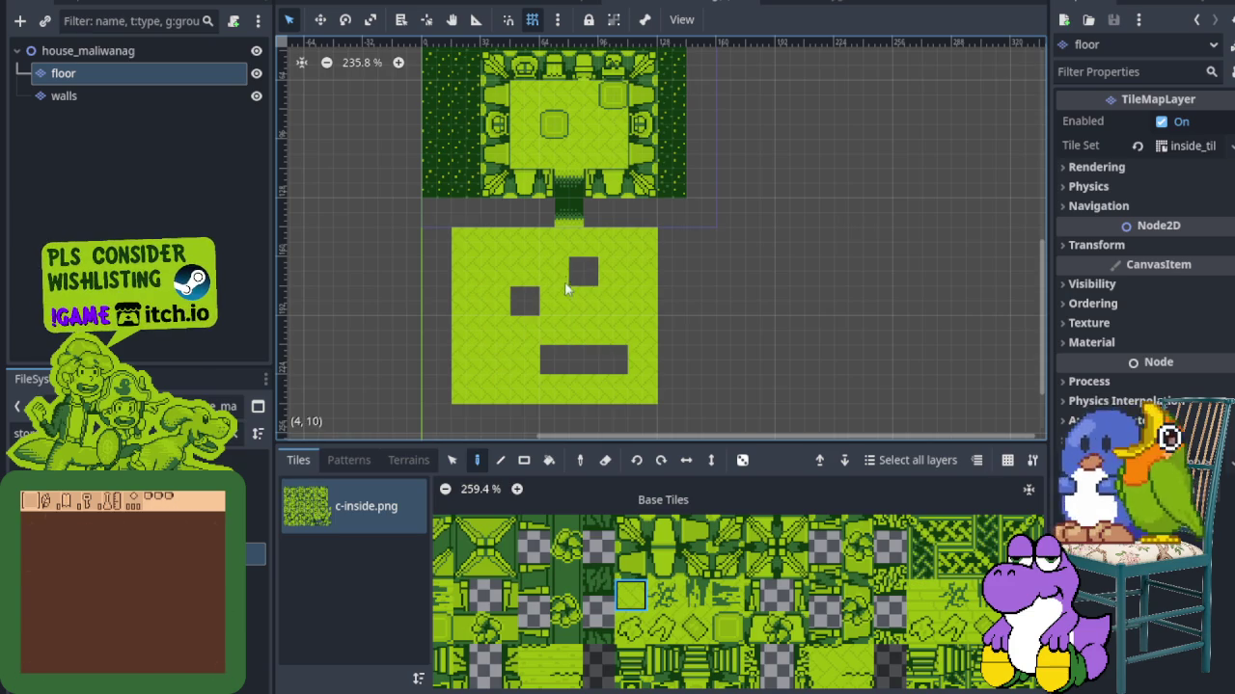
pyautogui.moveTo(540, 343); pyautogui.dragTo(590, 363)
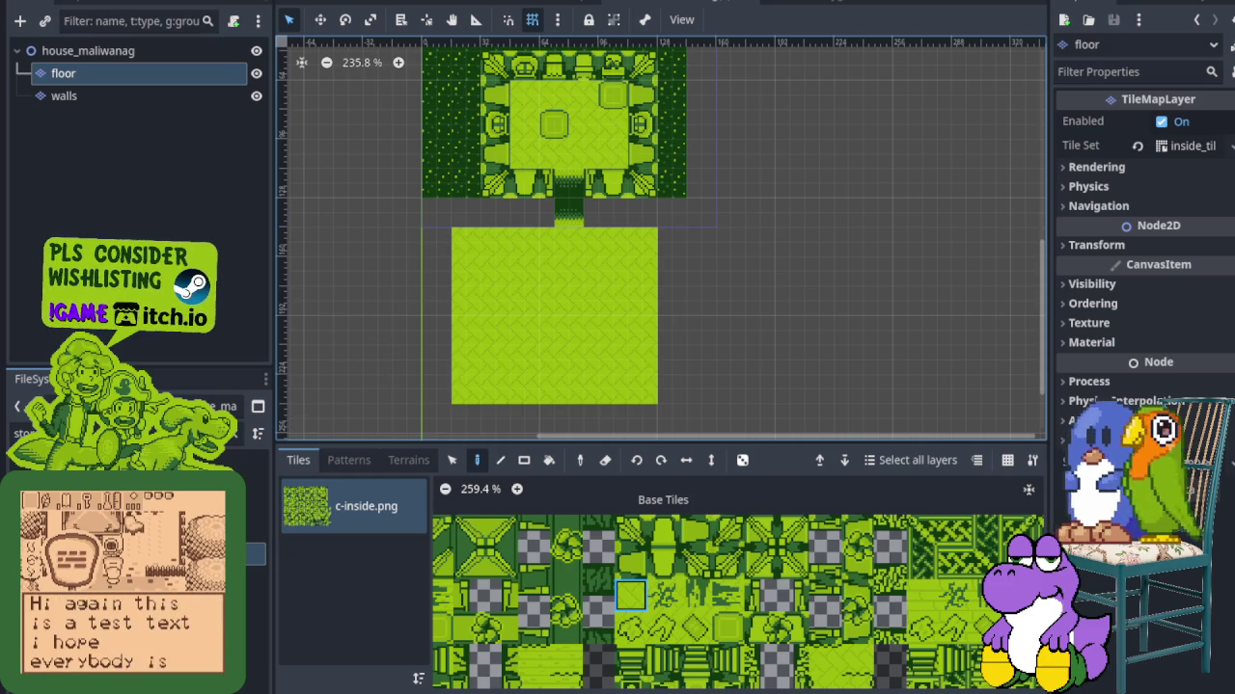
pyautogui.click(88, 97)
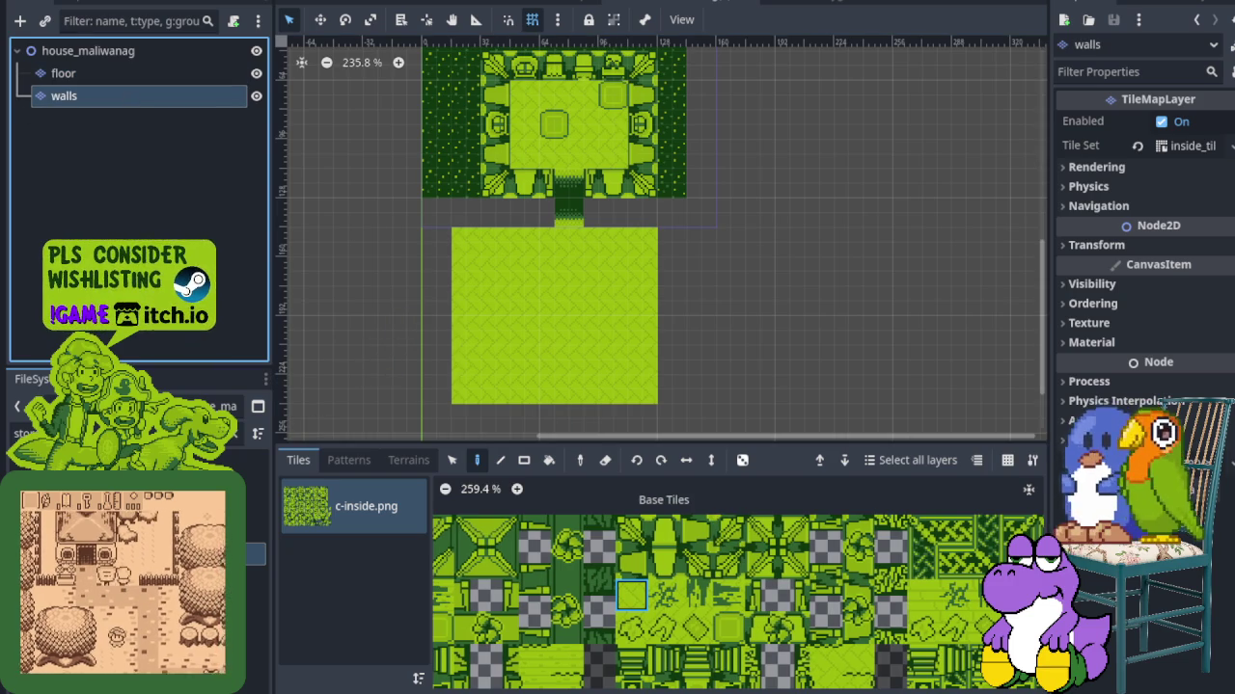
# Place corner tiles at the lower room's bottom-left, top-right and bottom-right
pyautogui.scroll(2, 632, 594)
pyautogui.click(653, 588)
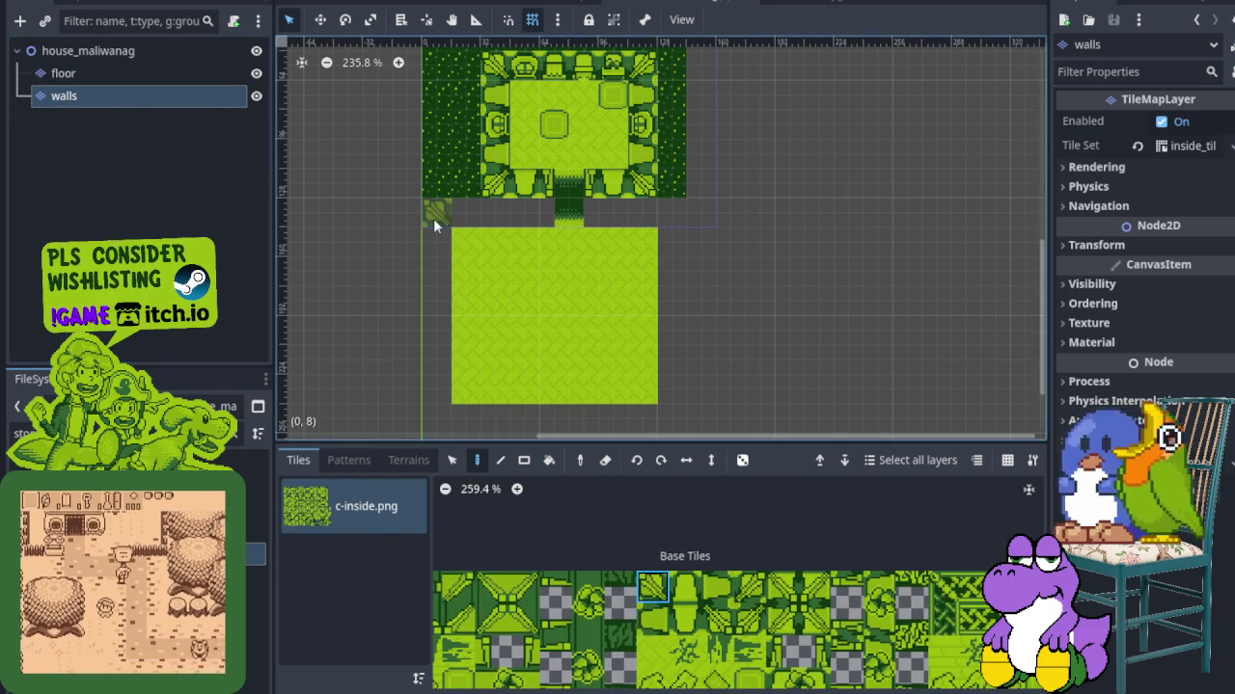
pyautogui.click(749, 617)
pyautogui.click(436, 415)
pyautogui.click(749, 585)
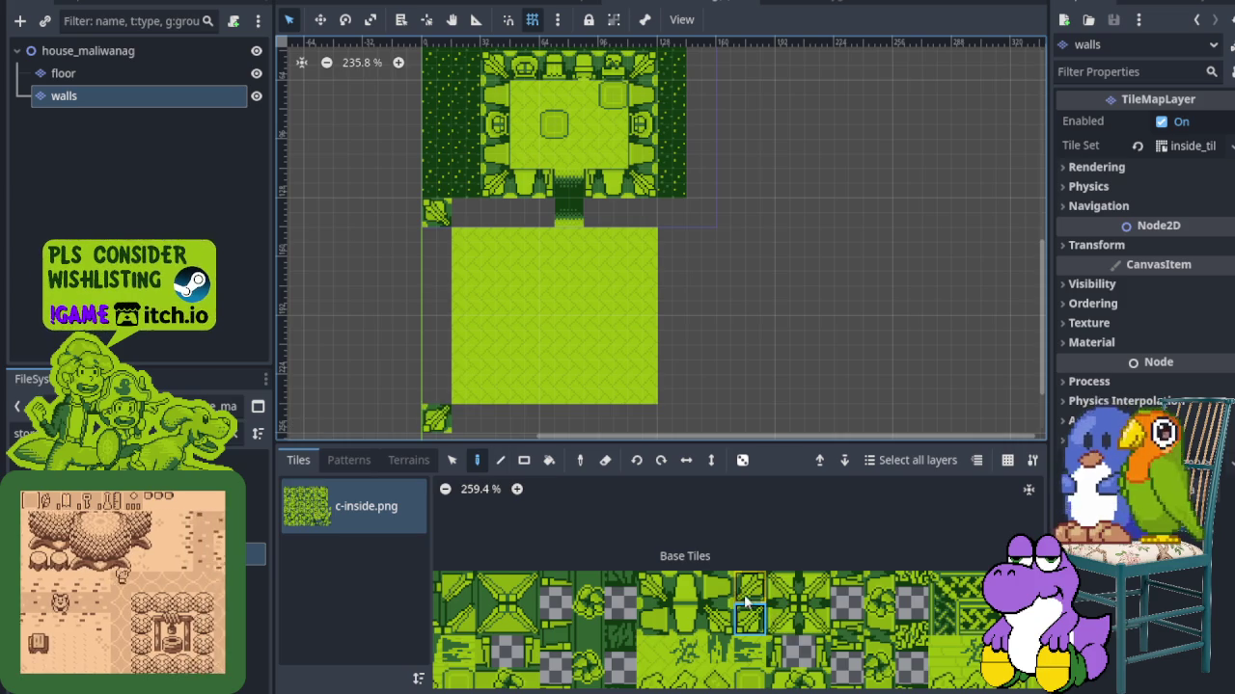
pyautogui.click(672, 212)
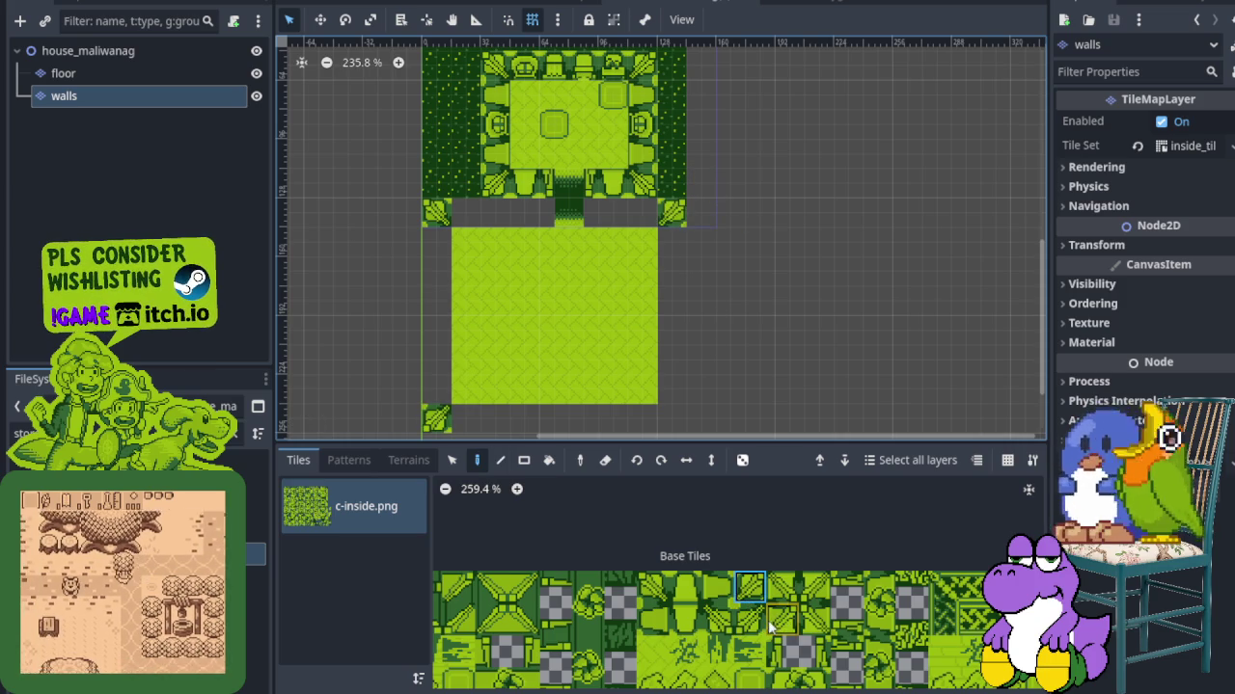
pyautogui.click(728, 624)
pyautogui.click(671, 417)
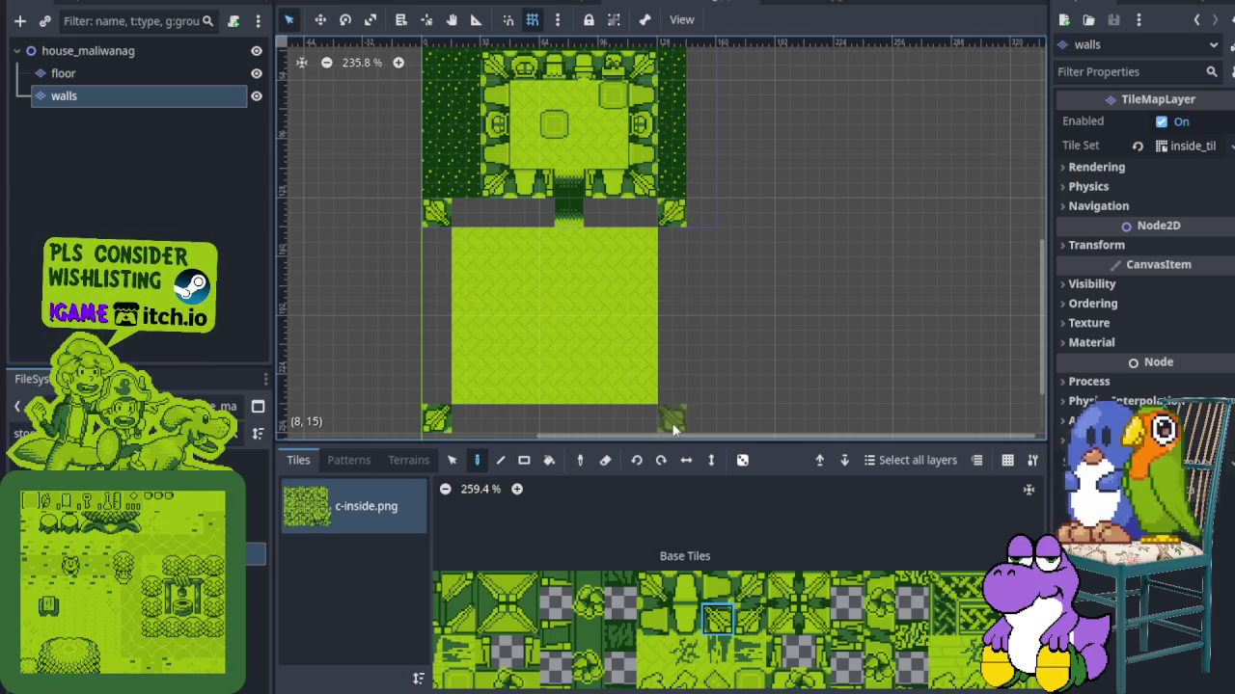
# Build the lower room's left wall column and top wall row
pyautogui.scroll(-3, 671, 417)
pyautogui.click(654, 618)
pyautogui.moveTo(485, 323)
pyautogui.mouseDown()
pyautogui.moveTo(485, 144)
pyautogui.moveTo(608, 120)
pyautogui.mouseUp()
pyautogui.click(683, 587)
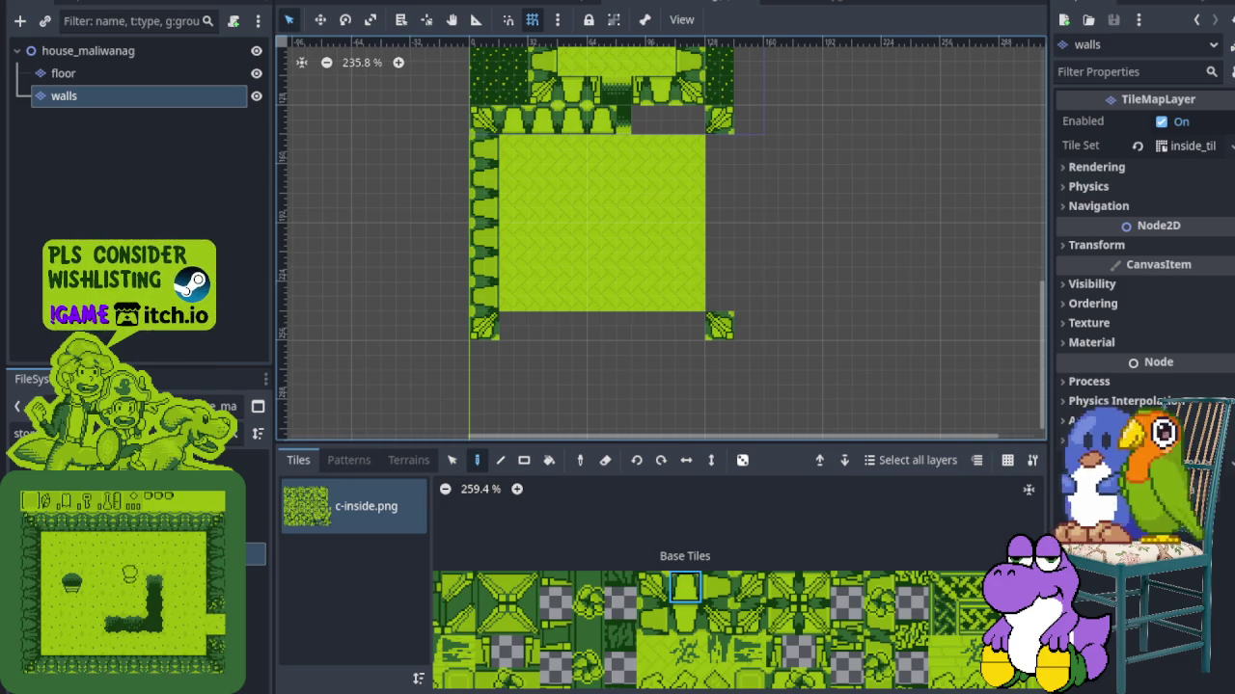
pyautogui.scroll(3, 579, 251)
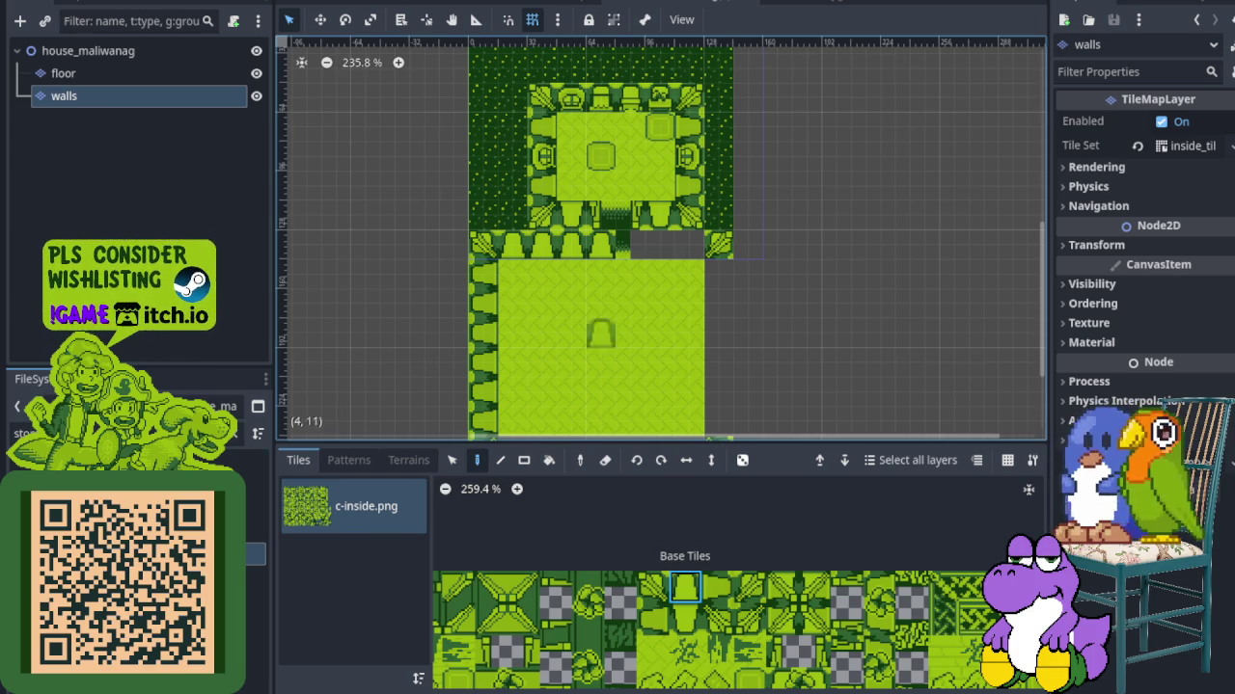
# Fill the top wall cells on both sides of the doorway and add the bottom-right corner
pyautogui.scroll(4, 690, 210)
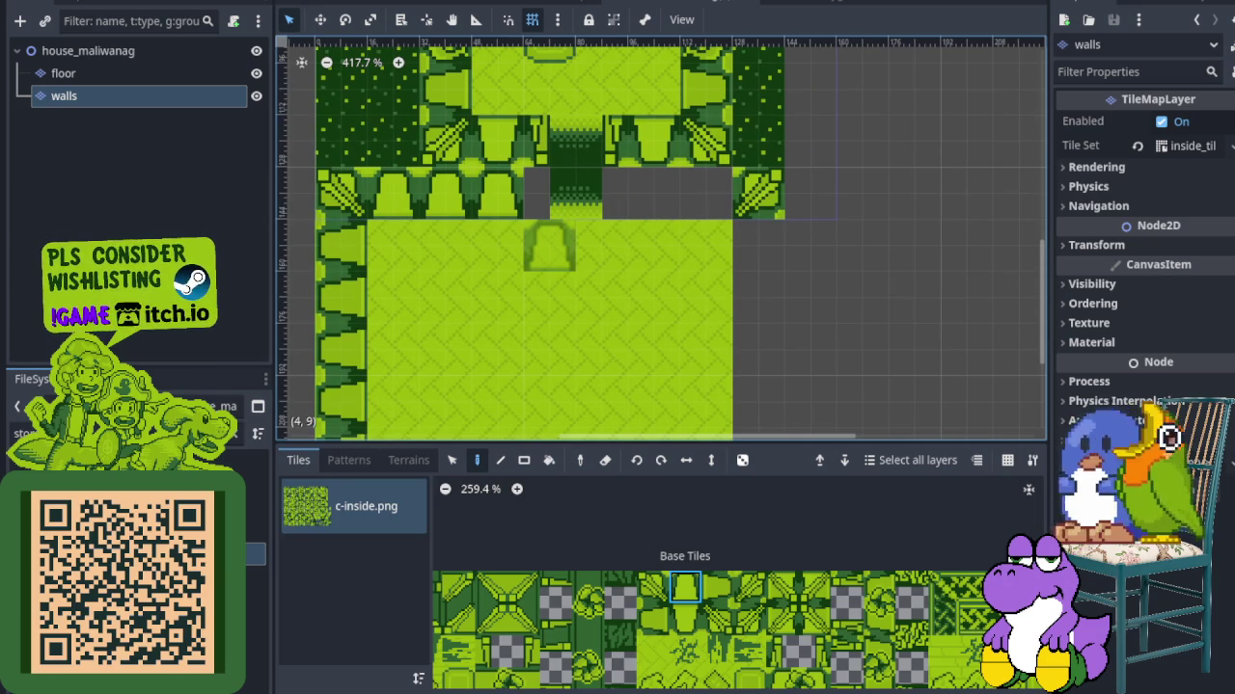
pyautogui.scroll(1, 675, 347)
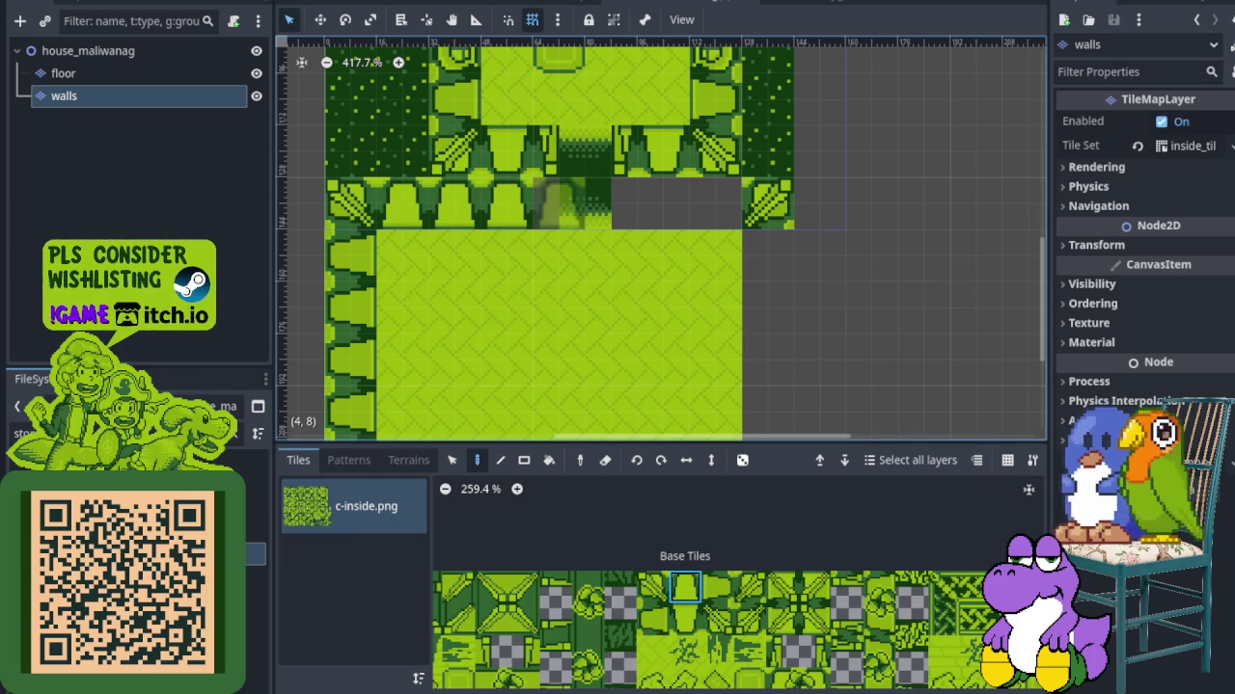
pyautogui.click(661, 202)
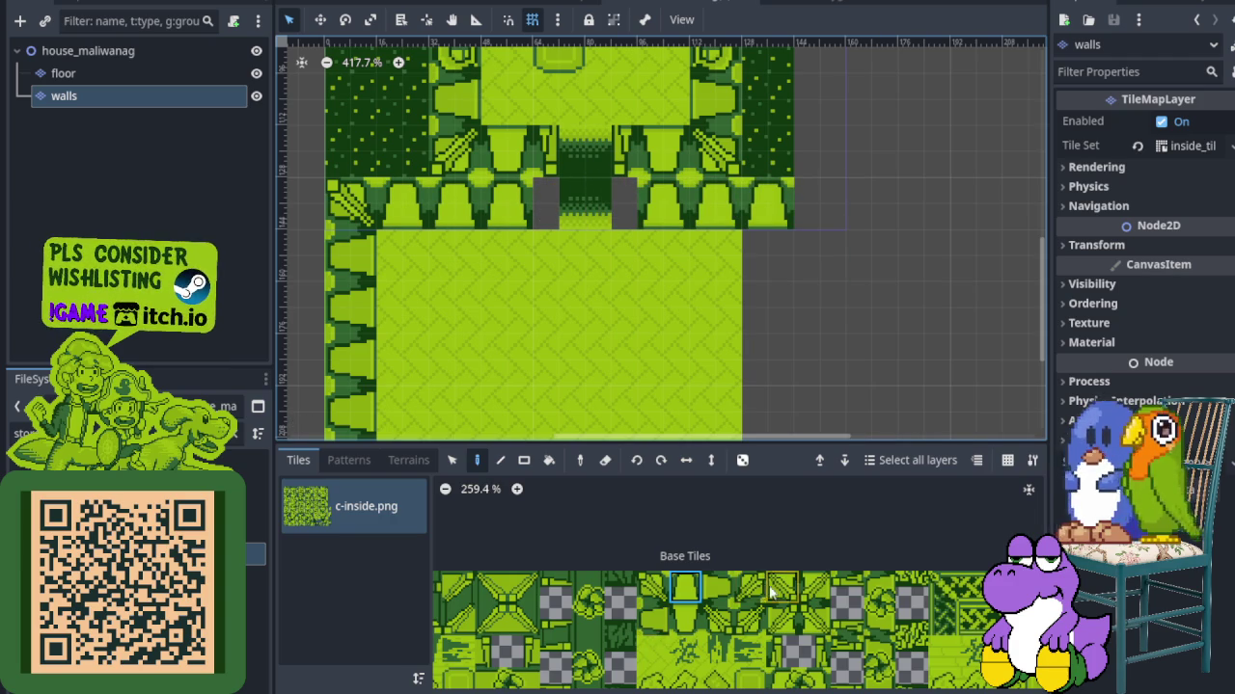
pyautogui.click(807, 220)
pyautogui.scroll(-2, 802, 289)
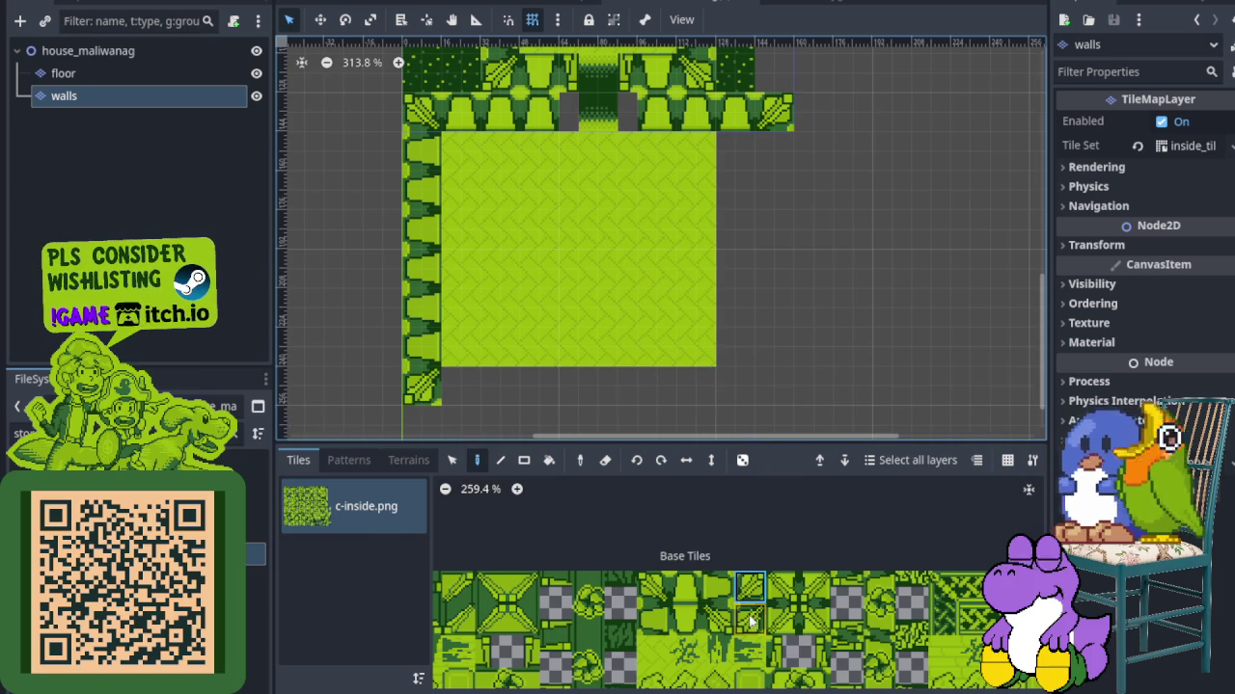
pyautogui.click(774, 385)
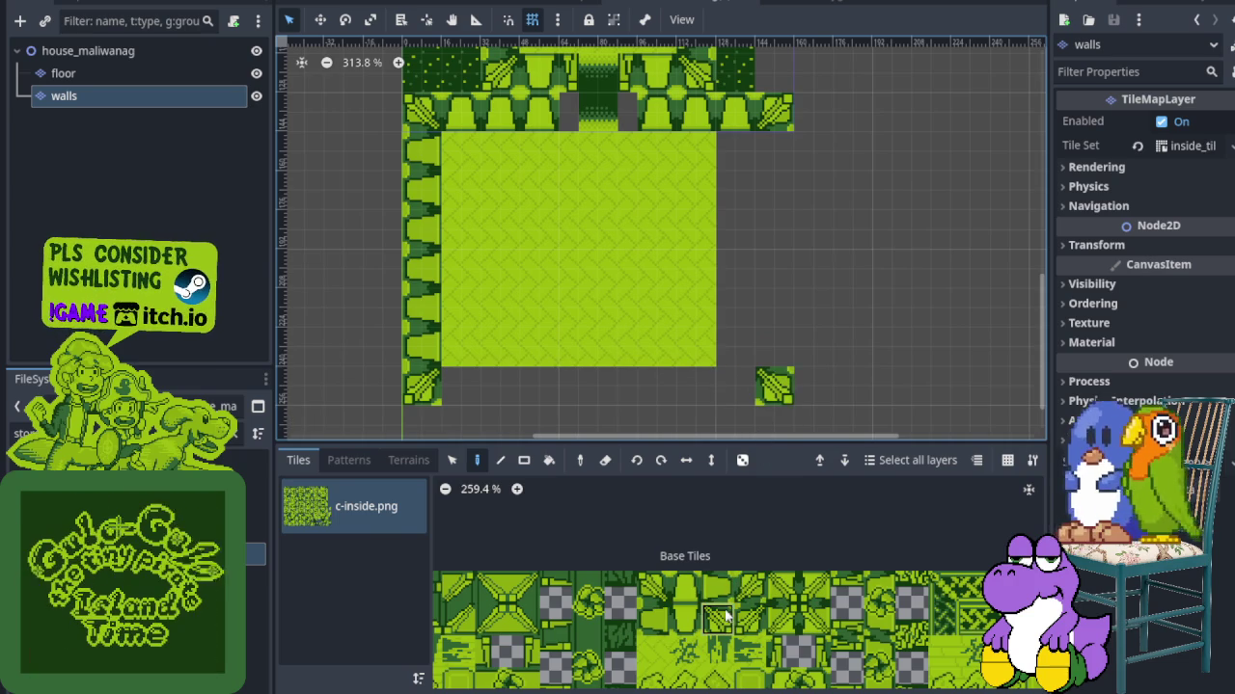
# Build the lower room's right wall column and place the two-tile doorway pieces at the bottom
pyautogui.moveTo(790, 352); pyautogui.dragTo(768, 168)
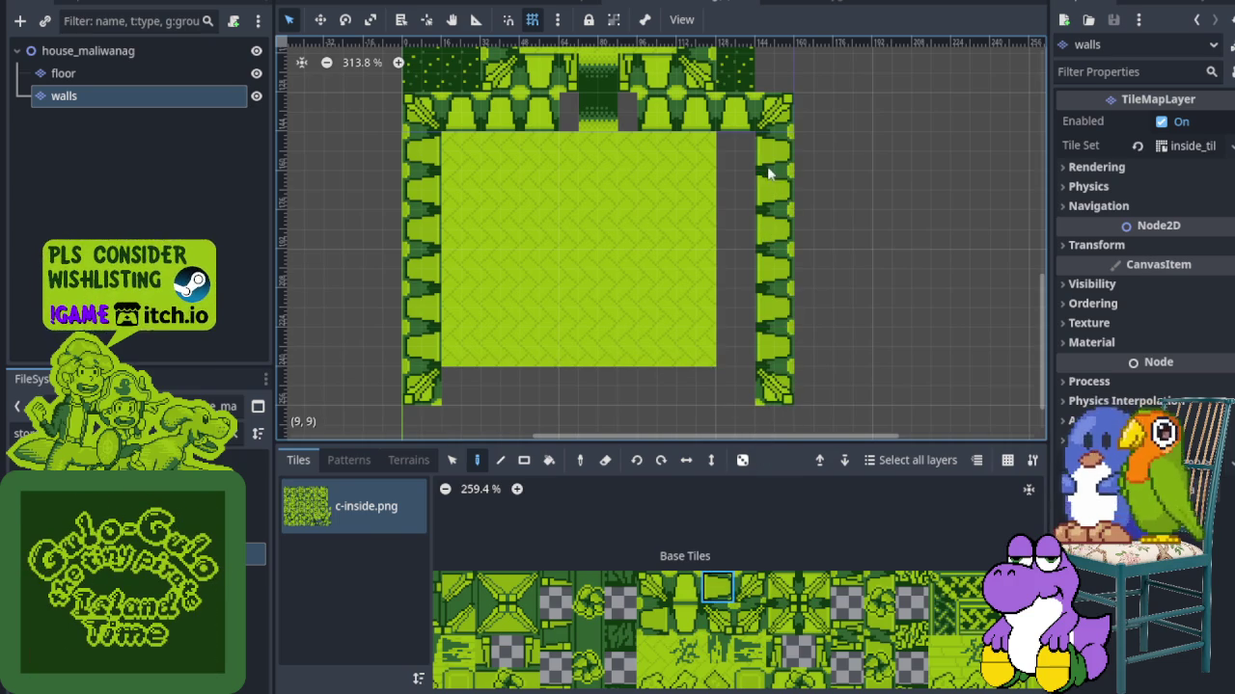
pyautogui.scroll(3, 654, 629)
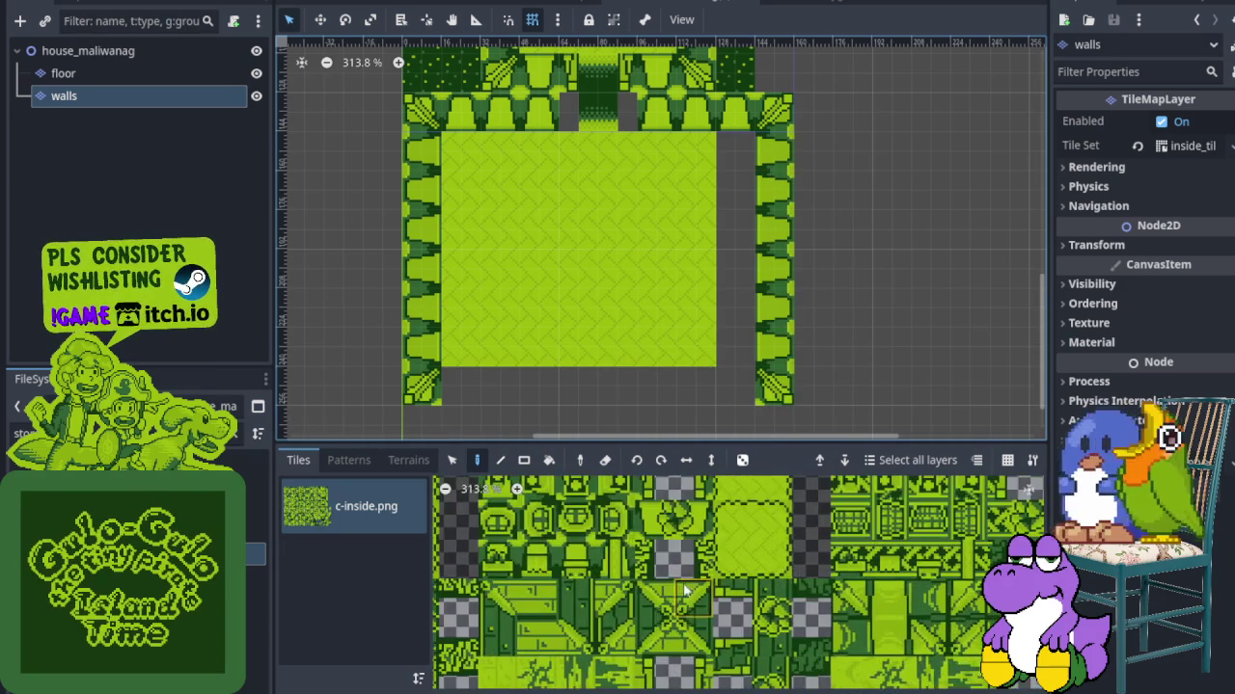
pyautogui.moveTo(622, 574); pyautogui.dragTo(687, 598)
pyautogui.click(598, 386)
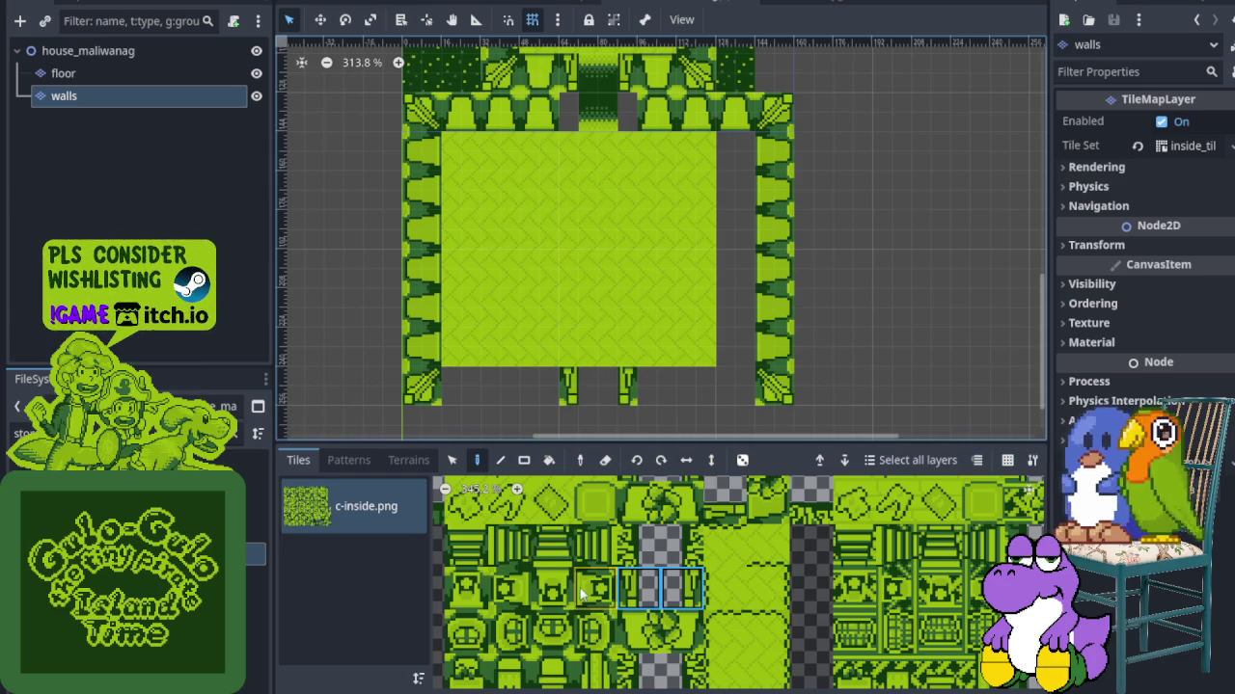
# Run the bottom wall out to the left and right of the doorway
pyautogui.scroll(2, 627, 631)
pyautogui.click(576, 512)
pyautogui.moveTo(545, 386); pyautogui.dragTo(474, 384)
pyautogui.moveTo(663, 378); pyautogui.dragTo(730, 379)
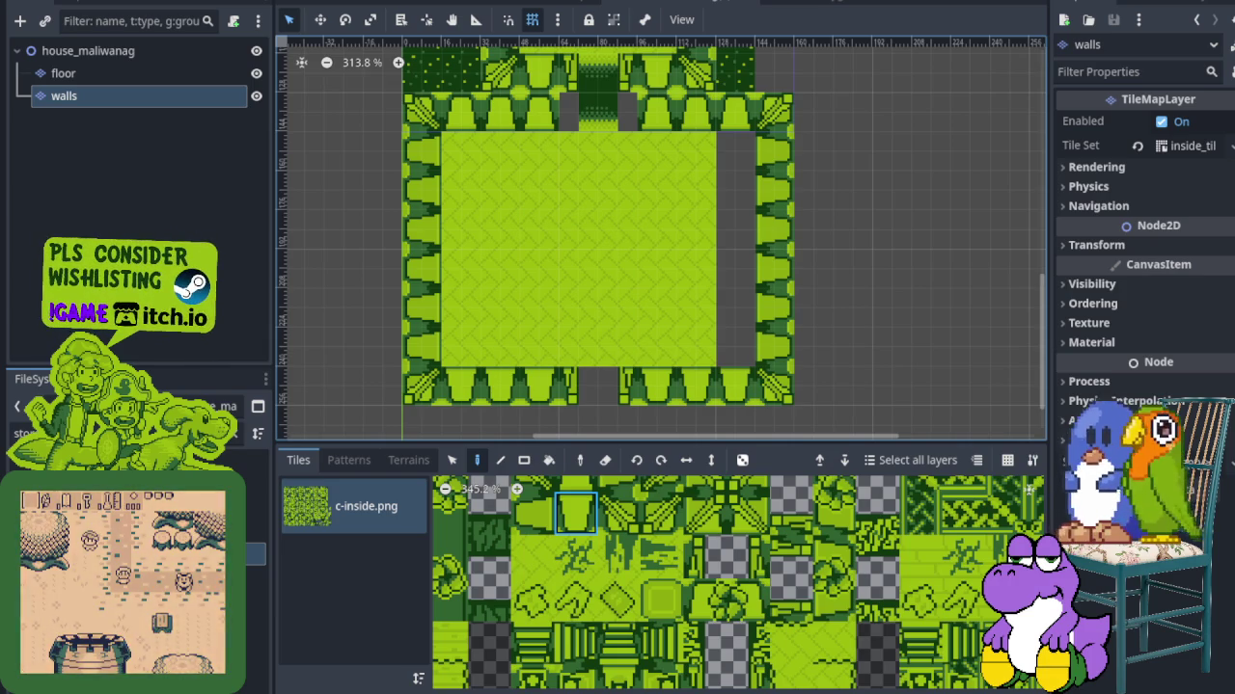
pyautogui.click(532, 556)
pyautogui.click(112, 76)
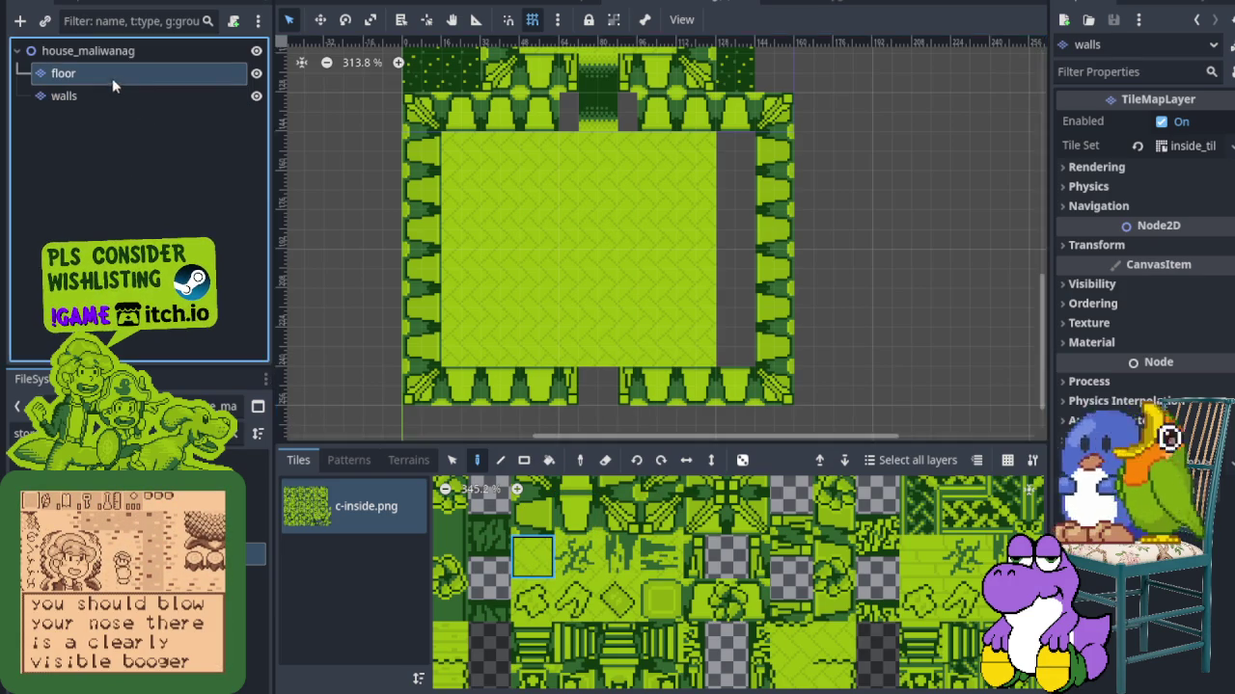
# Paint floor into the strip beside the right wall and place the two dark doorway tiles in the bottom gap
pyautogui.moveTo(744, 350); pyautogui.dragTo(734, 167)
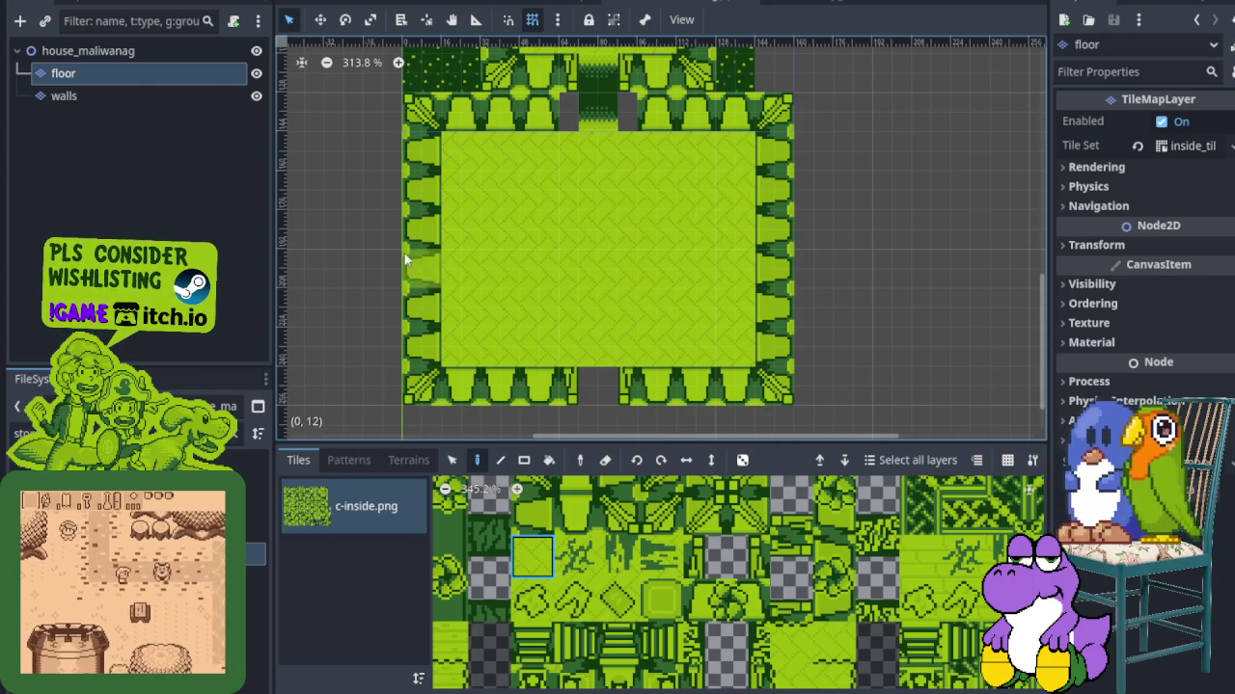
pyautogui.scroll(-3, 598, 521)
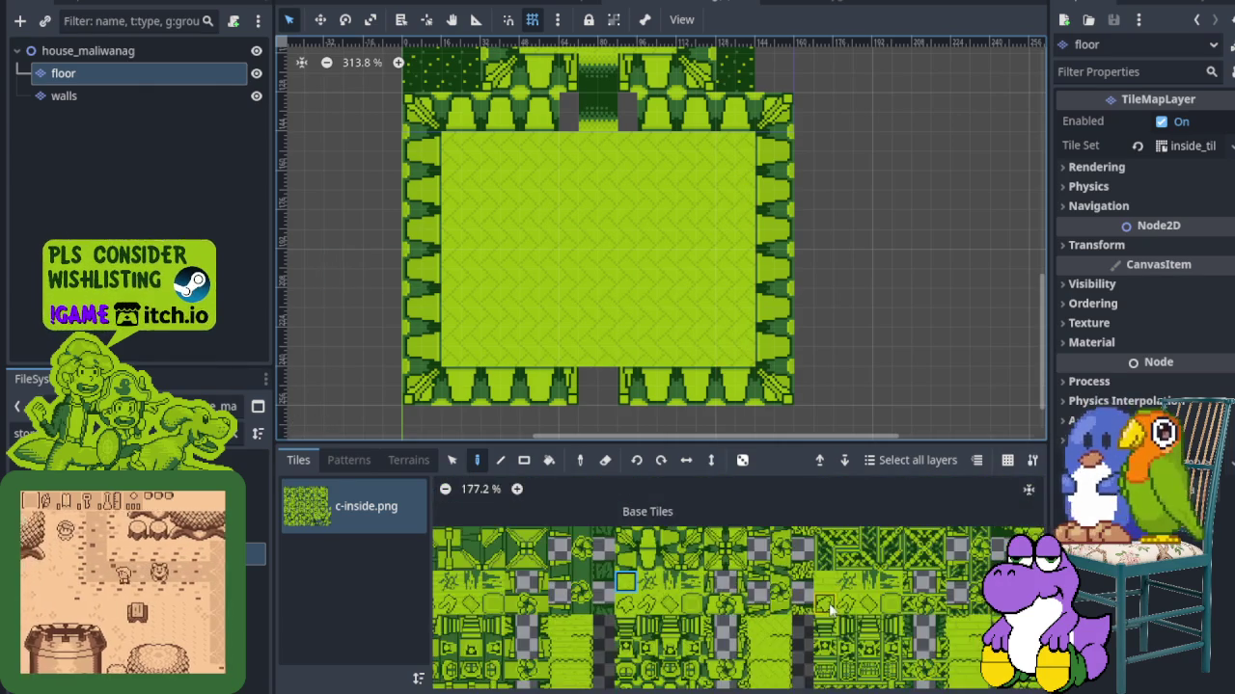
pyautogui.hscroll(5, 559, 540)
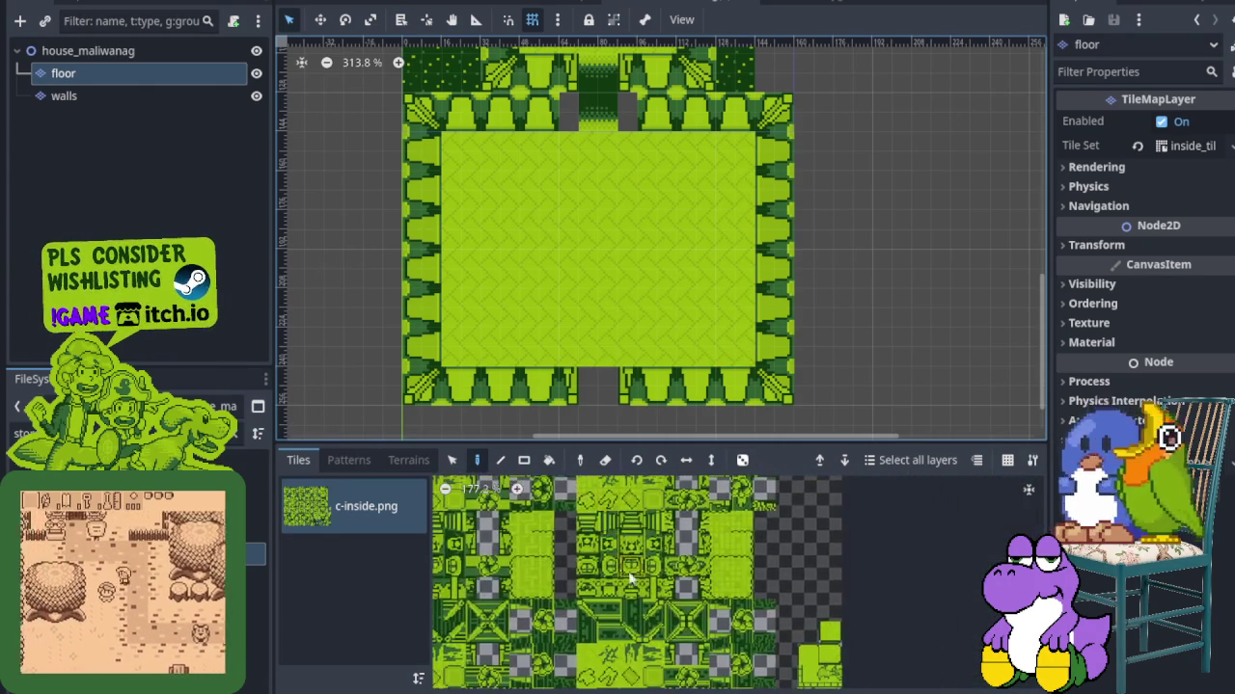
pyautogui.scroll(-5, 559, 554)
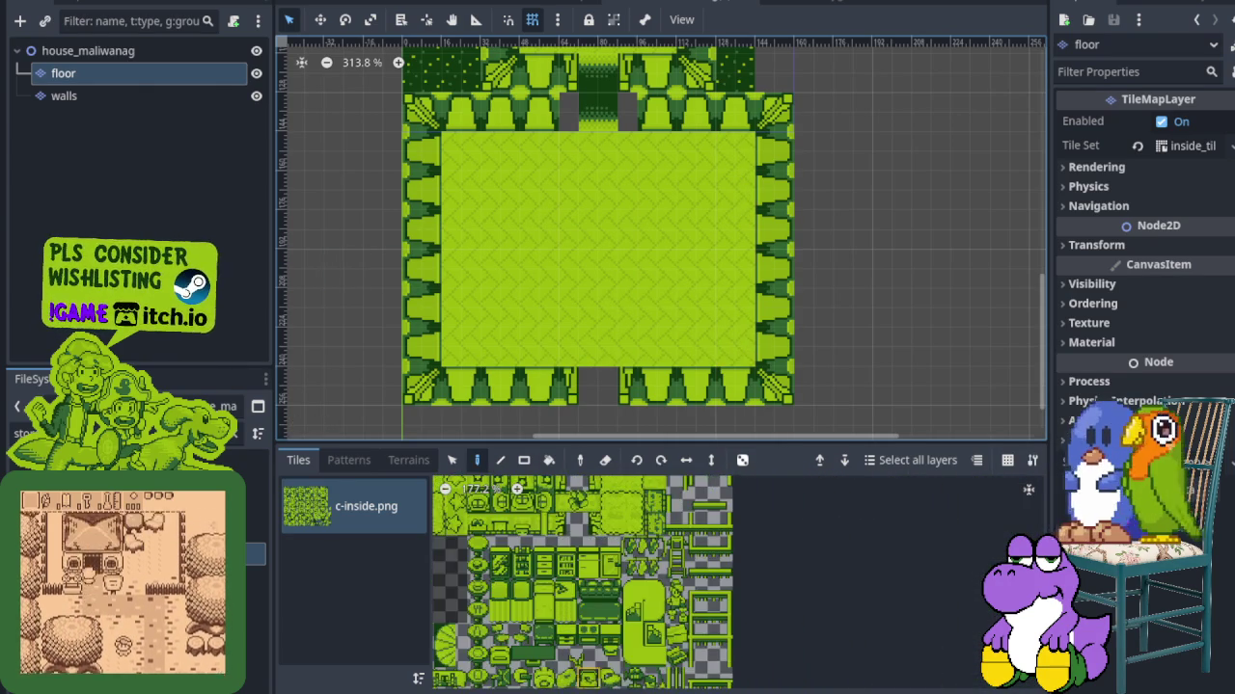
pyautogui.hscroll(-3, 623, 540)
pyautogui.scroll(2, 623, 540)
pyautogui.moveTo(633, 618); pyautogui.dragTo(665, 618)
pyautogui.click(598, 383)
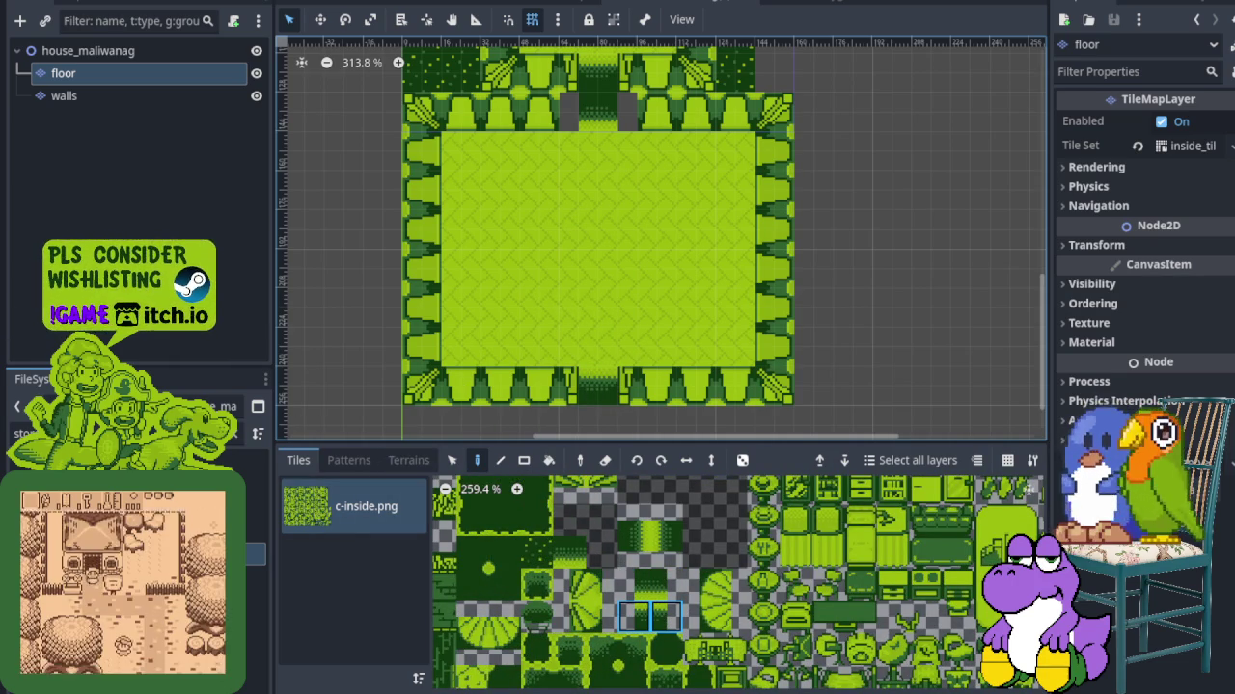
# Pick a new decoration tile and hide the walls layer to check the floor
pyautogui.scroll(-2, 617, 605)
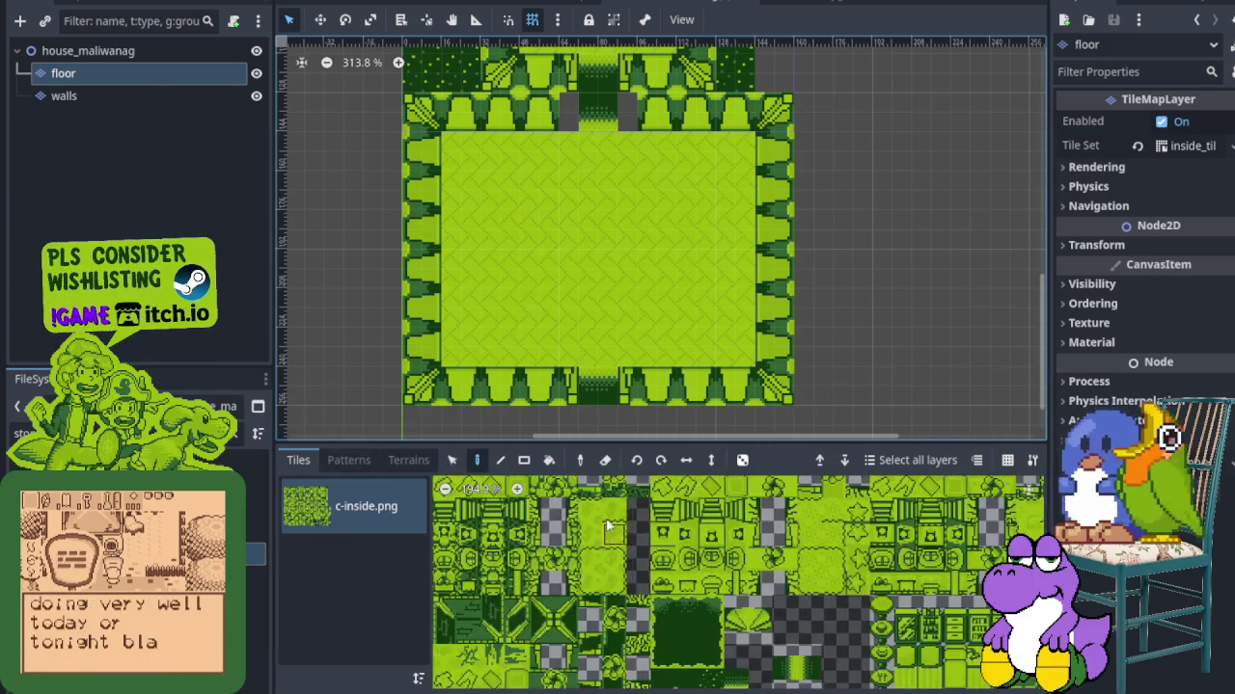
pyautogui.scroll(-2, 617, 606)
pyautogui.scroll(-3, 646, 583)
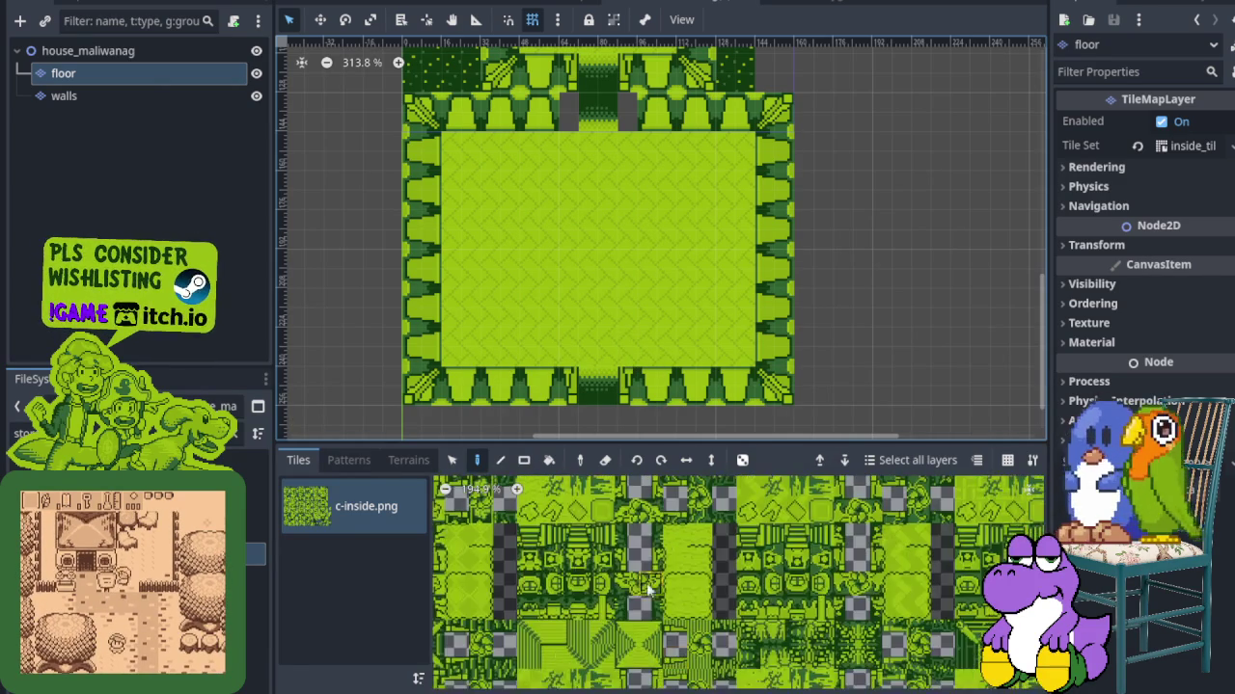
pyautogui.scroll(-5, 636, 596)
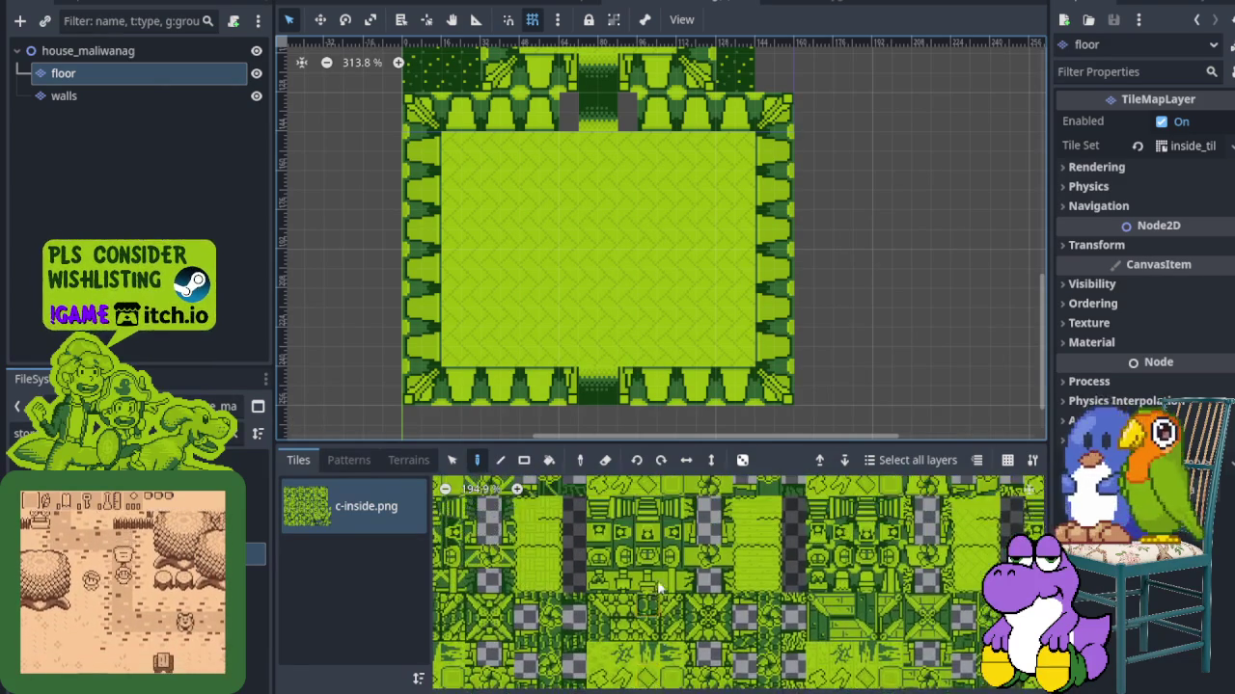
pyautogui.scroll(-2, 672, 588)
pyautogui.scroll(4, 644, 610)
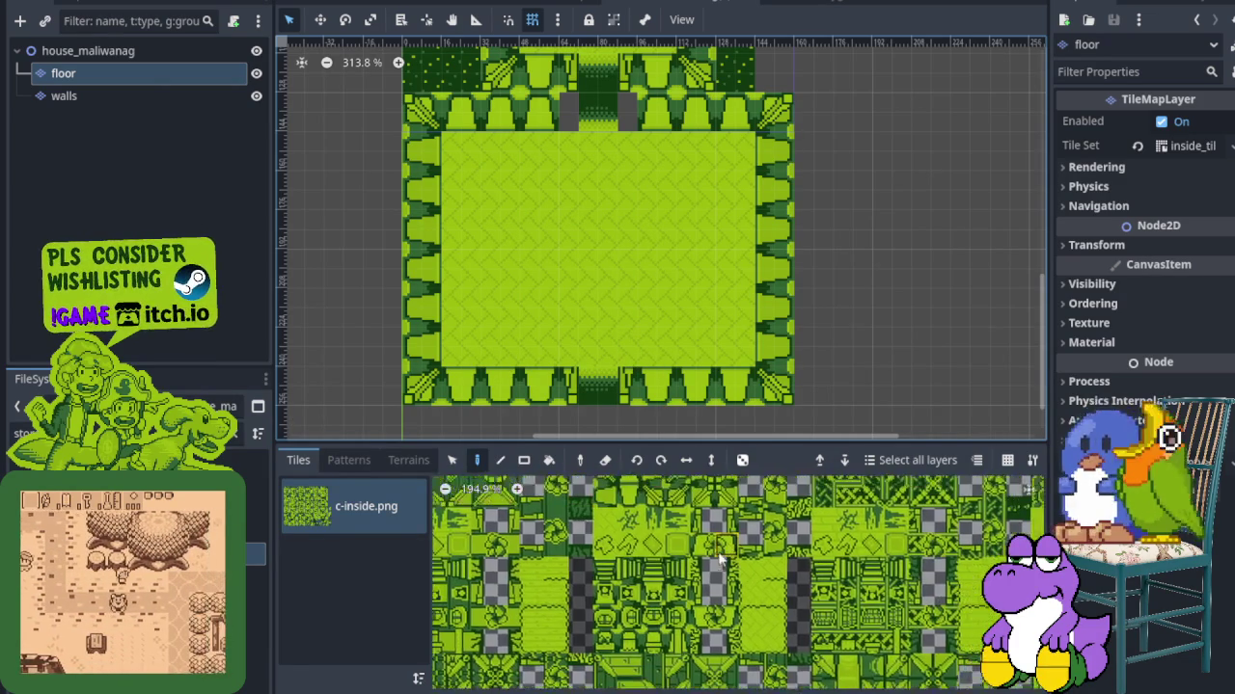
pyautogui.scroll(2, 644, 610)
pyautogui.click(656, 607)
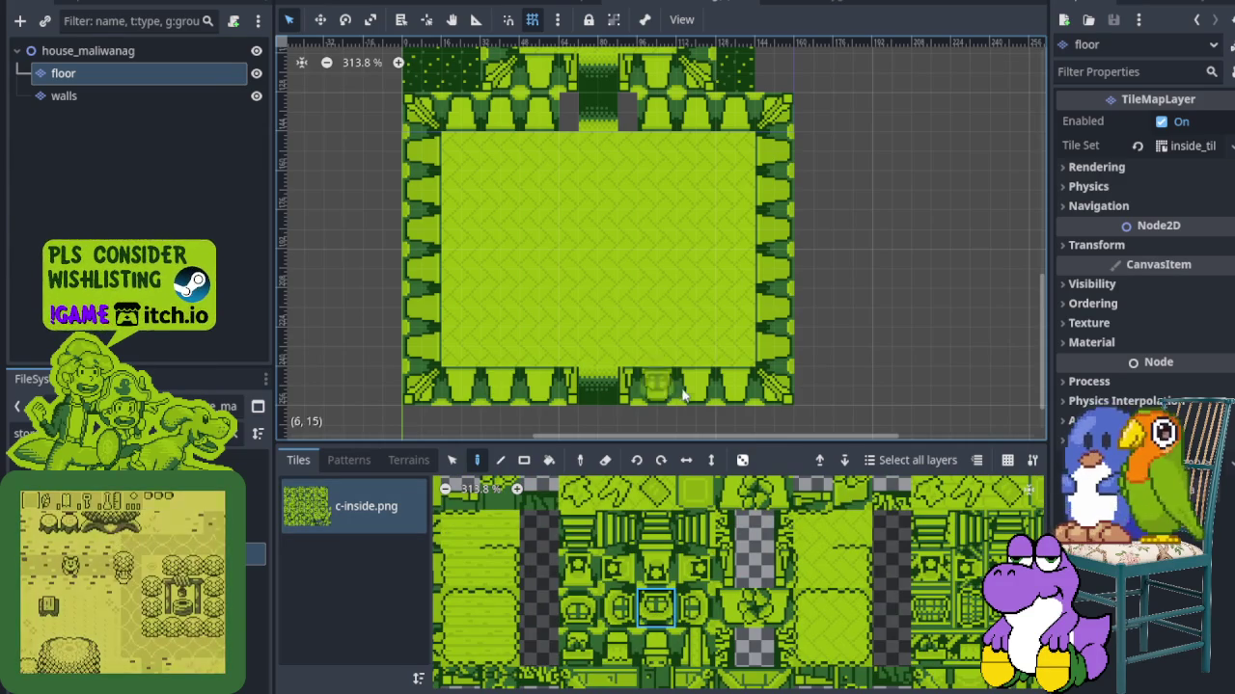
pyautogui.scroll(2, 675, 579)
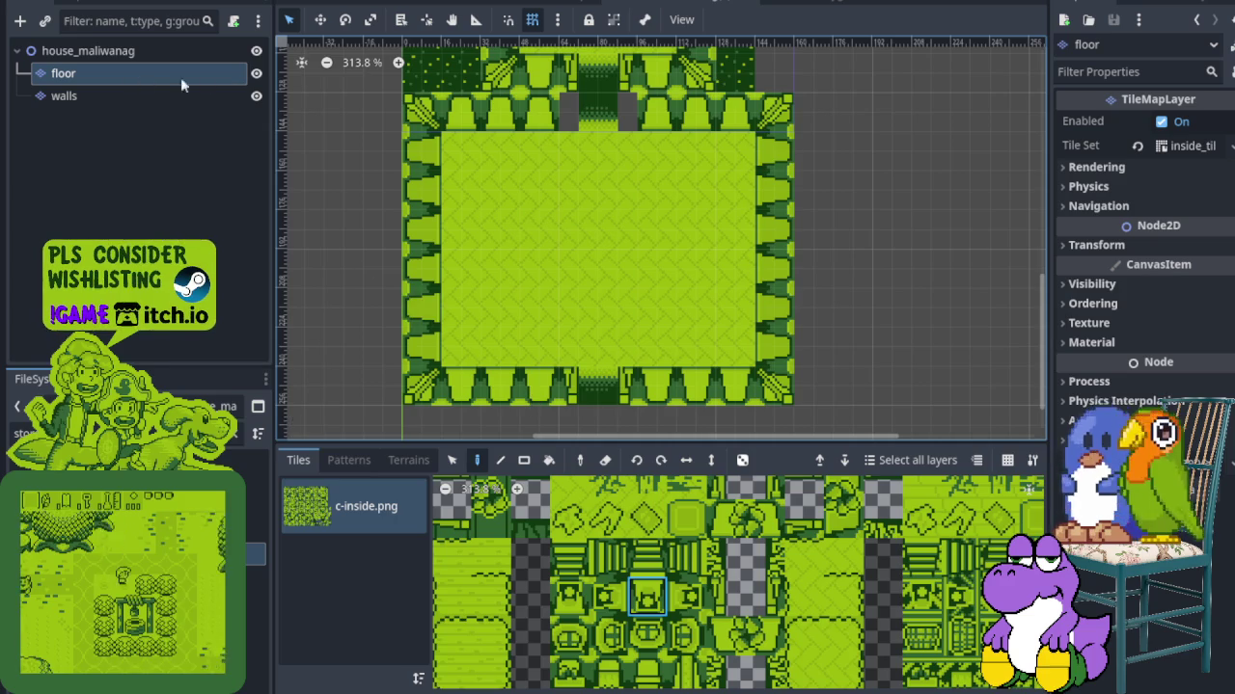
pyautogui.click(256, 95)
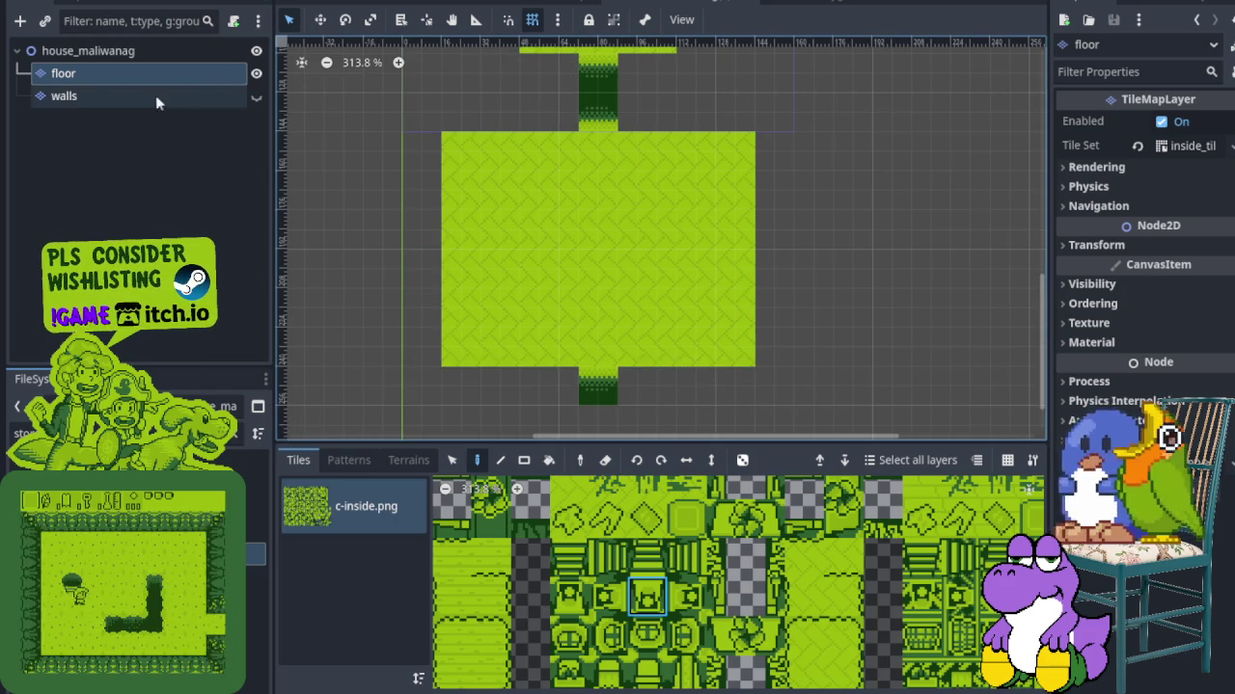
# Show the walls layer again and paint ornamented tiles along the bottom wall
pyautogui.click(256, 96)
pyautogui.click(220, 99)
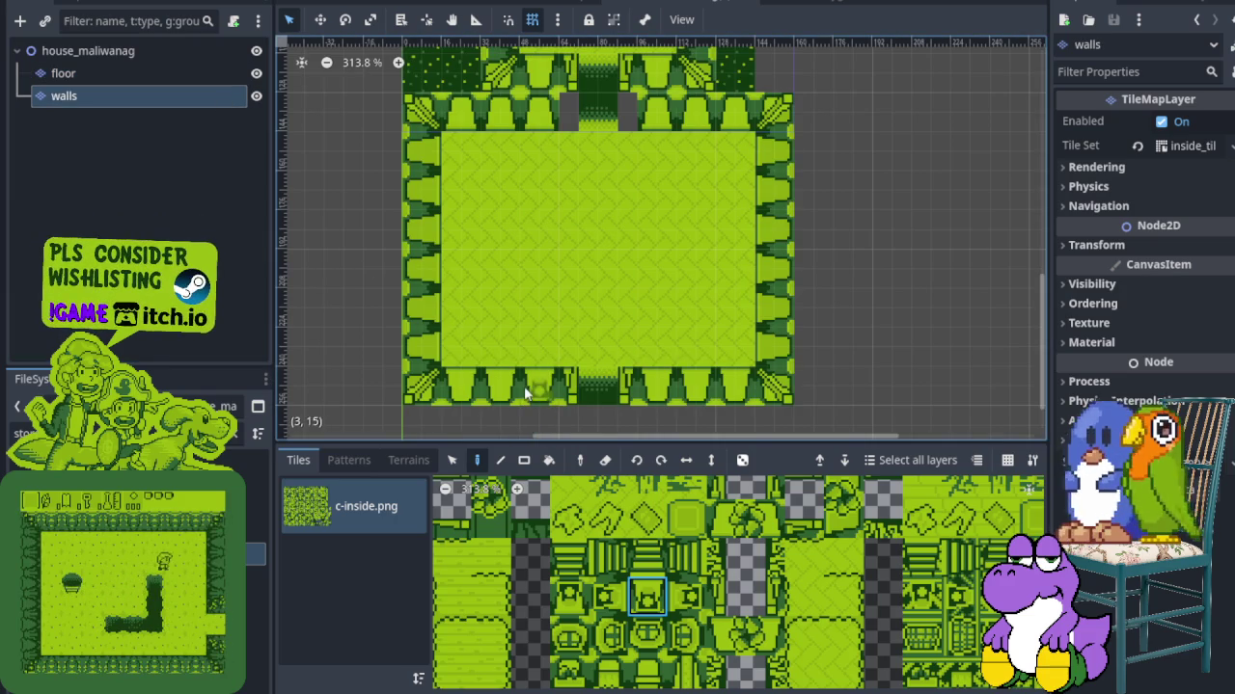
pyautogui.click(651, 383)
pyautogui.click(647, 634)
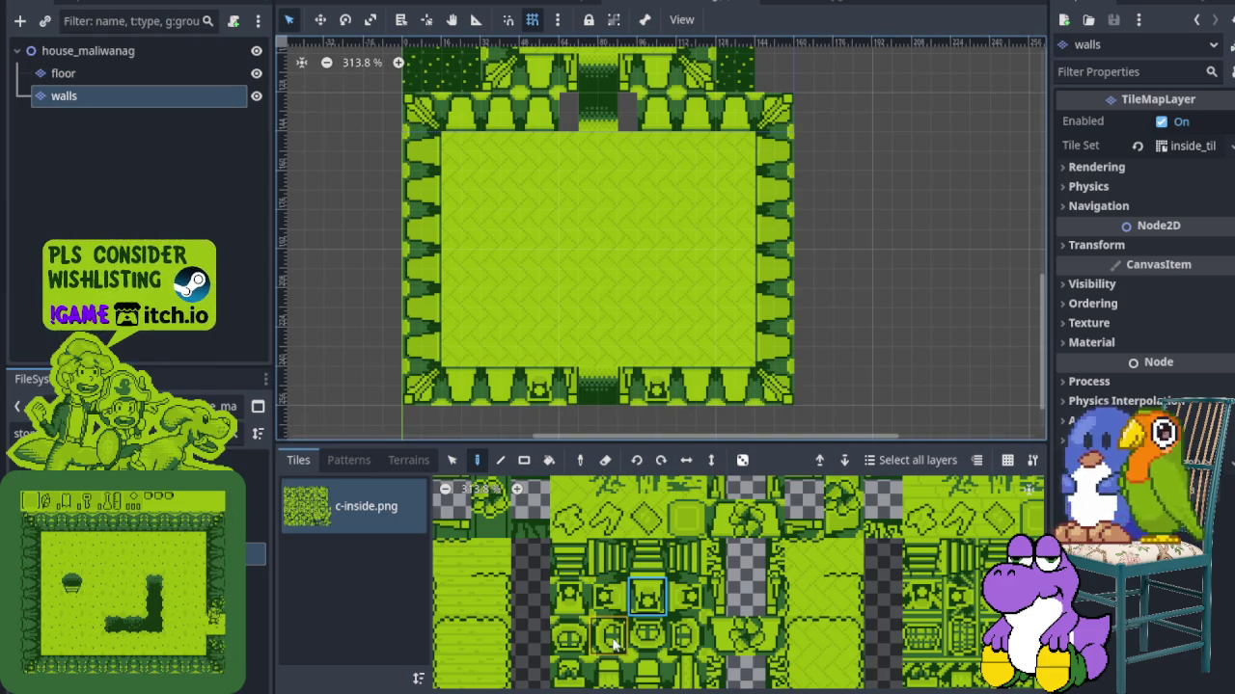
pyautogui.click(696, 386)
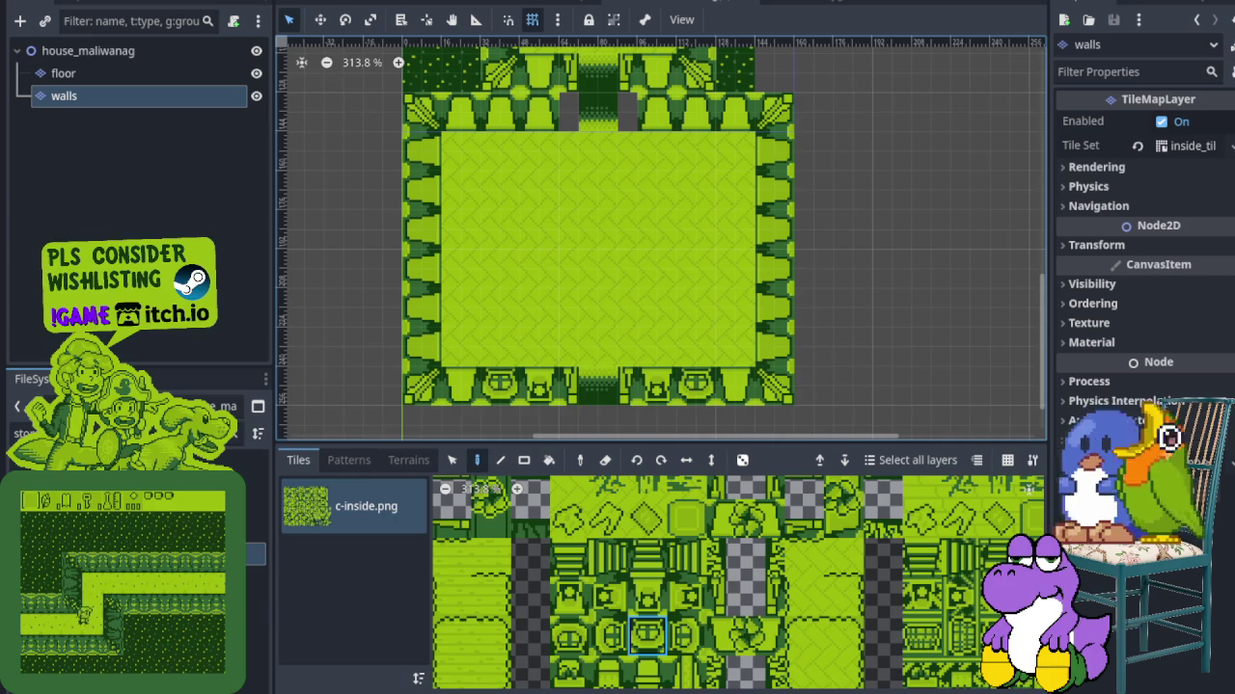
# Paint a different ornamented wall tile up the left wall
pyautogui.click(608, 634)
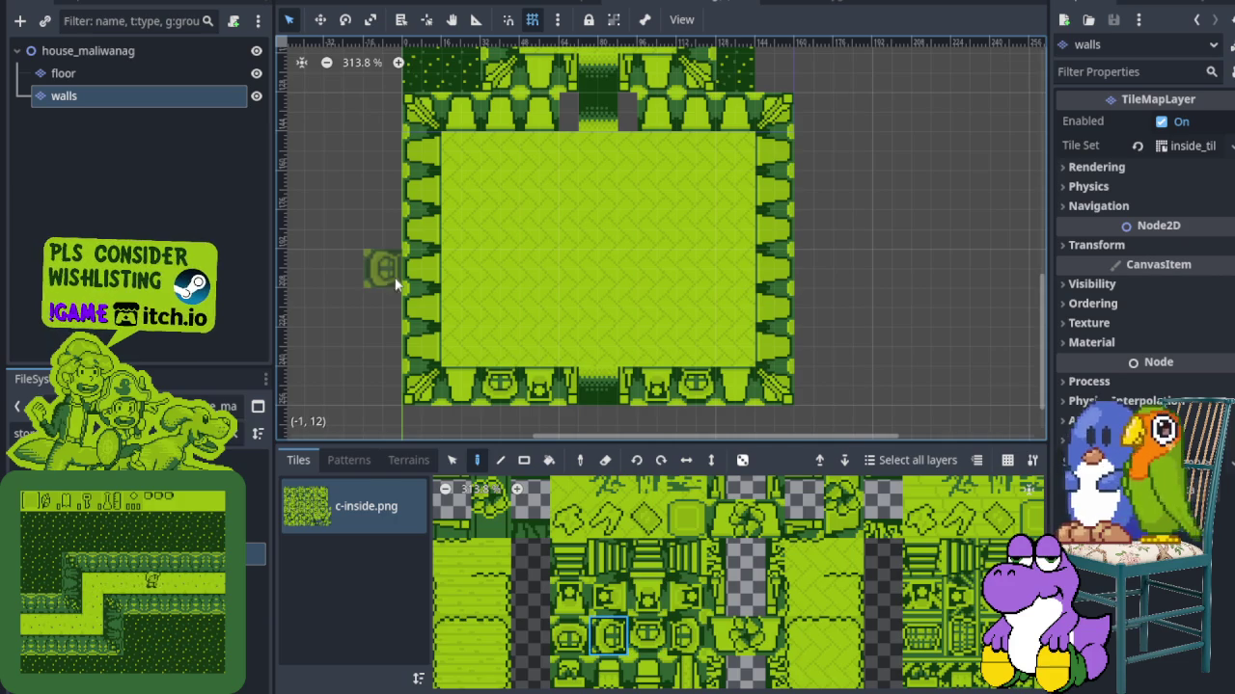
pyautogui.click(419, 305)
pyautogui.click(410, 186)
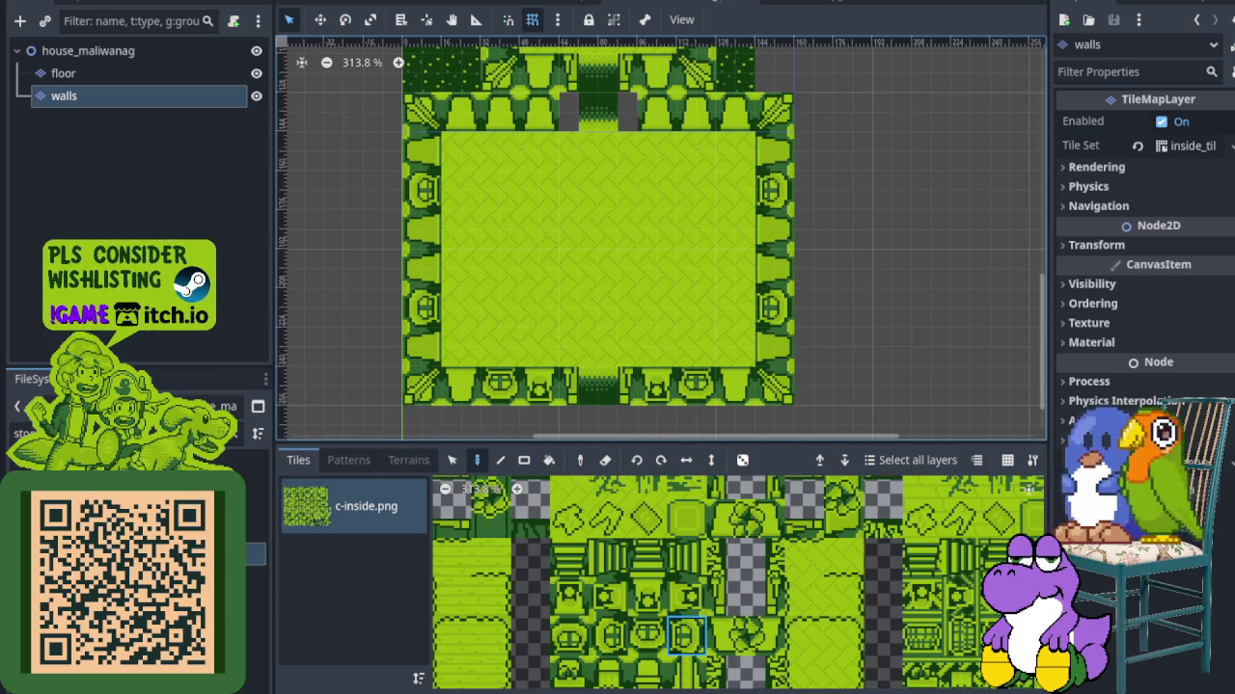
pyautogui.scroll(1, 704, 255)
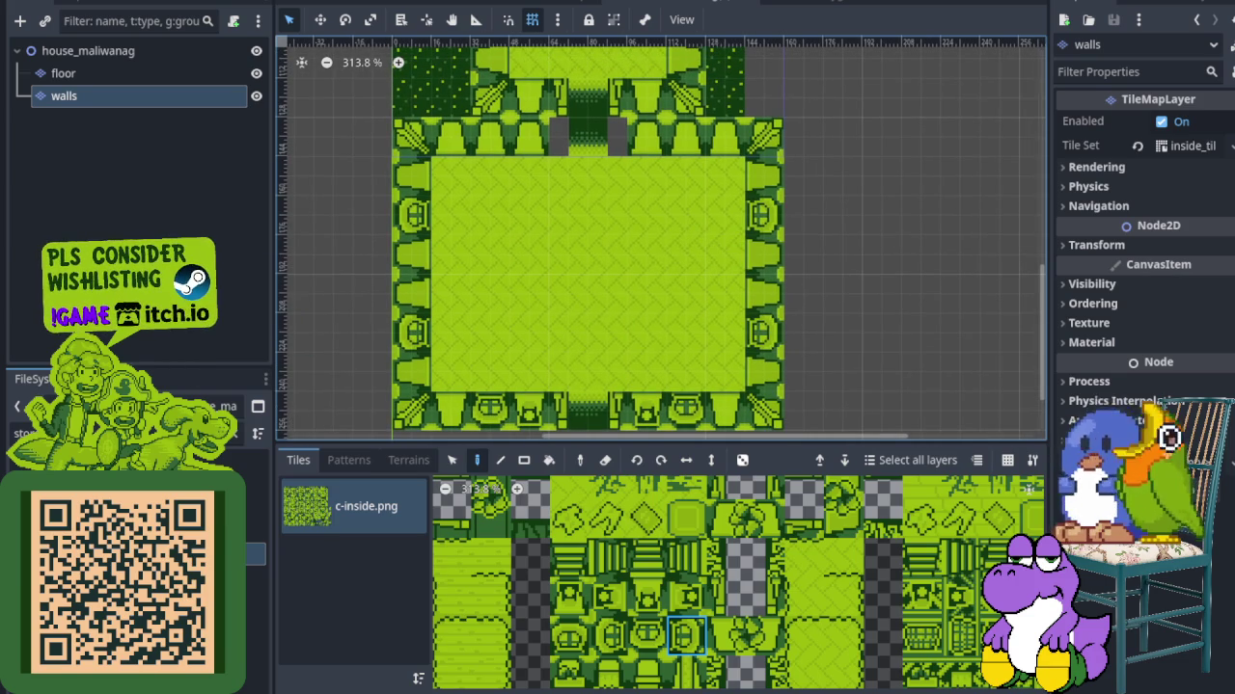
pyautogui.moveTo(485, 178)
pyautogui.mouseDown()
pyautogui.moveTo(519, 325)
pyautogui.moveTo(521, 273)
pyautogui.mouseUp()
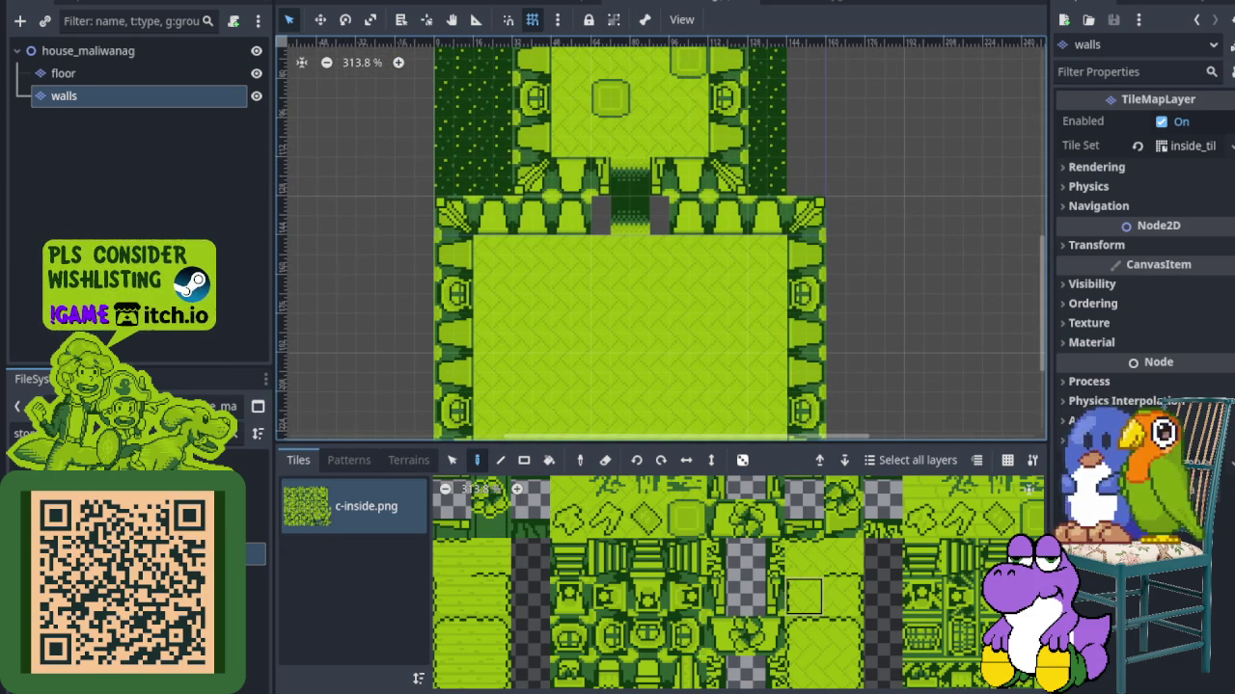
pyautogui.scroll(-5, 815, 592)
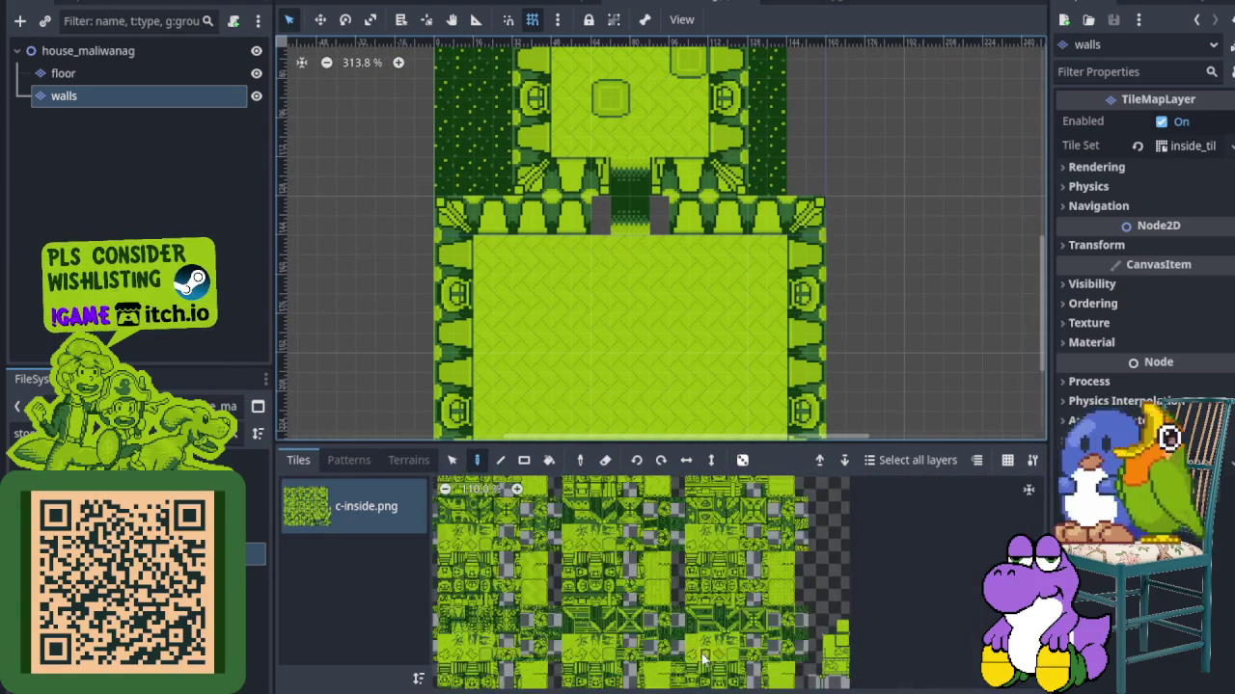
pyautogui.scroll(4, 579, 622)
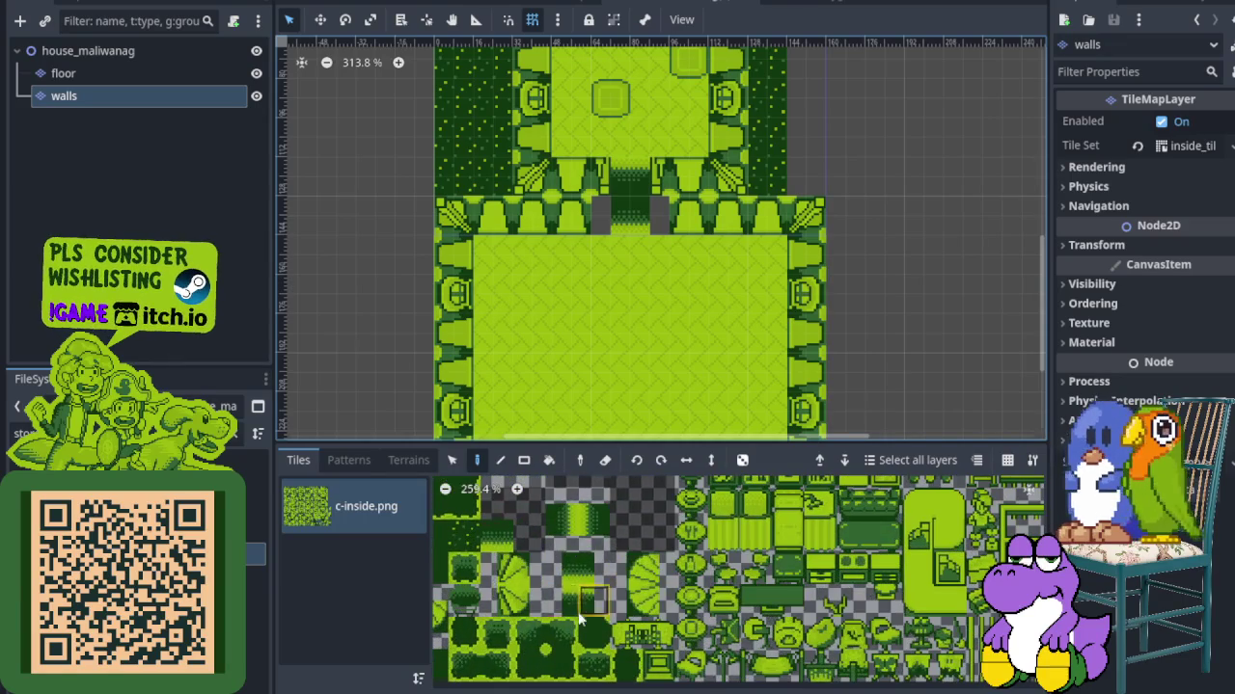
pyautogui.scroll(5, 795, 144)
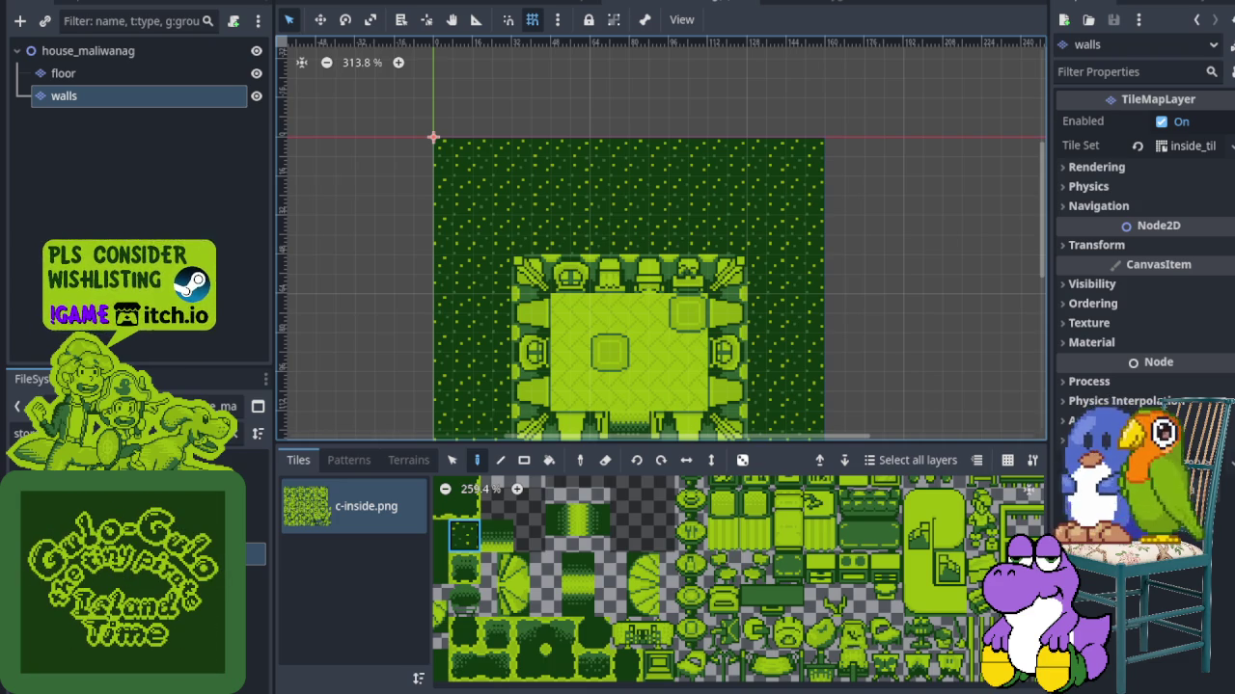
# Select a pair of adjacent wall tiles and save the house scene
pyautogui.scroll(-2, 629, 383)
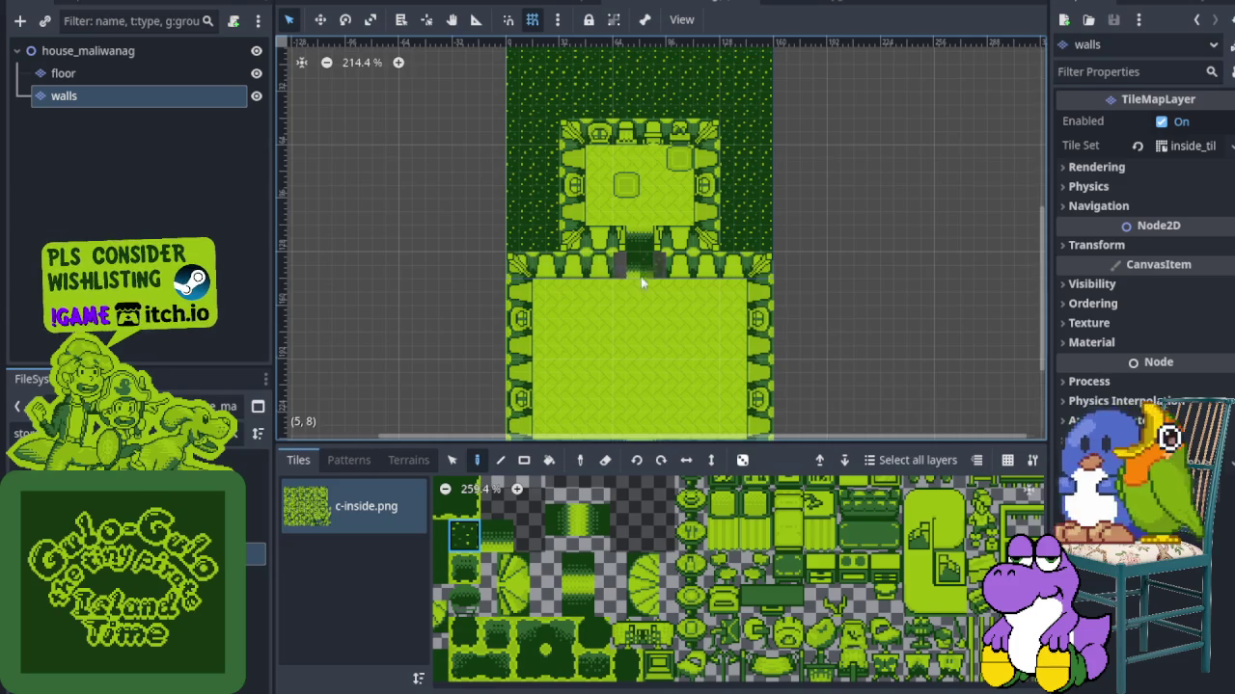
pyautogui.scroll(-3, 641, 282)
pyautogui.scroll(-3, 637, 618)
pyautogui.scroll(-5, 632, 627)
pyautogui.scroll(5, 584, 595)
pyautogui.scroll(3, 626, 655)
pyautogui.scroll(3, 752, 577)
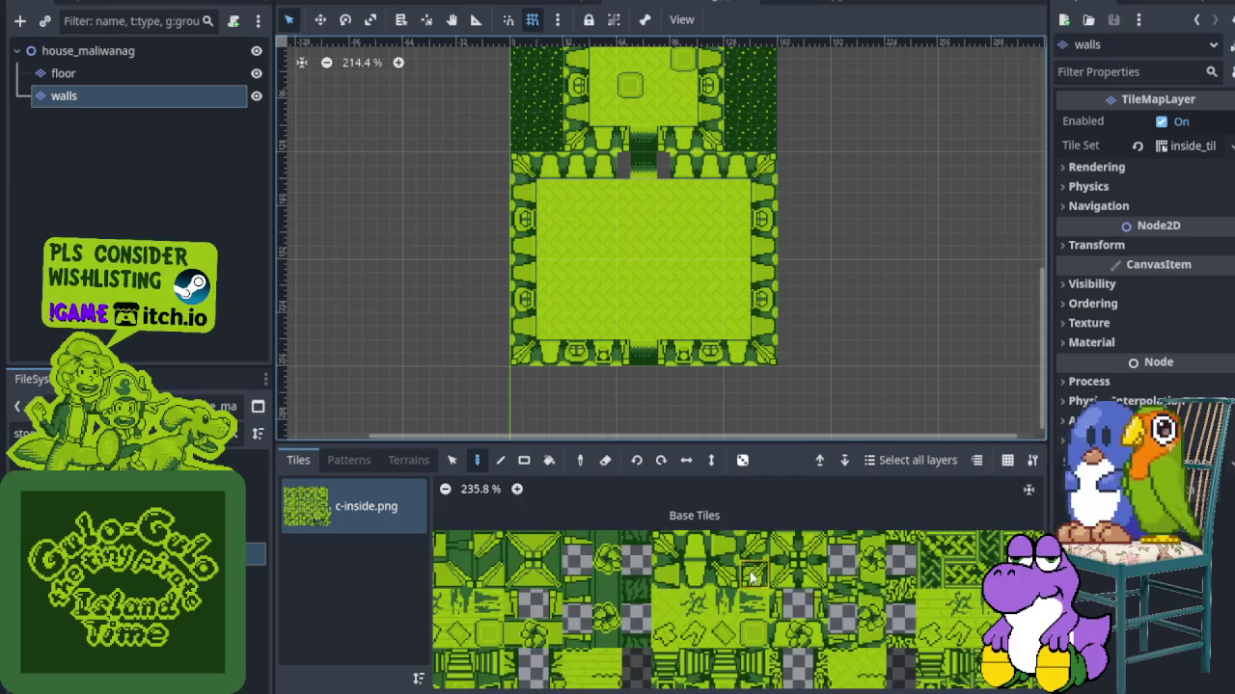
pyautogui.scroll(2, 752, 576)
pyautogui.moveTo(614, 525); pyautogui.dragTo(647, 529)
pyautogui.scroll(2, 670, 150)
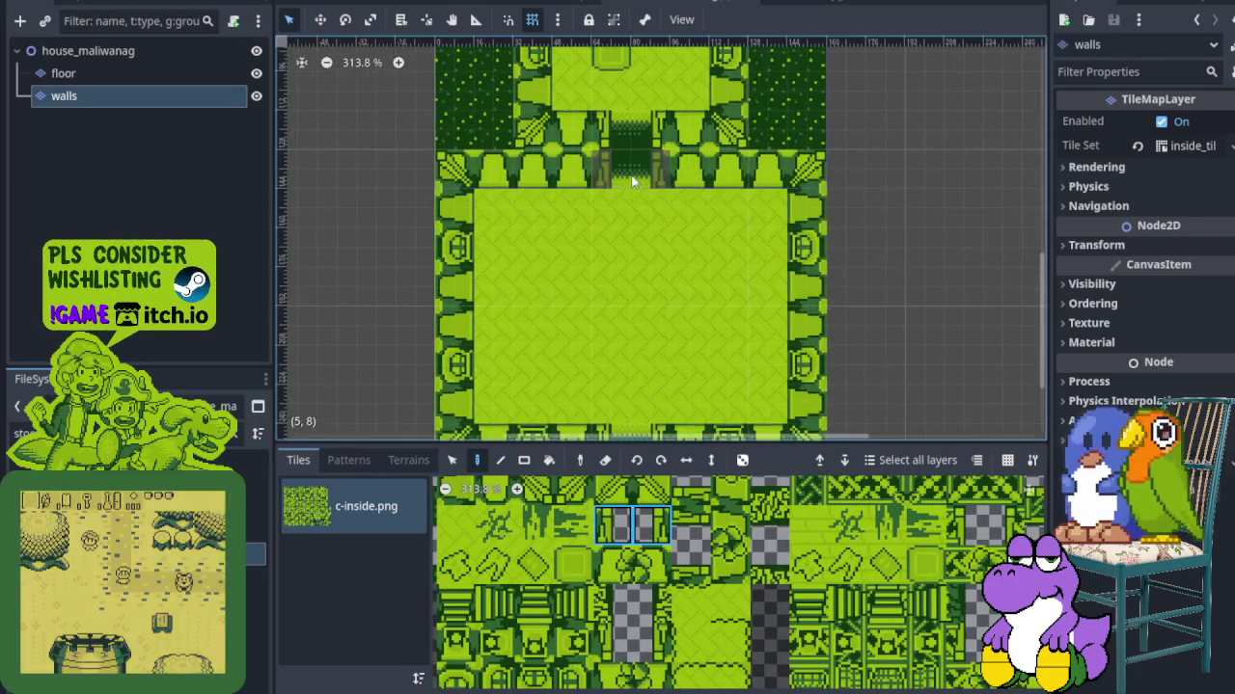
pyautogui.scroll(-4, 528, 243)
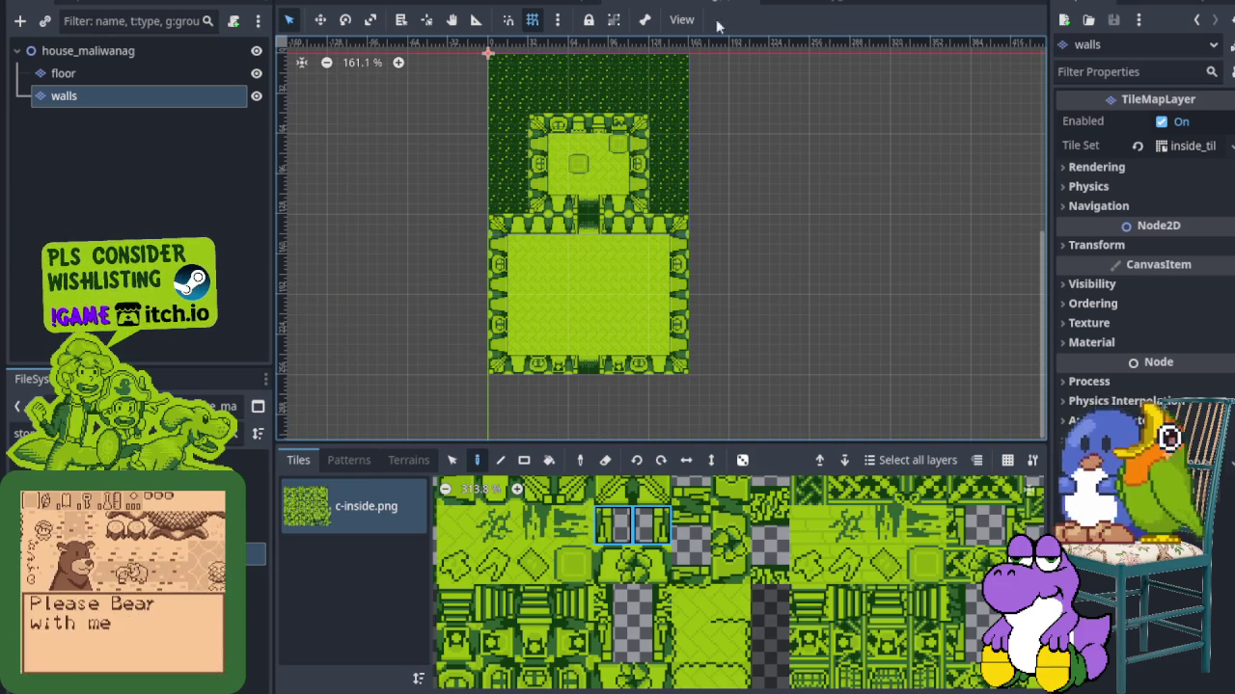
pyautogui.hotkey('ctrl', 's')
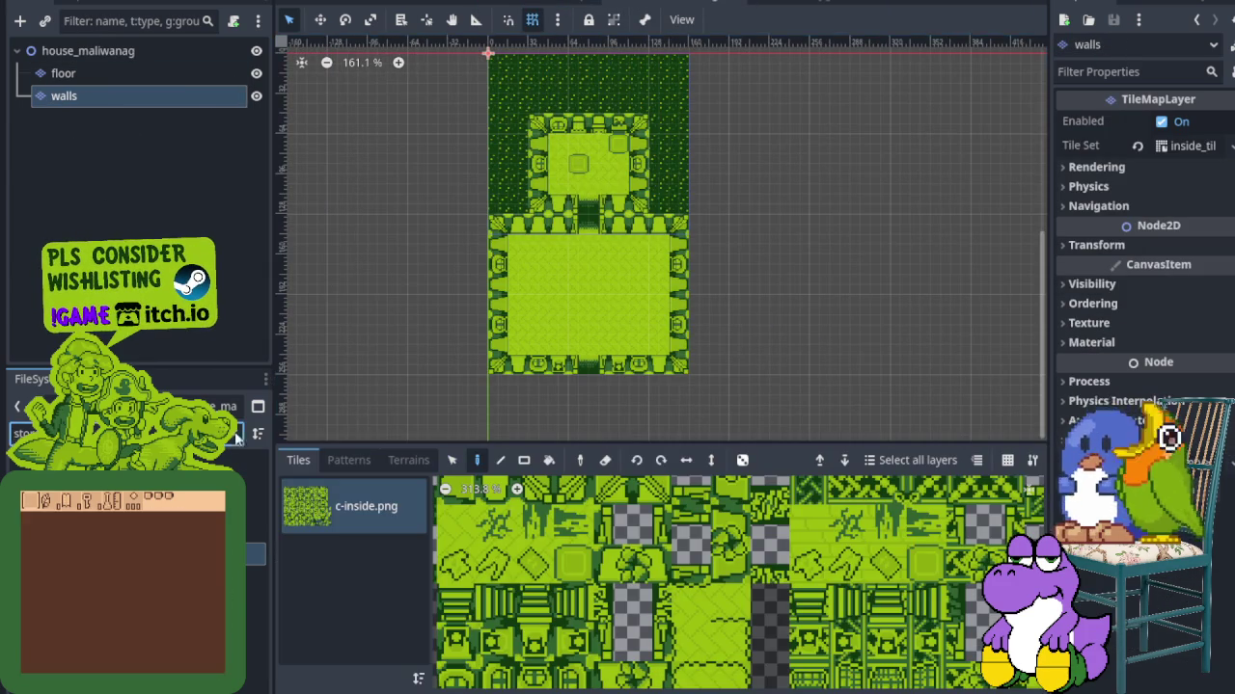
# Filter the FileSystem for 'gu' and drag gulo_gulo.tscn into the house scene
pyautogui.click(29, 433)
pyautogui.write('gu')
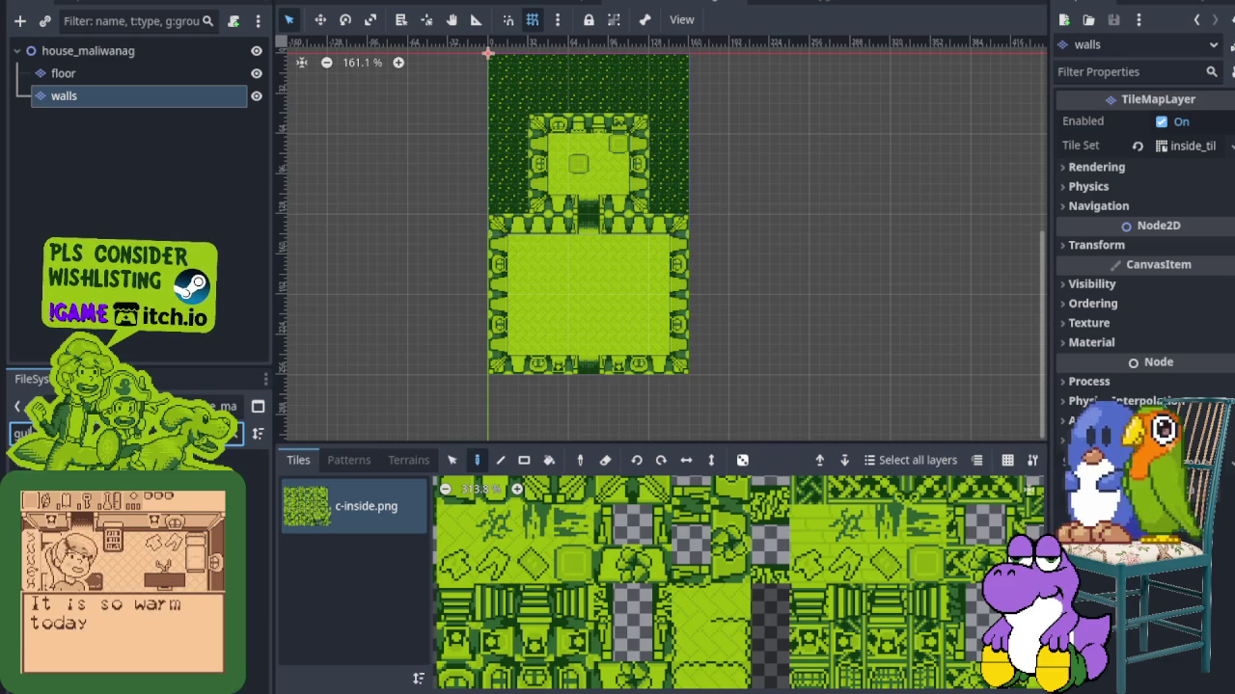
pyautogui.doubleClick(255, 553)
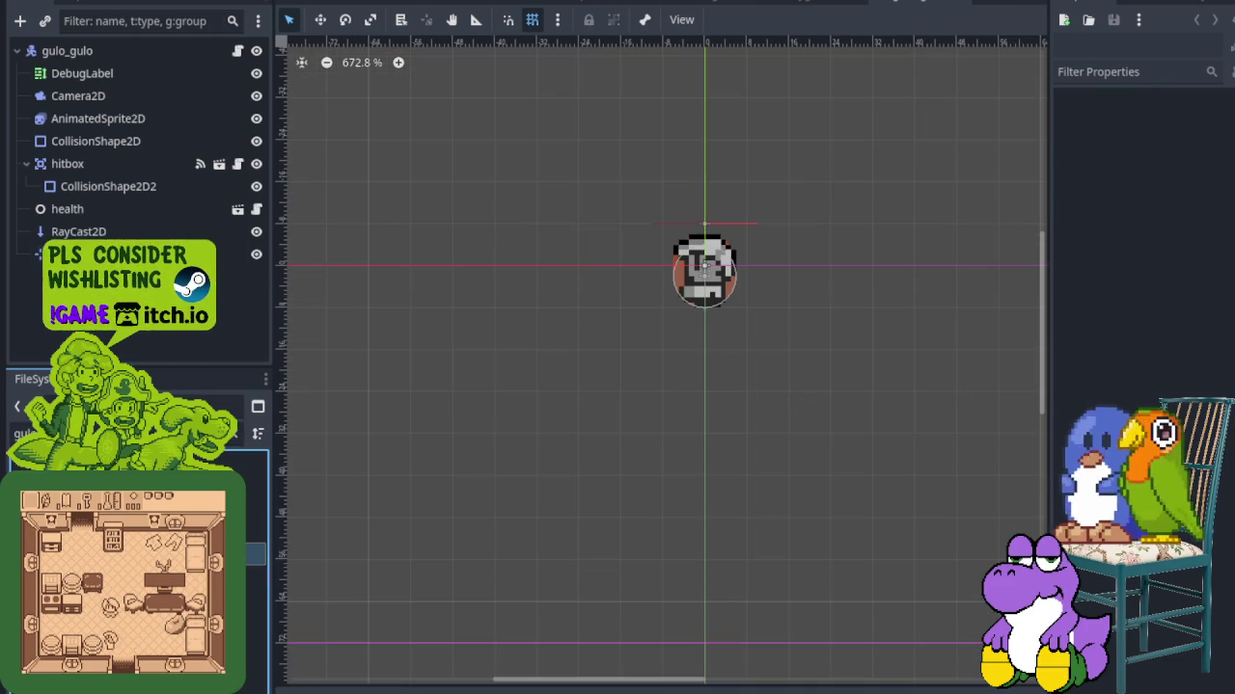
pyautogui.moveTo(256, 552)
pyautogui.mouseDown()
pyautogui.moveTo(806, 4)
pyautogui.moveTo(653, 6)
pyautogui.moveTo(101, 109)
pyautogui.moveTo(89, 53)
pyautogui.mouseUp()
# Place gulo_gulo between the floor and walls layers and save the scene
pyautogui.click(86, 135)
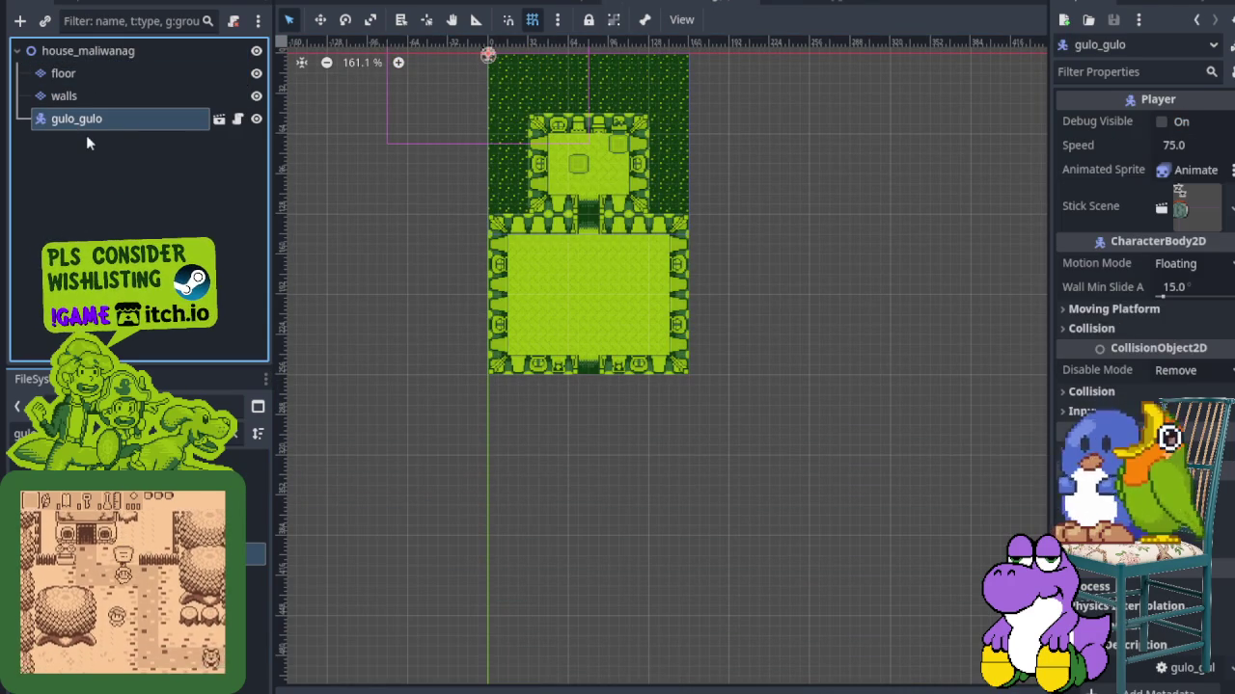
pyautogui.hotkey('ctrl', 'Up')
pyautogui.hotkey('ctrl', 's')
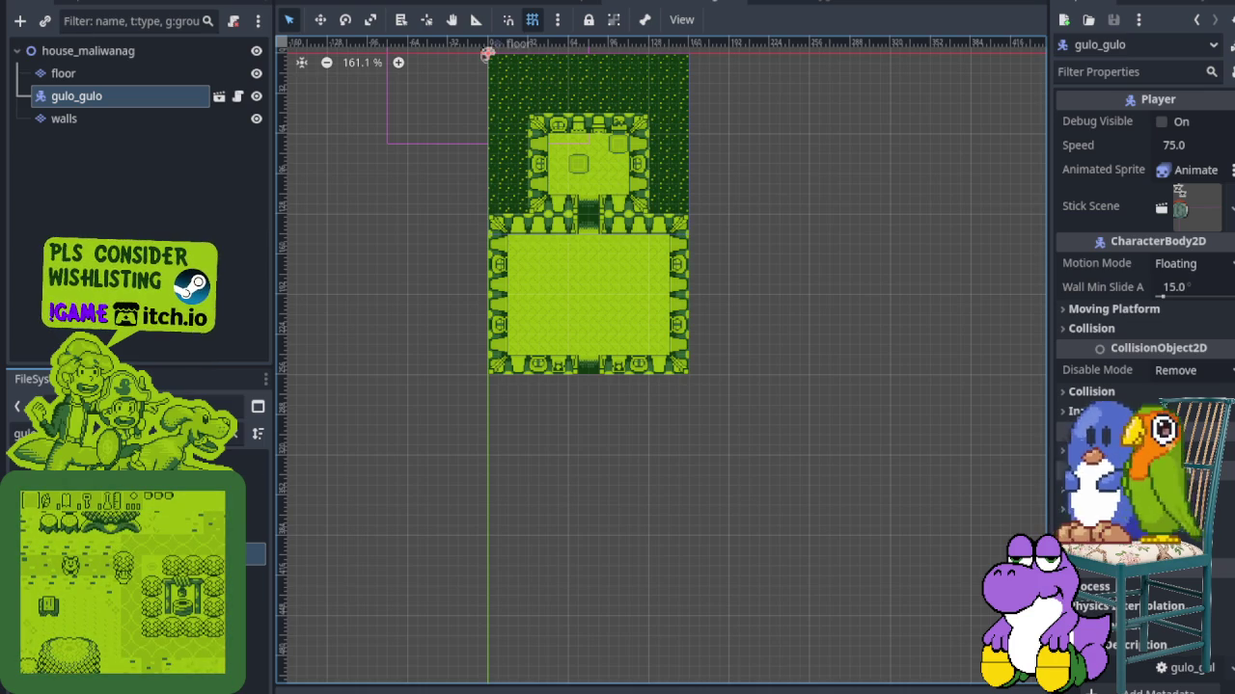
pyautogui.scroll(4, 604, 314)
pyautogui.scroll(4, 607, 318)
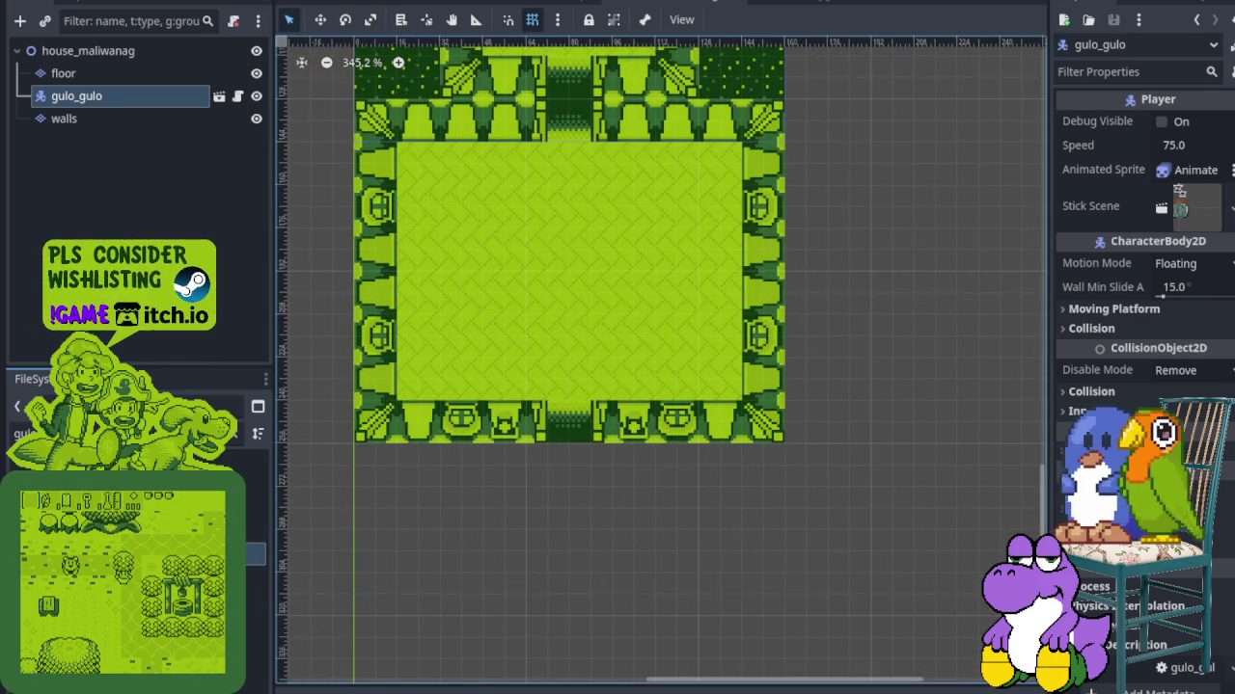
pyautogui.moveTo(604, 304); pyautogui.dragTo(669, 440)
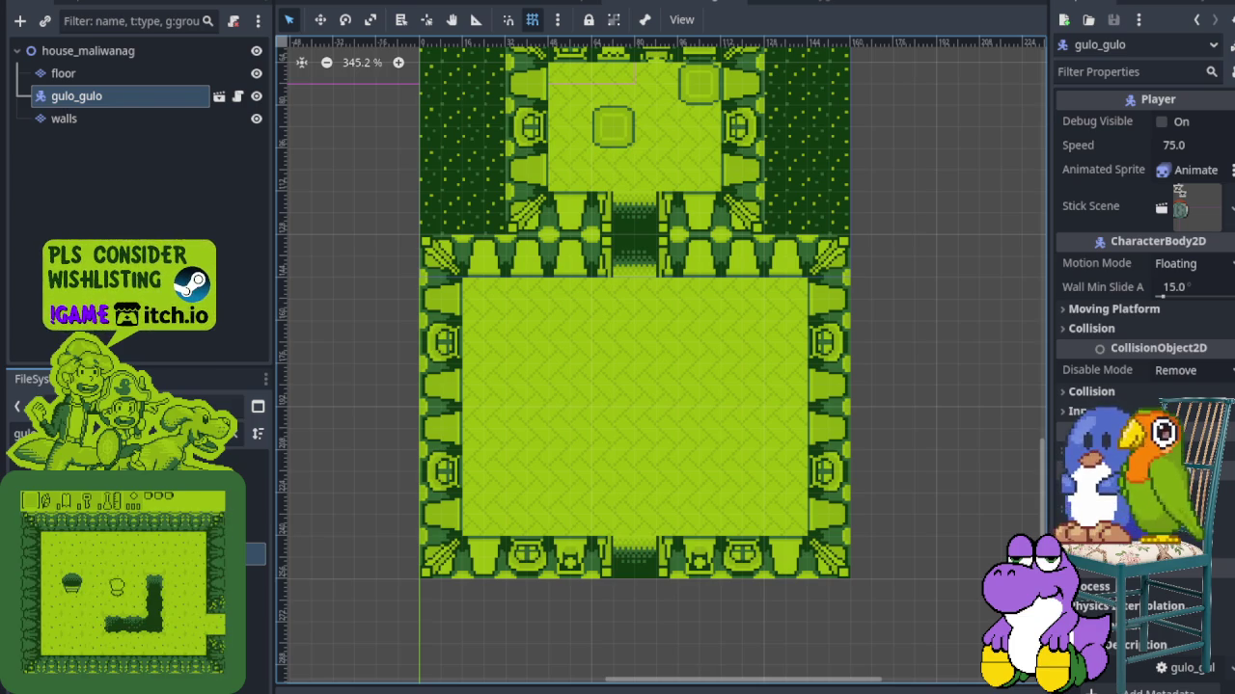
pyautogui.rightClick(155, 50)
# Add a TileMapLayer child to house_maliwanag and name it furniture
pyautogui.click(185, 64)
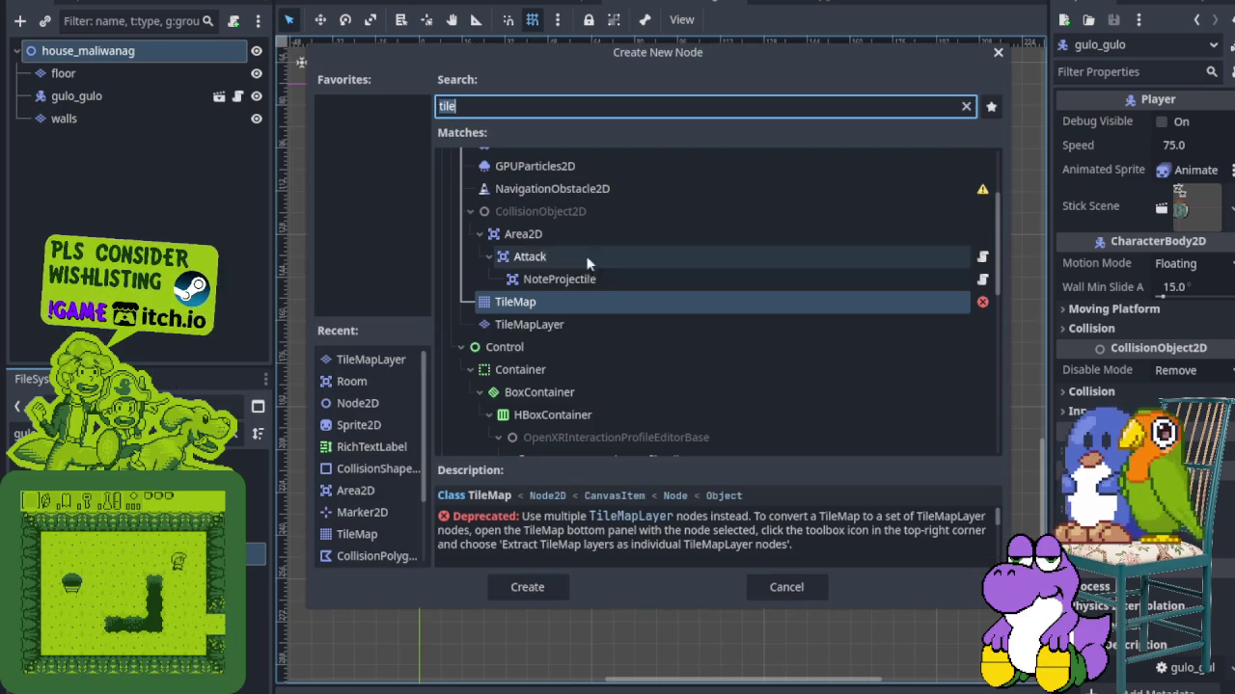
pyautogui.click(559, 324)
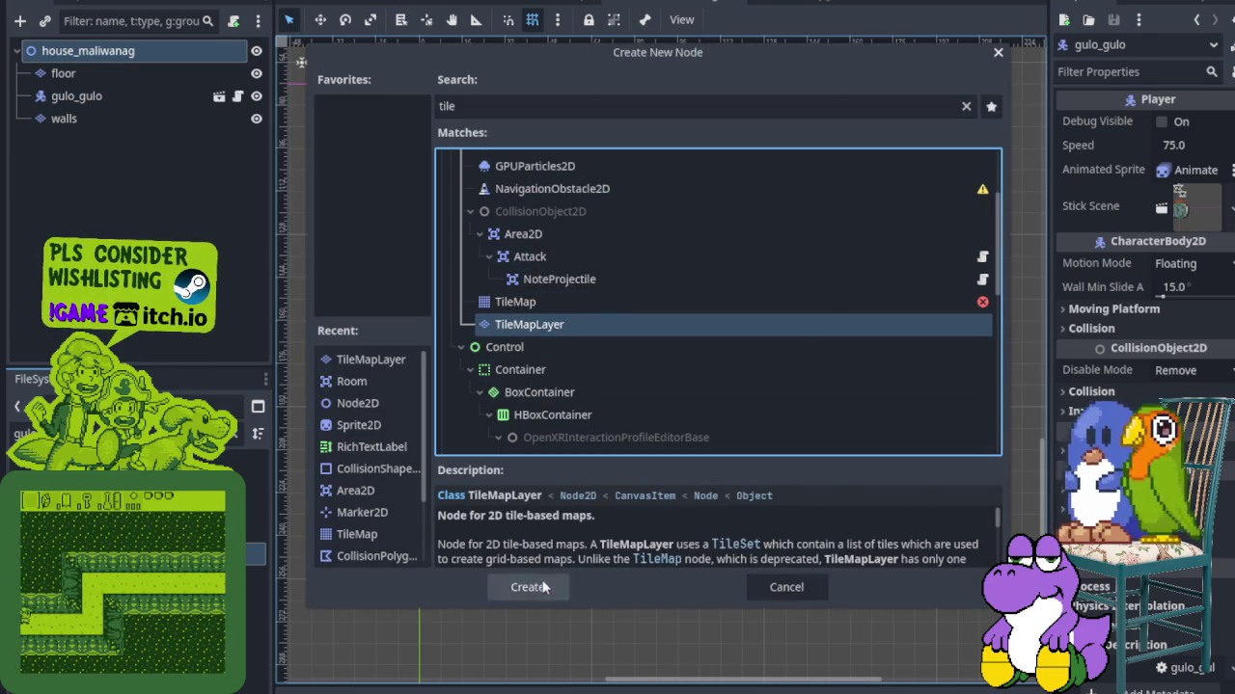
pyautogui.click(543, 587)
pyautogui.doubleClick(106, 142)
pyautogui.write('furniture')
pyautogui.press('Return')
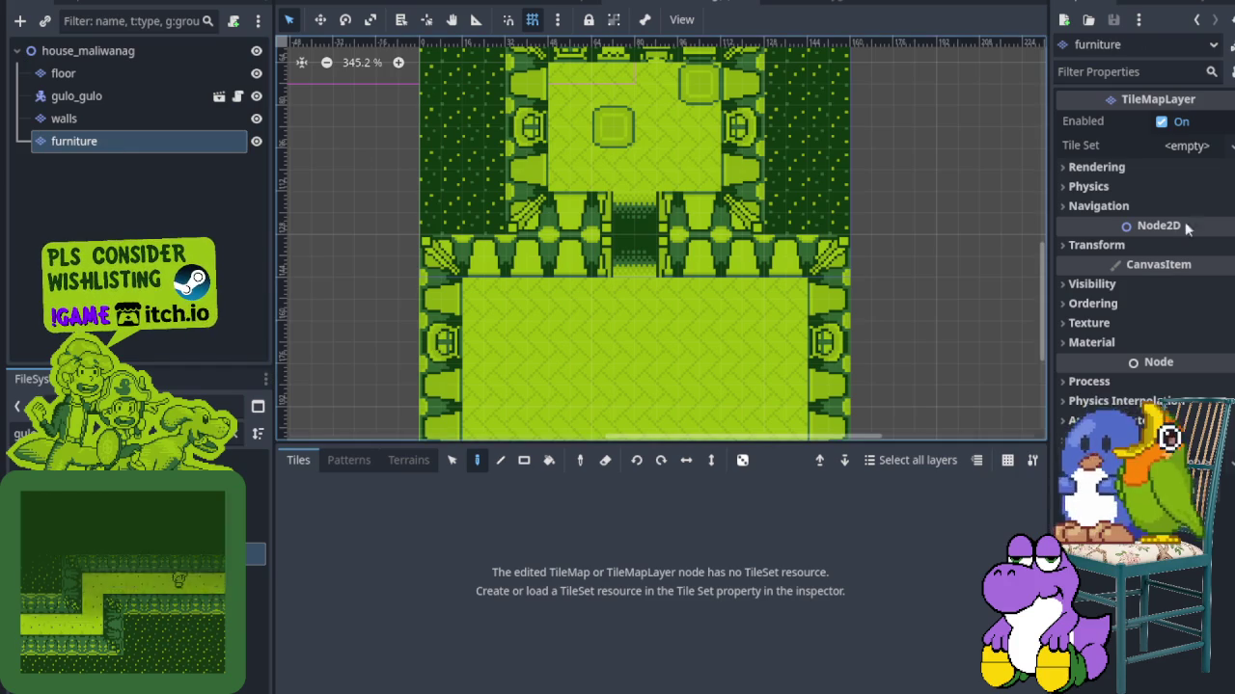
# Load res://world/wall/inside_tile_set.tres as the furniture layer's tile set
pyautogui.click(1186, 146)
pyautogui.click(1191, 221)
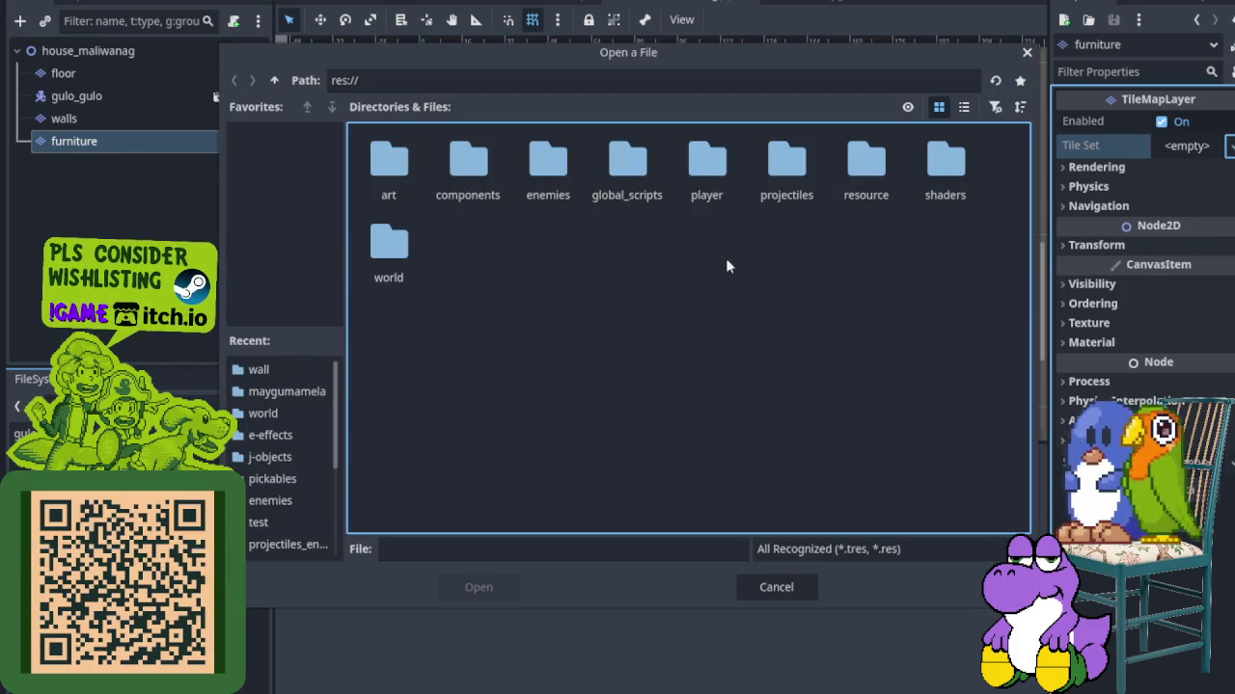
pyautogui.doubleClick(396, 246)
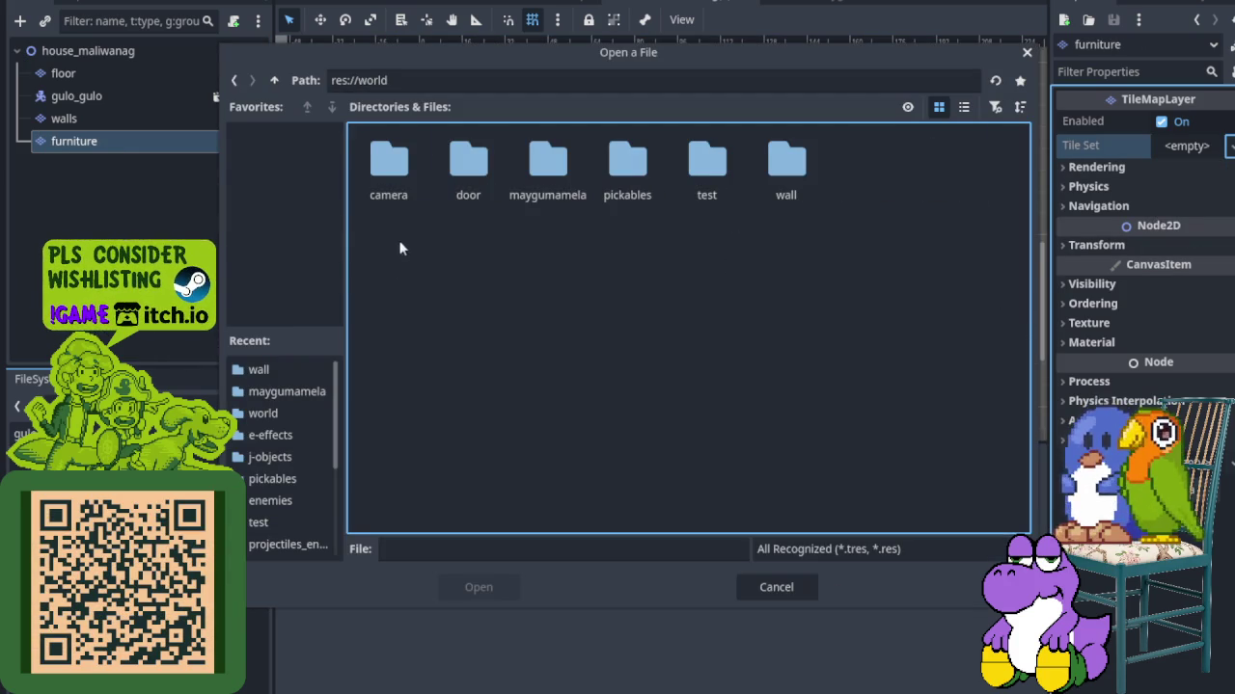
pyautogui.doubleClick(786, 169)
pyautogui.click(468, 162)
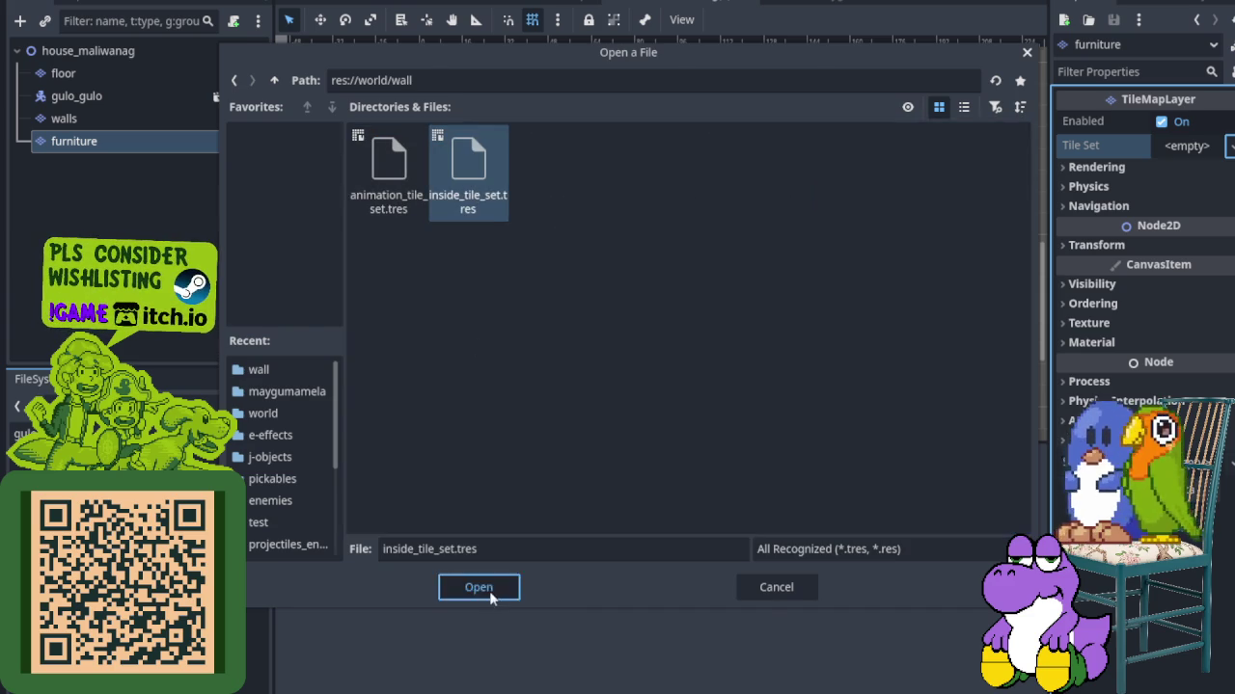
pyautogui.click(478, 586)
pyautogui.scroll(-6, 395, 251)
pyautogui.scroll(2, 394, 361)
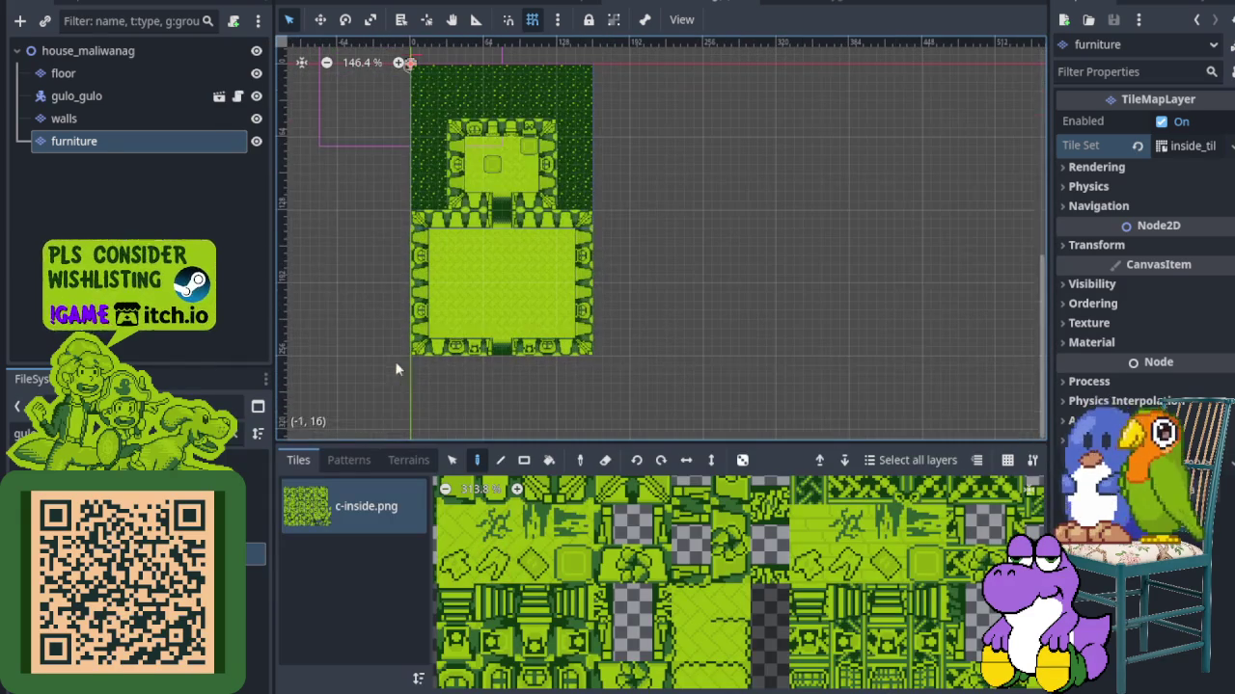
# Place the arrow and striped tile pair in the upper room
pyautogui.scroll(-5, 570, 593)
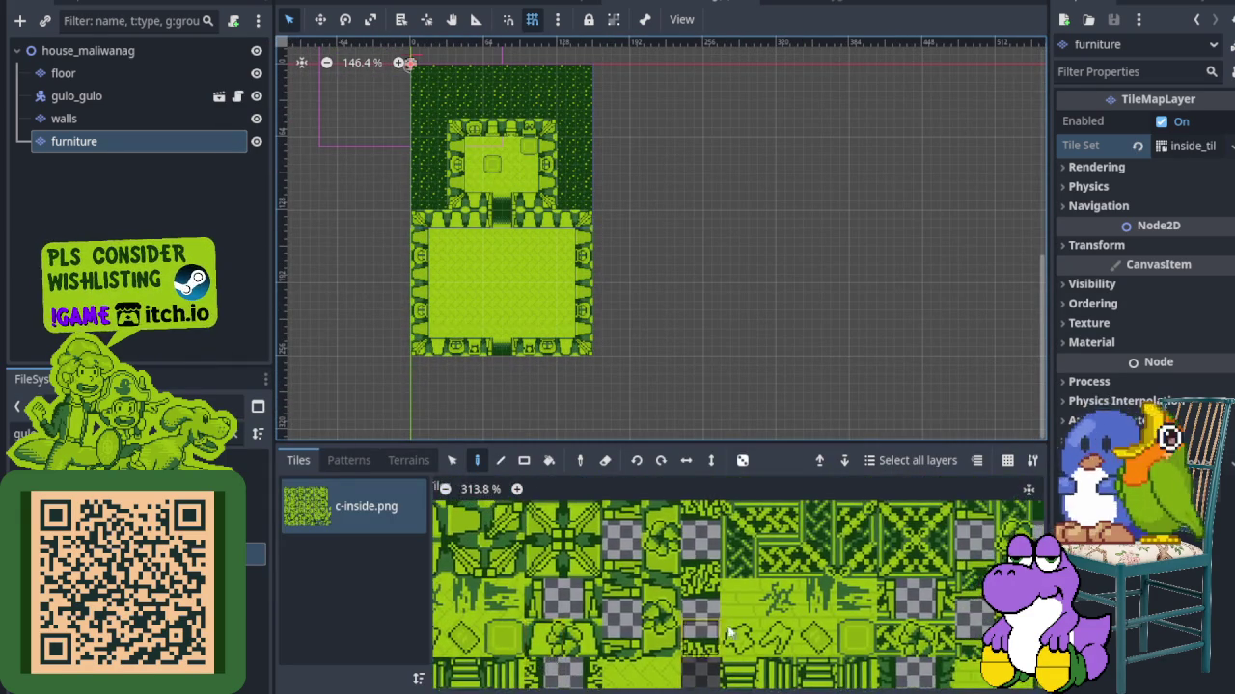
pyautogui.moveTo(860, 624); pyautogui.dragTo(680, 490)
pyautogui.scroll(5, 701, 644)
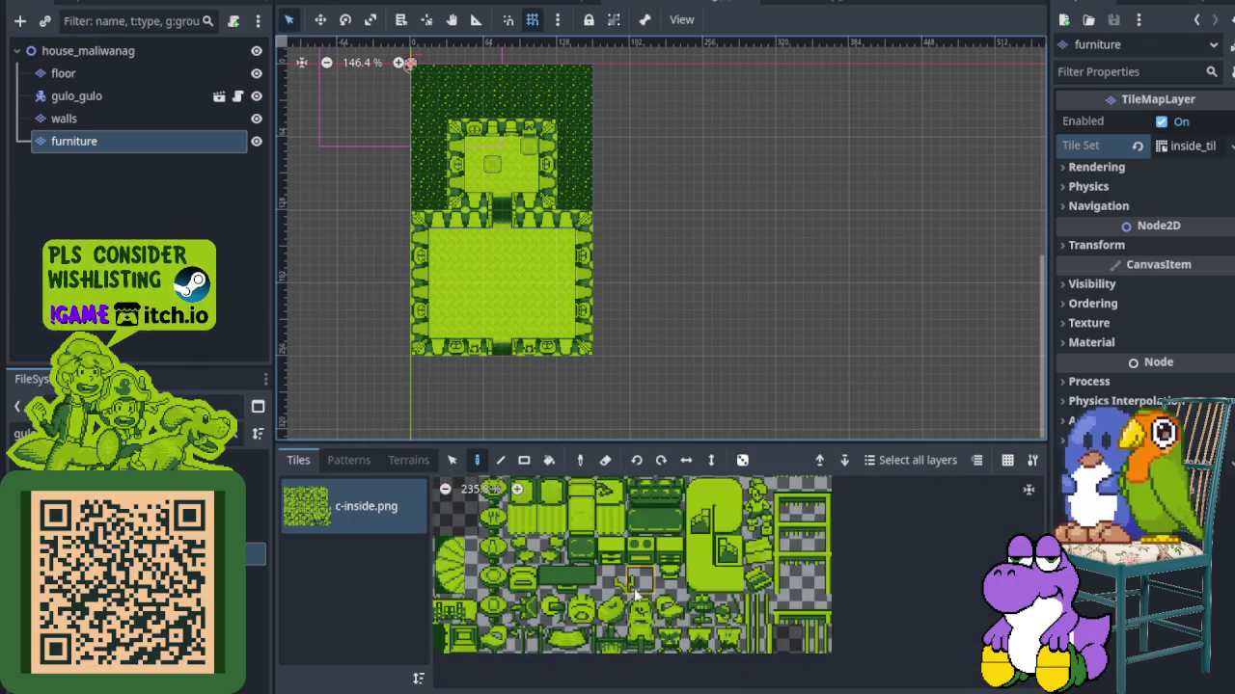
pyautogui.scroll(-2, 701, 644)
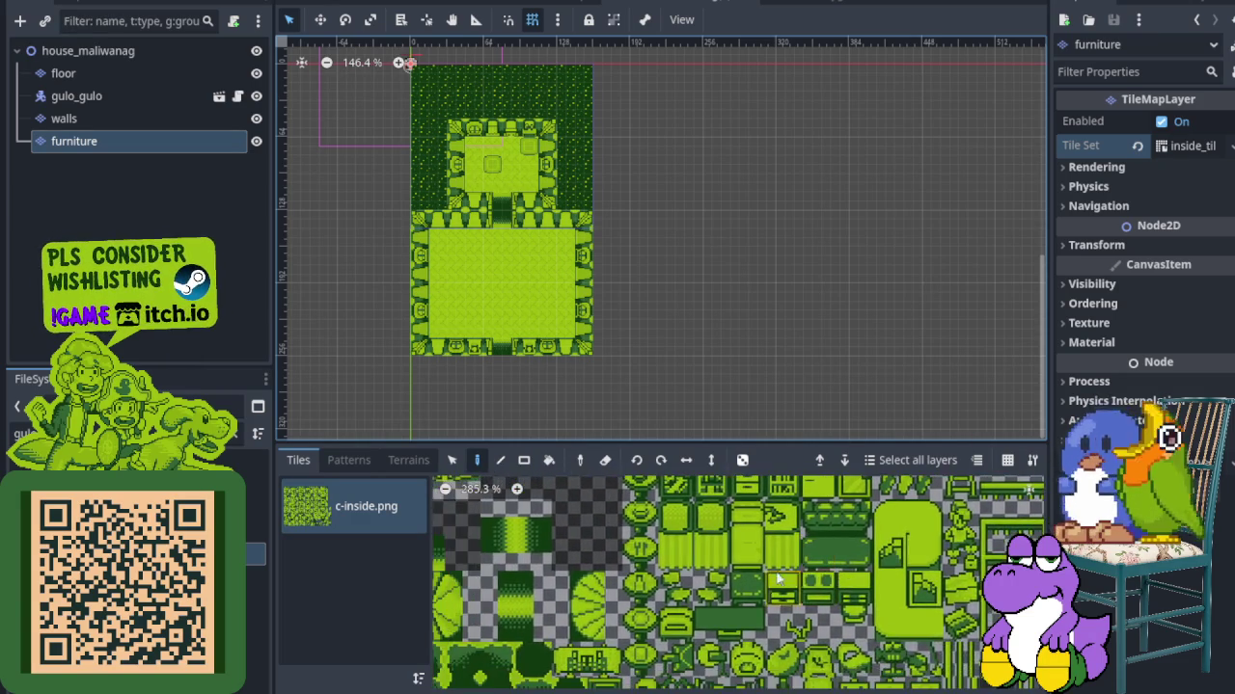
pyautogui.scroll(1, 627, 619)
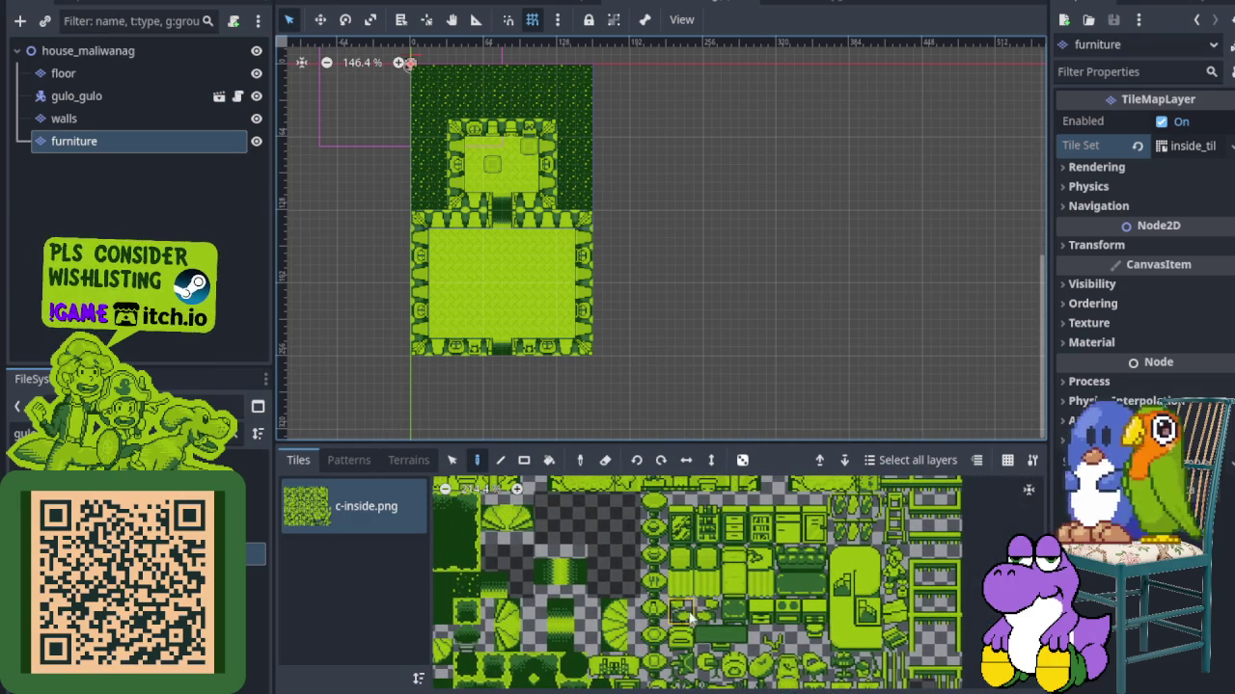
pyautogui.hscroll(2, 689, 617)
pyautogui.scroll(2, 667, 600)
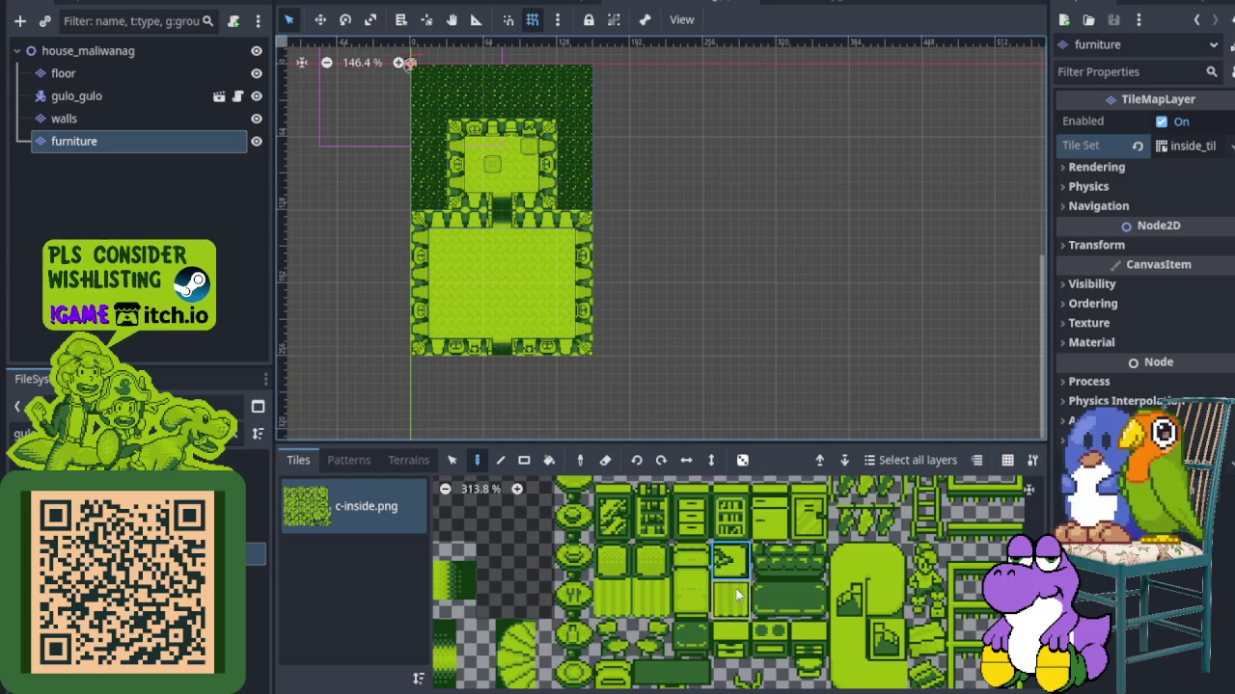
pyautogui.scroll(3, 513, 271)
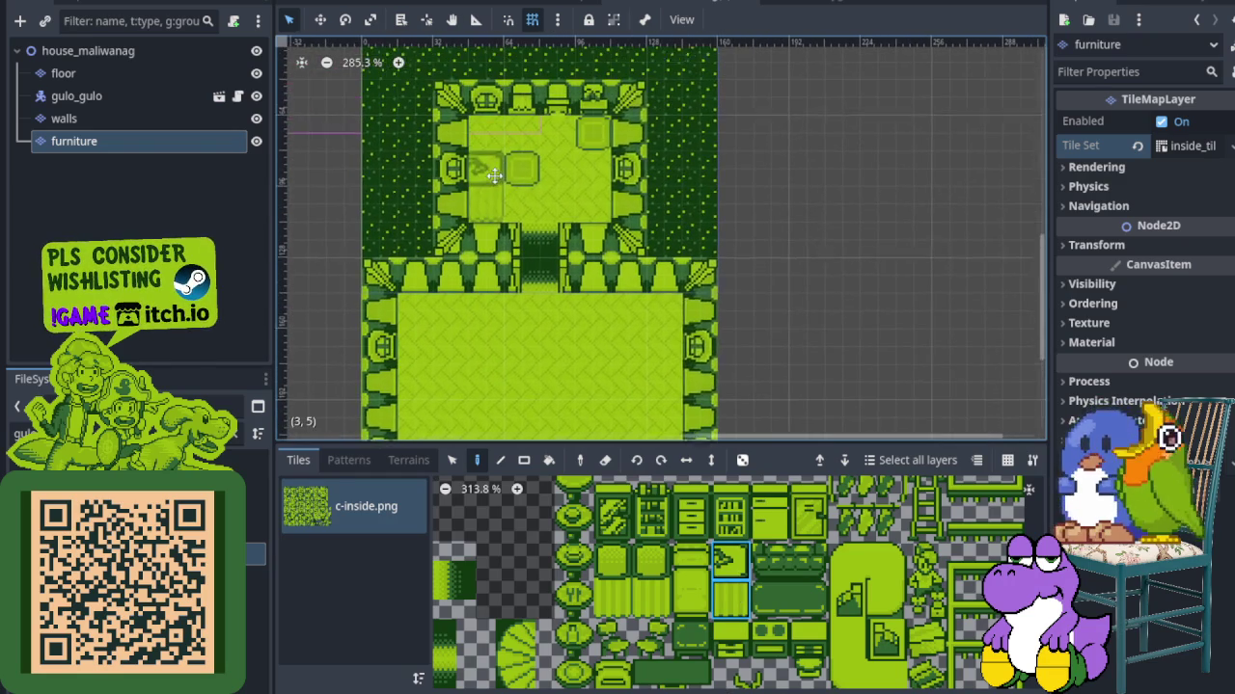
pyautogui.click(485, 179)
# Paint the tall two-tile cabinet along the top wall and save the scene
pyautogui.scroll(-2, 779, 590)
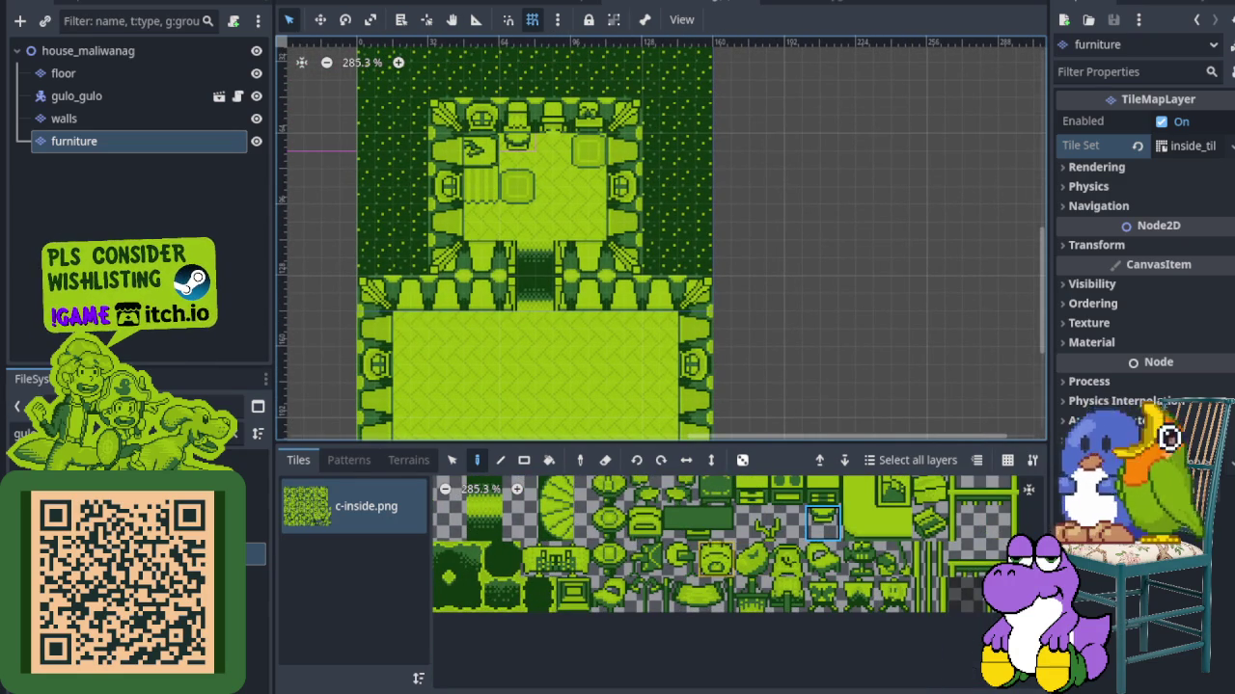
pyautogui.scroll(-2, 660, 241)
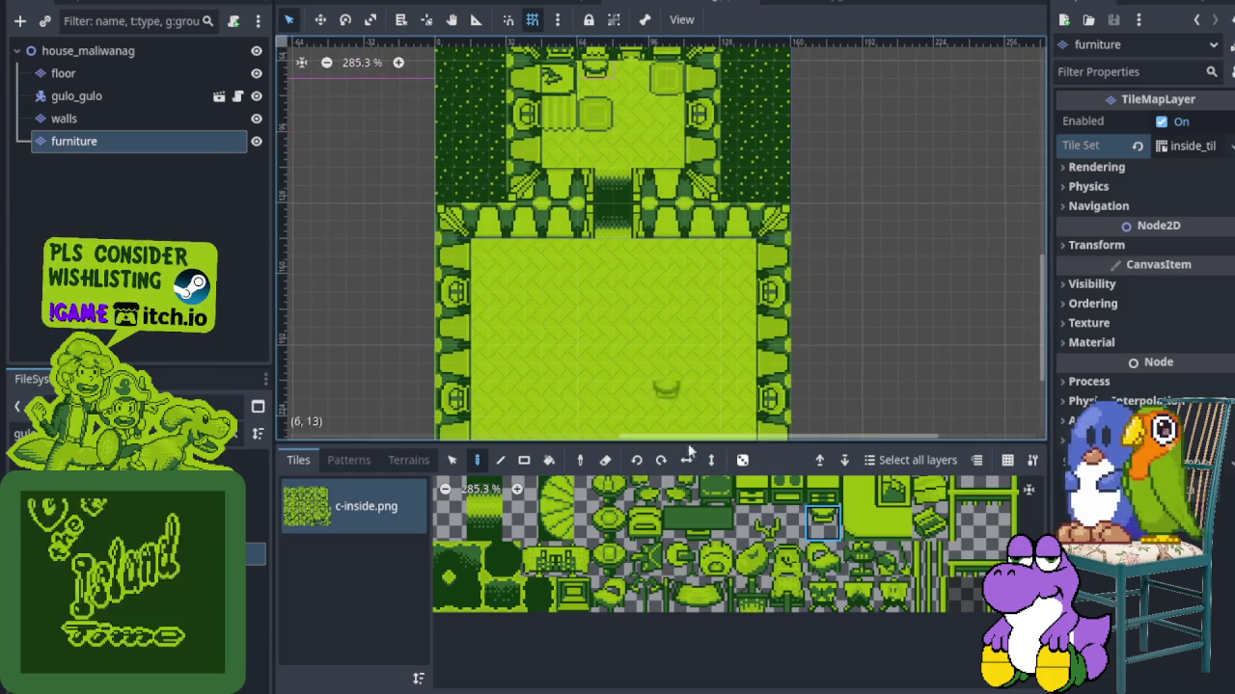
pyautogui.scroll(3, 667, 521)
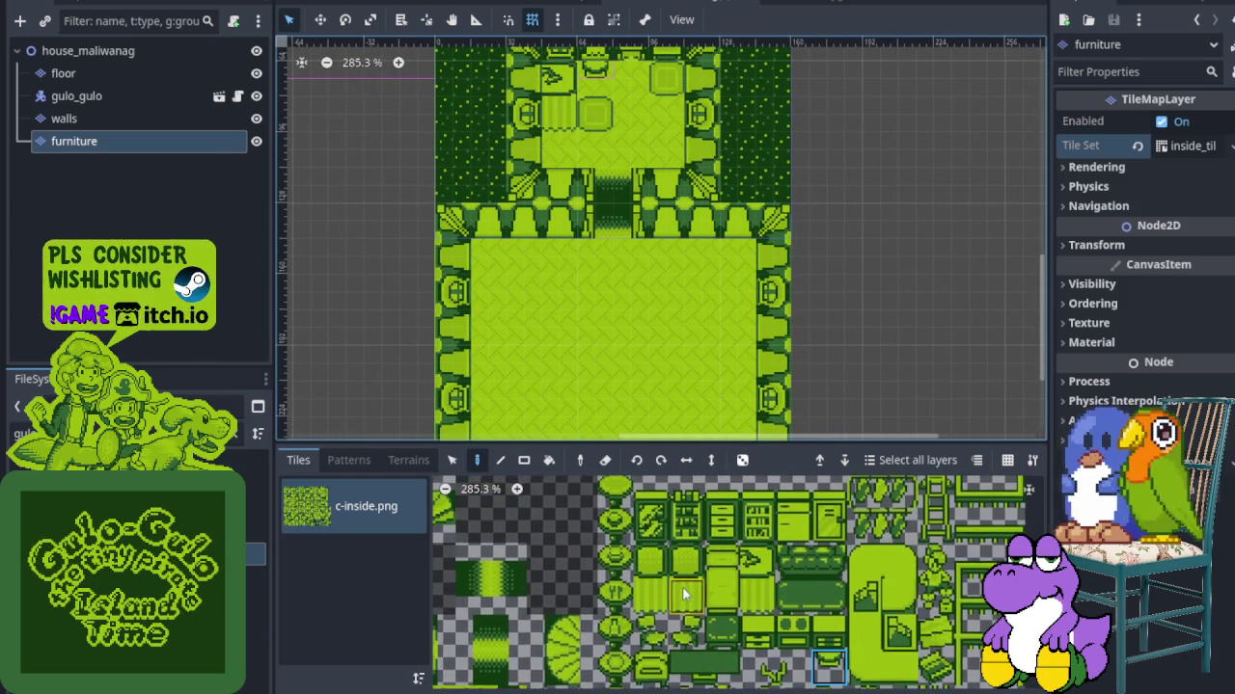
pyautogui.scroll(2, 808, 571)
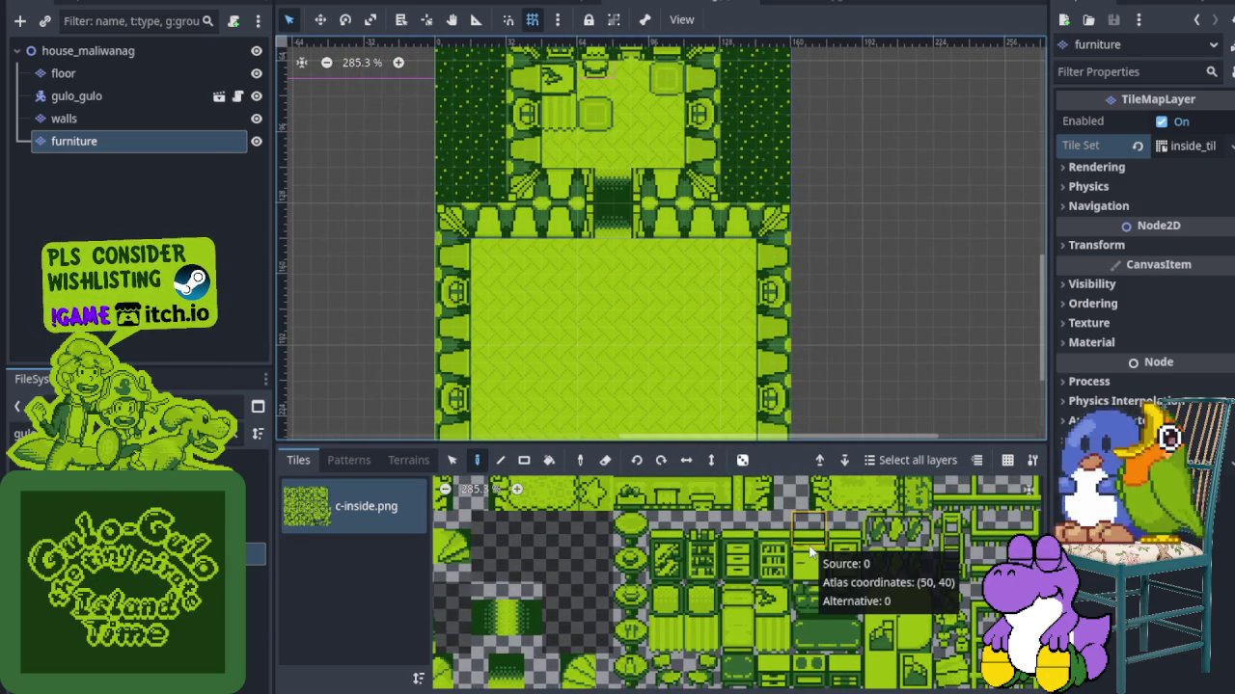
pyautogui.moveTo(810, 528); pyautogui.dragTo(810, 569)
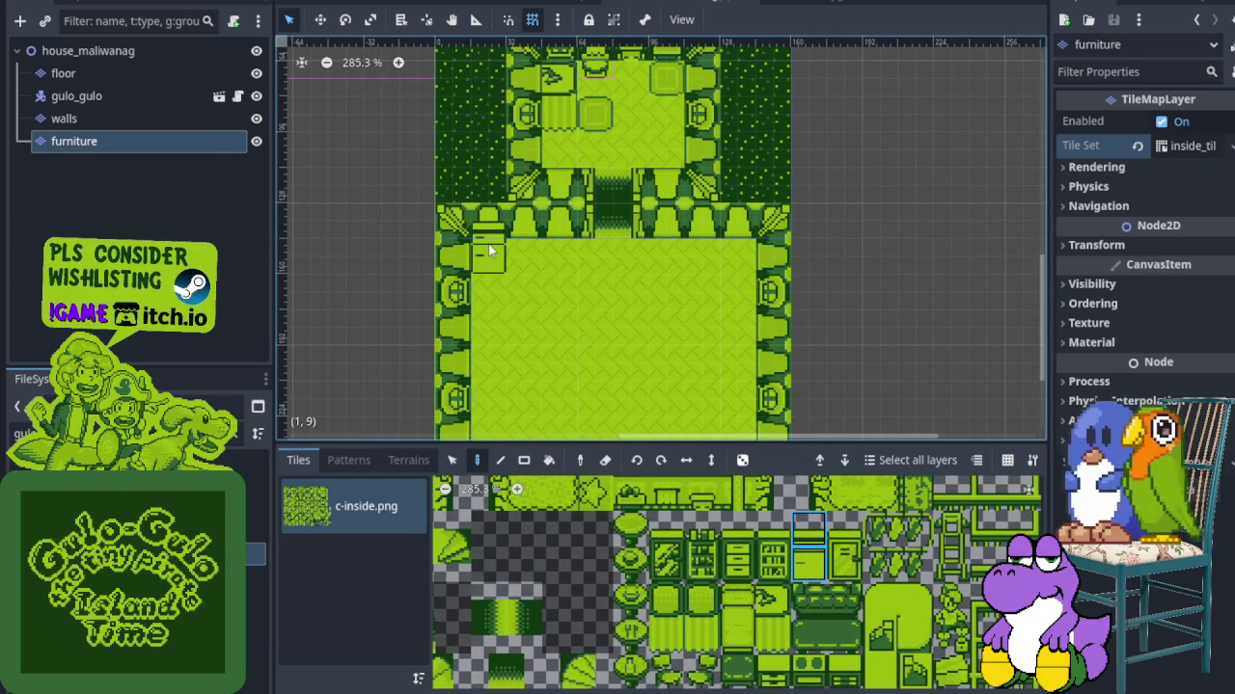
pyautogui.scroll(-5, 765, 599)
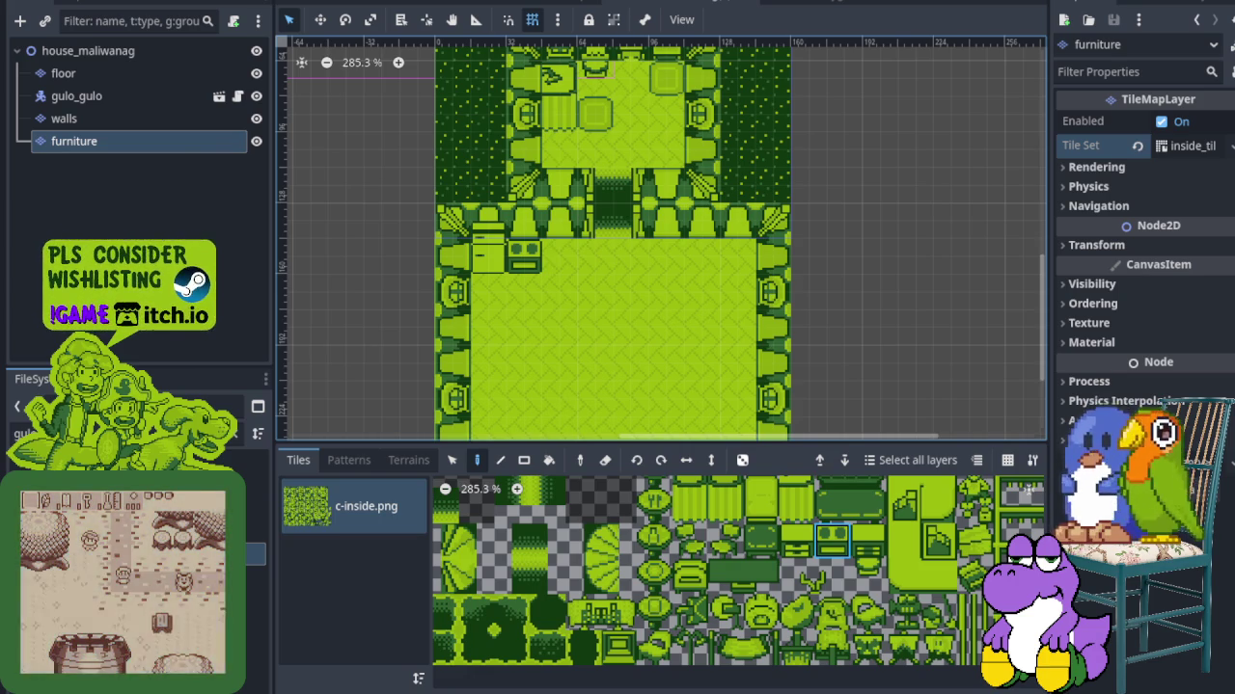
pyautogui.hotkey('ctrl', 's')
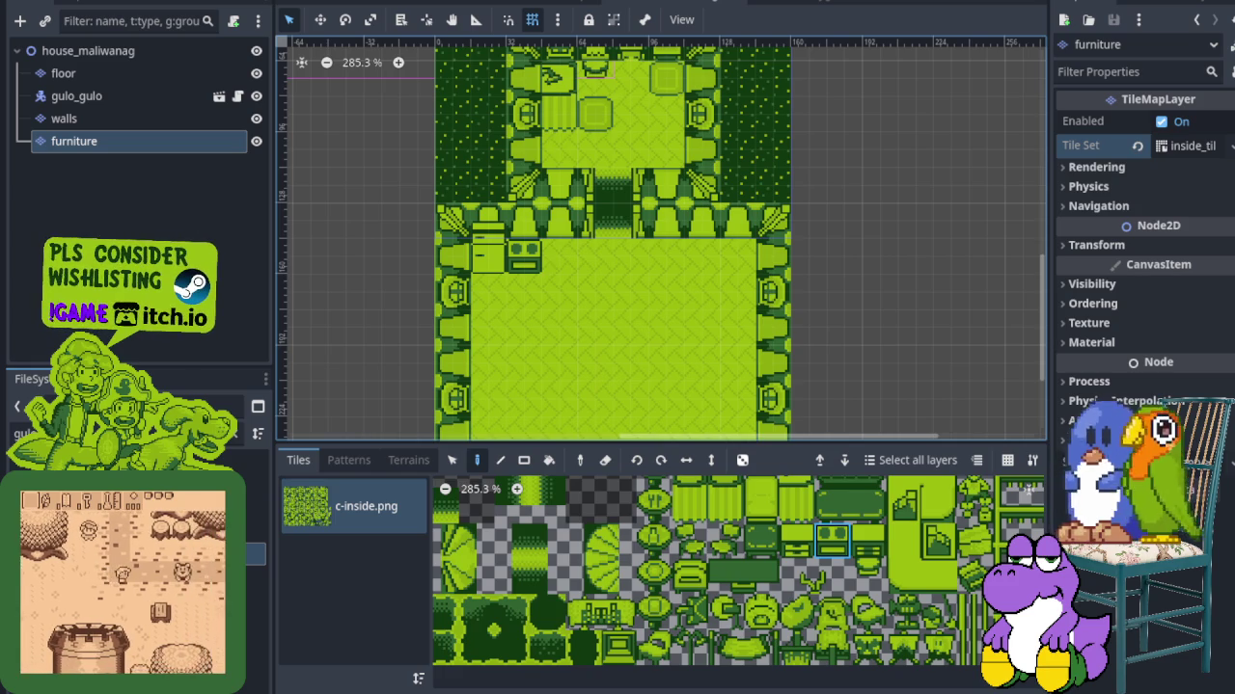
# Place the round pot tile beside the stove
pyautogui.hscroll(3, 726, 543)
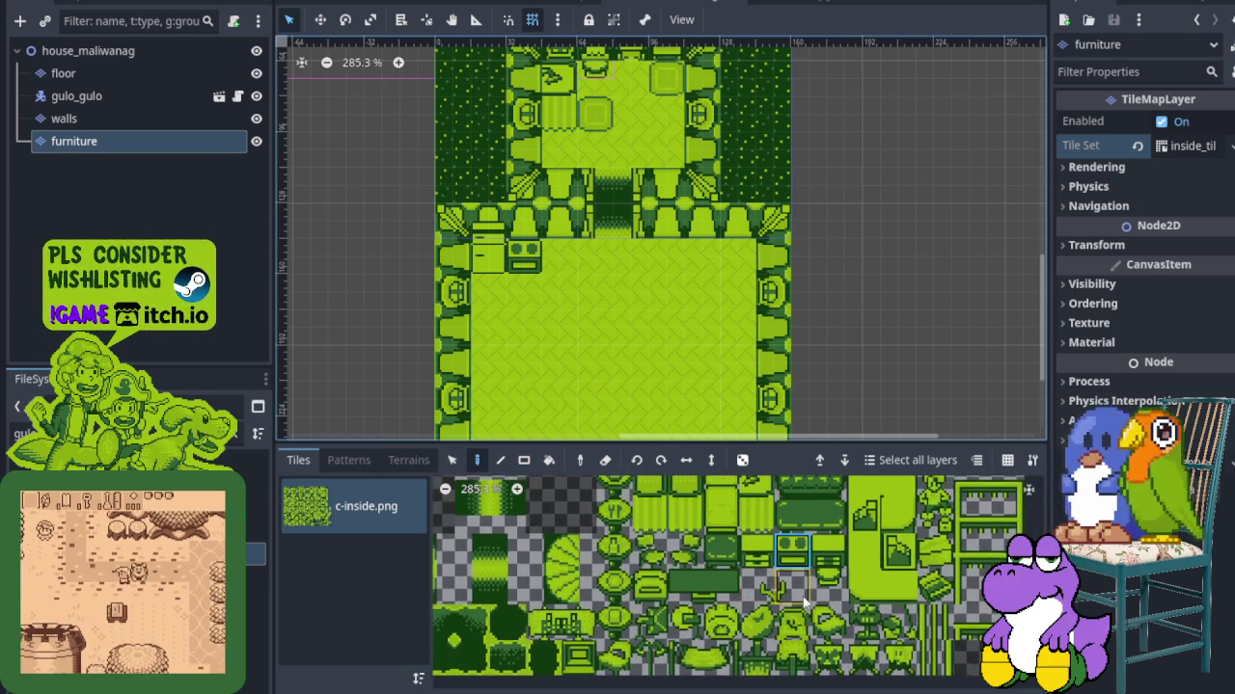
pyautogui.click(705, 631)
pyautogui.click(559, 257)
pyautogui.scroll(3, 730, 596)
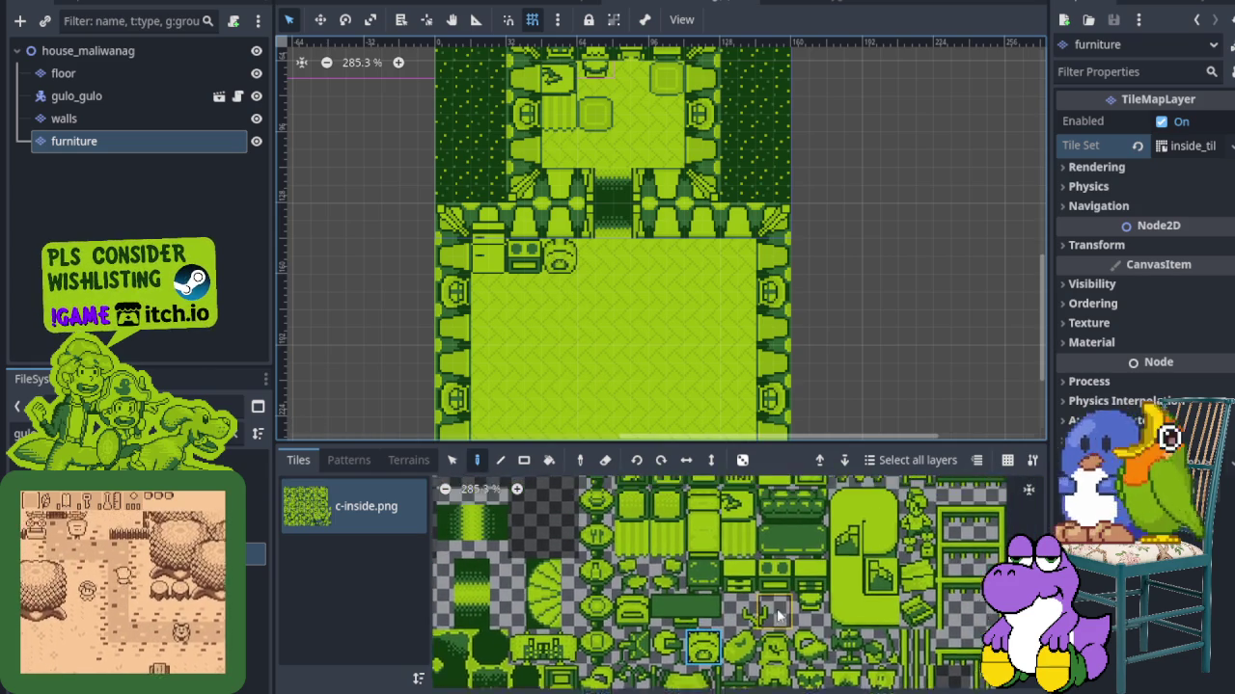
pyautogui.scroll(5, 730, 596)
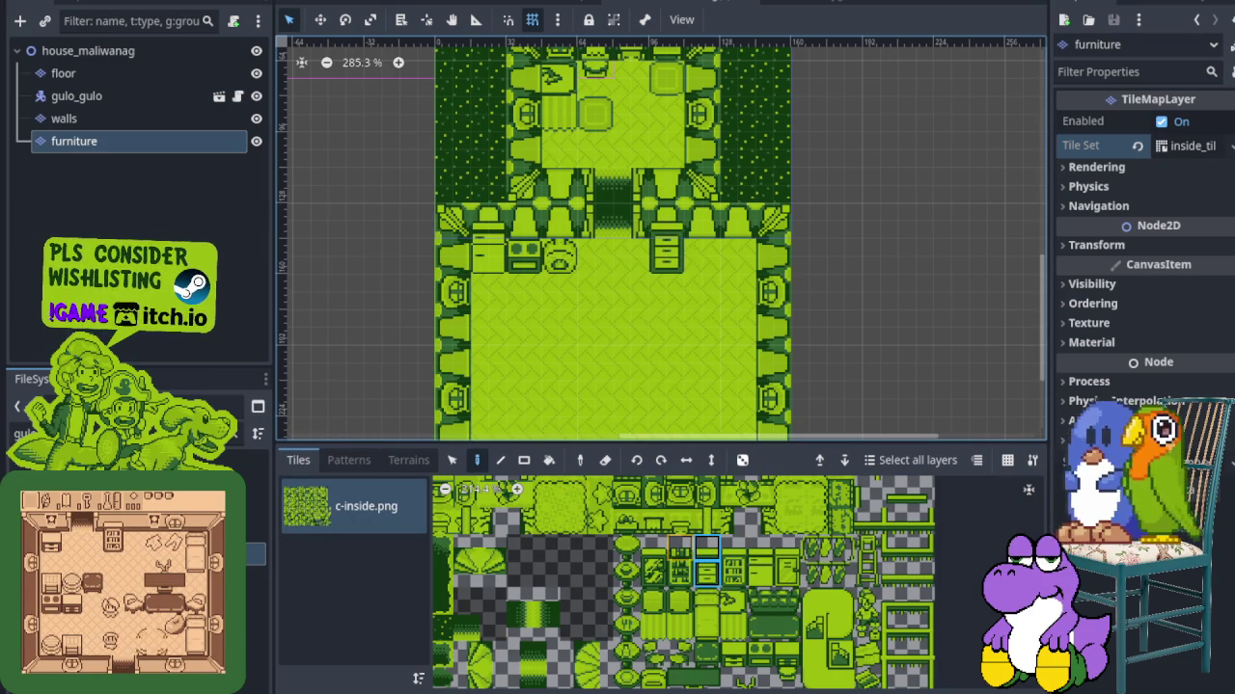
pyautogui.scroll(-2, 763, 586)
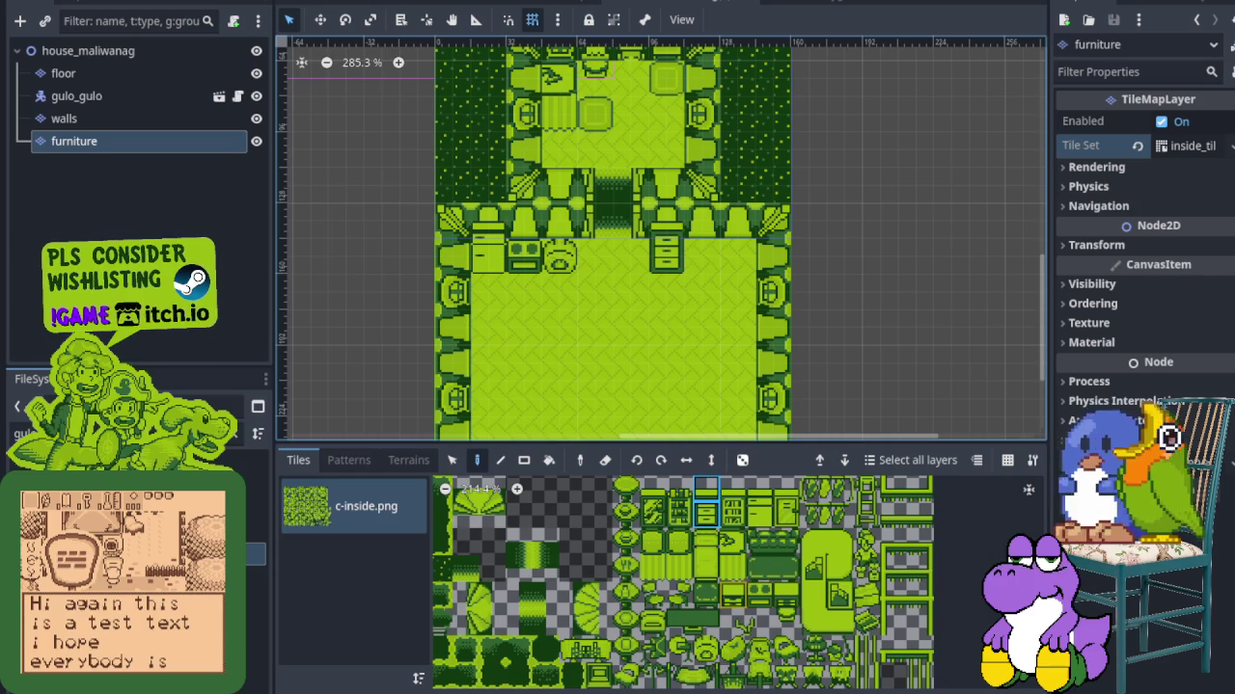
# Paint a chest of drawers and a bookshelf on the right of the lower room's top wall
pyautogui.click(732, 595)
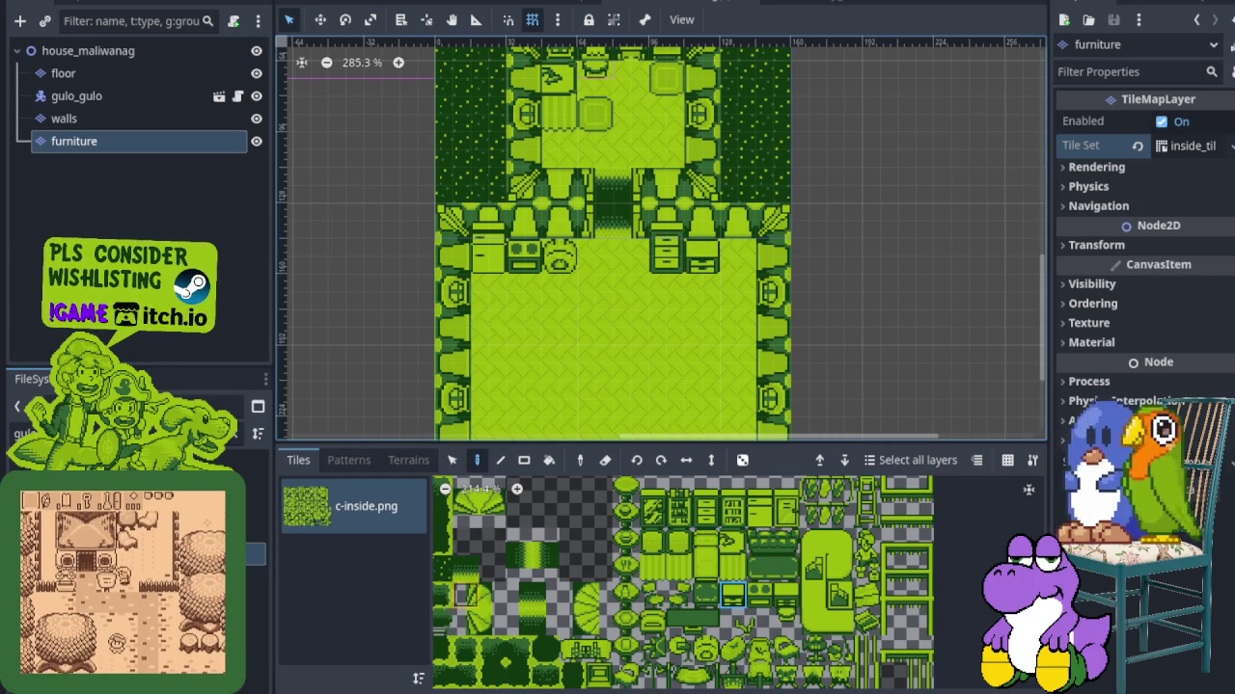
pyautogui.scroll(1, 721, 538)
pyautogui.click(751, 540)
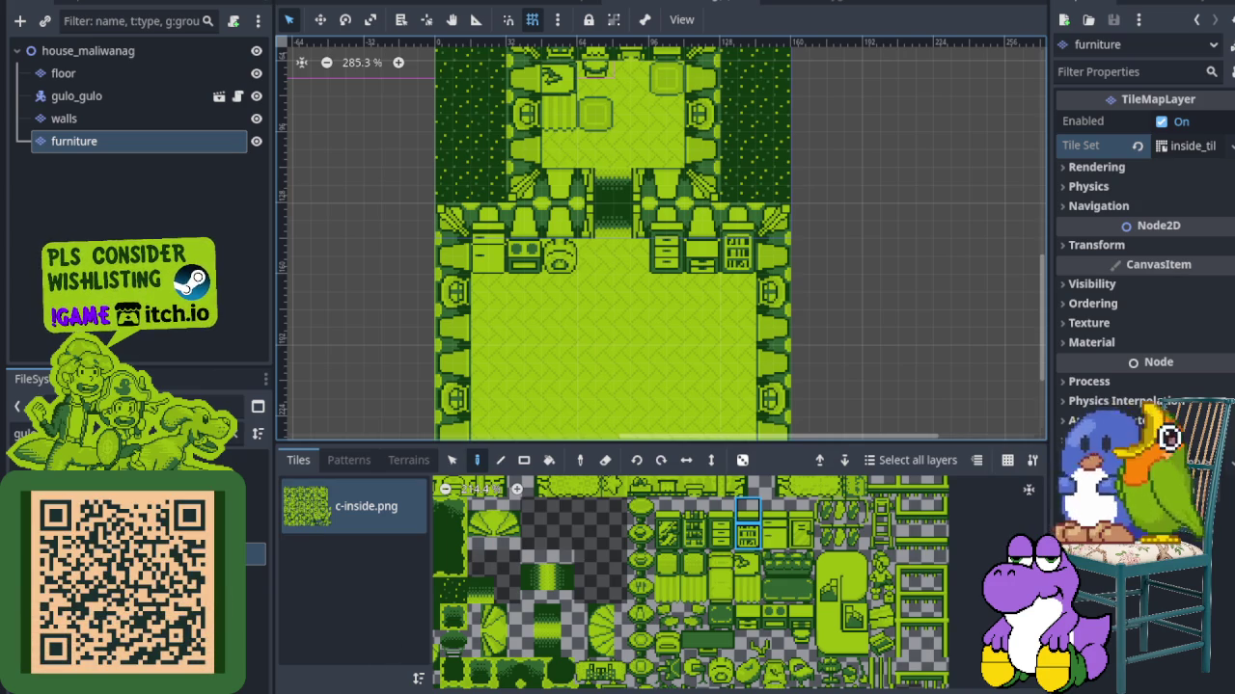
pyautogui.scroll(-5, 646, 299)
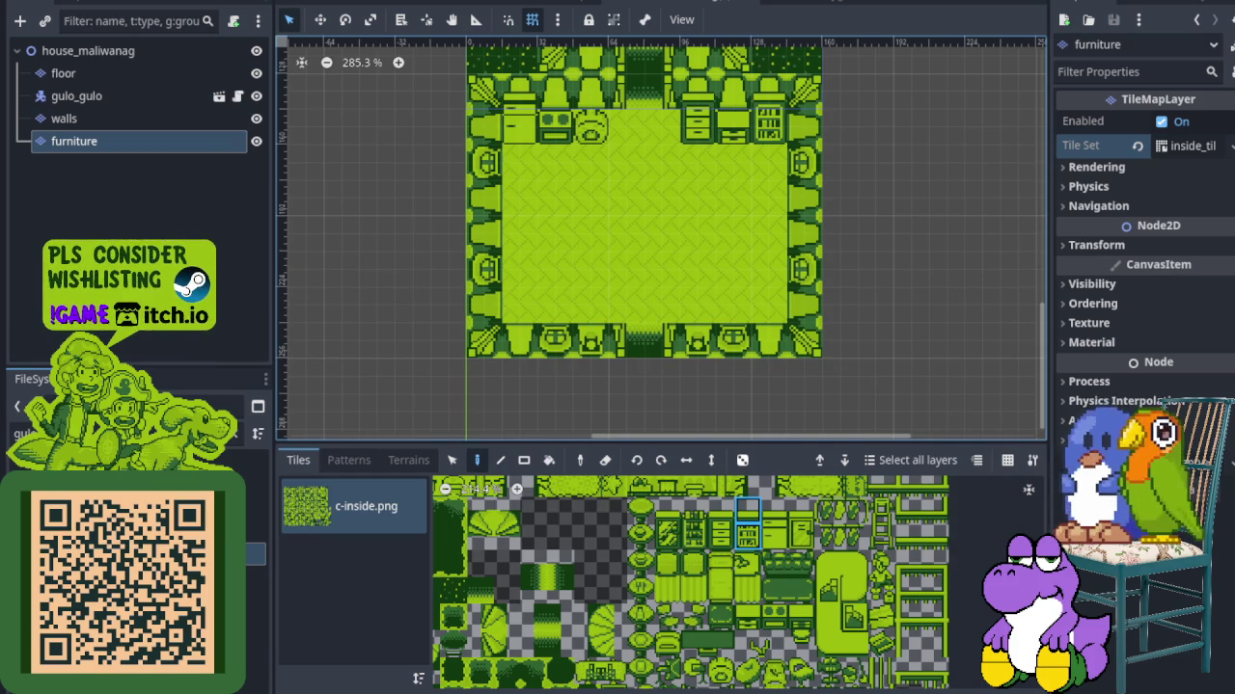
# On the floor layer, paint footprint decorations on the lower room's floor
pyautogui.scroll(-4, 448, 415)
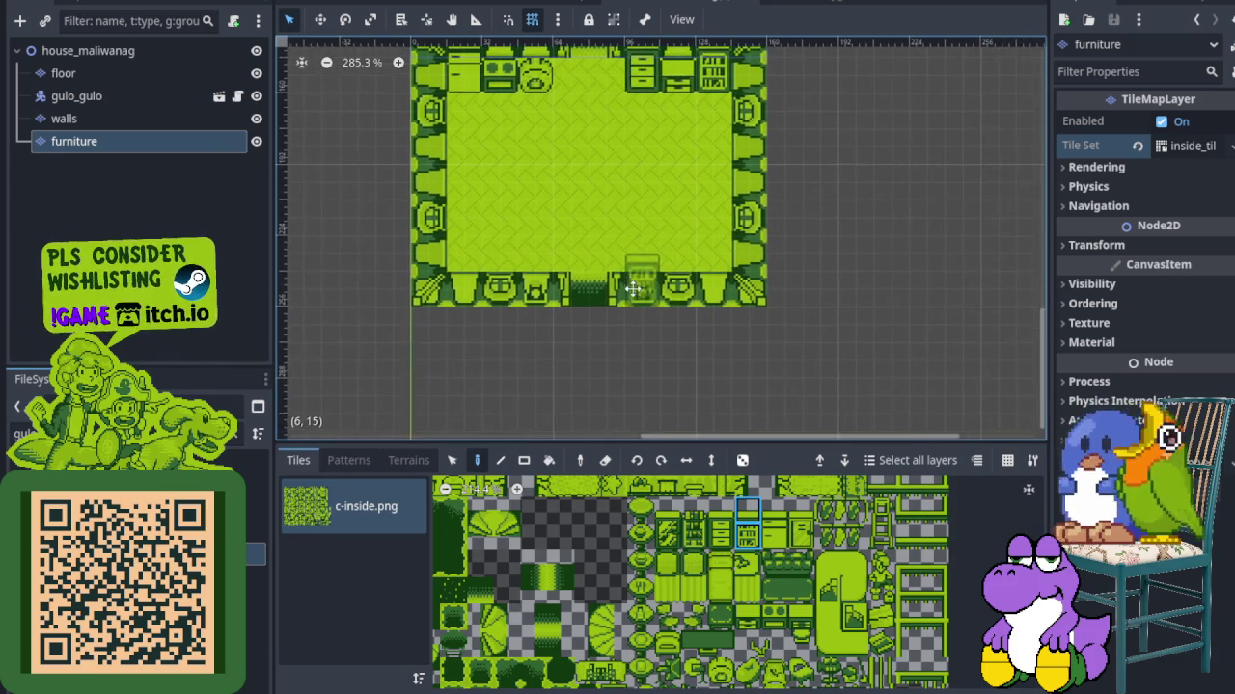
pyautogui.scroll(-2, 620, 605)
pyautogui.scroll(-2, 620, 605)
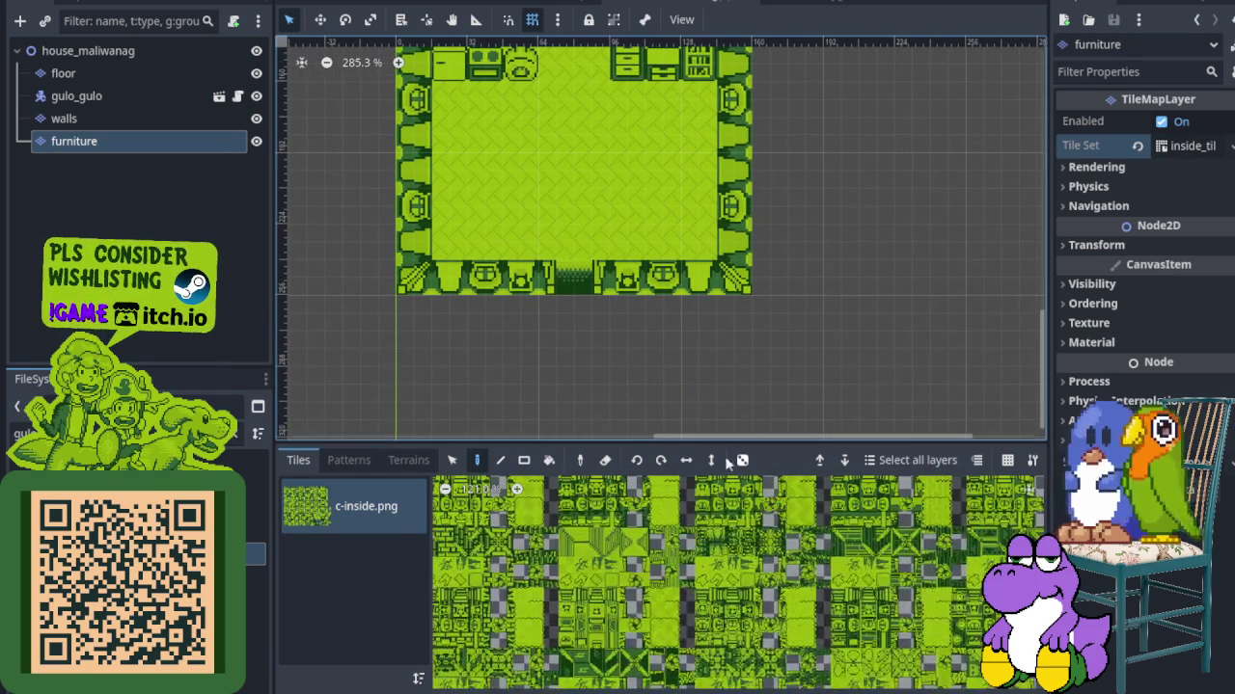
pyautogui.scroll(3, 633, 403)
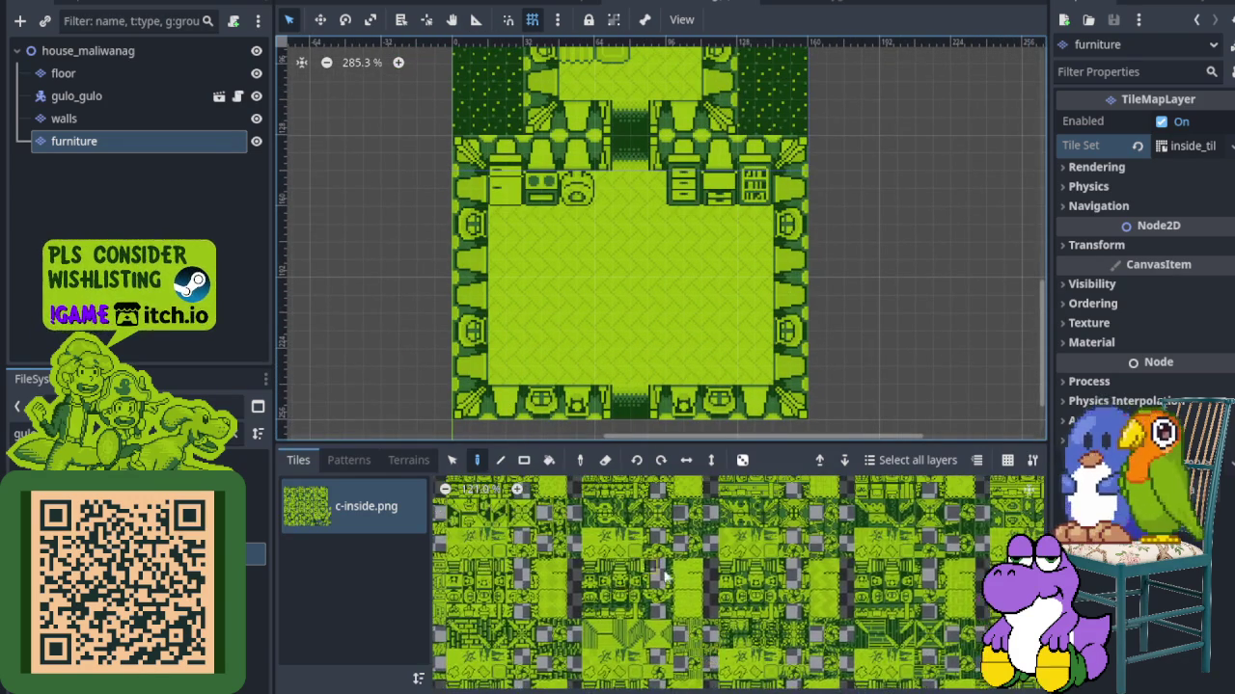
pyautogui.scroll(3, 704, 598)
pyautogui.scroll(6, 716, 626)
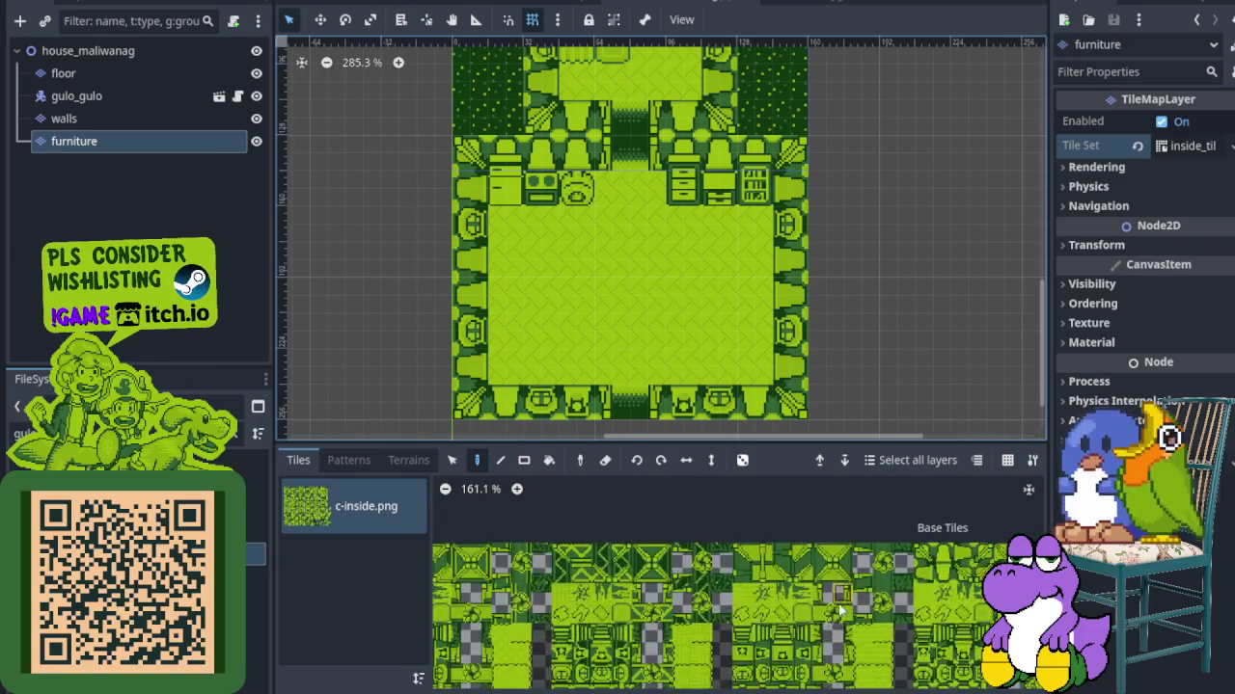
pyautogui.scroll(-3, 638, 571)
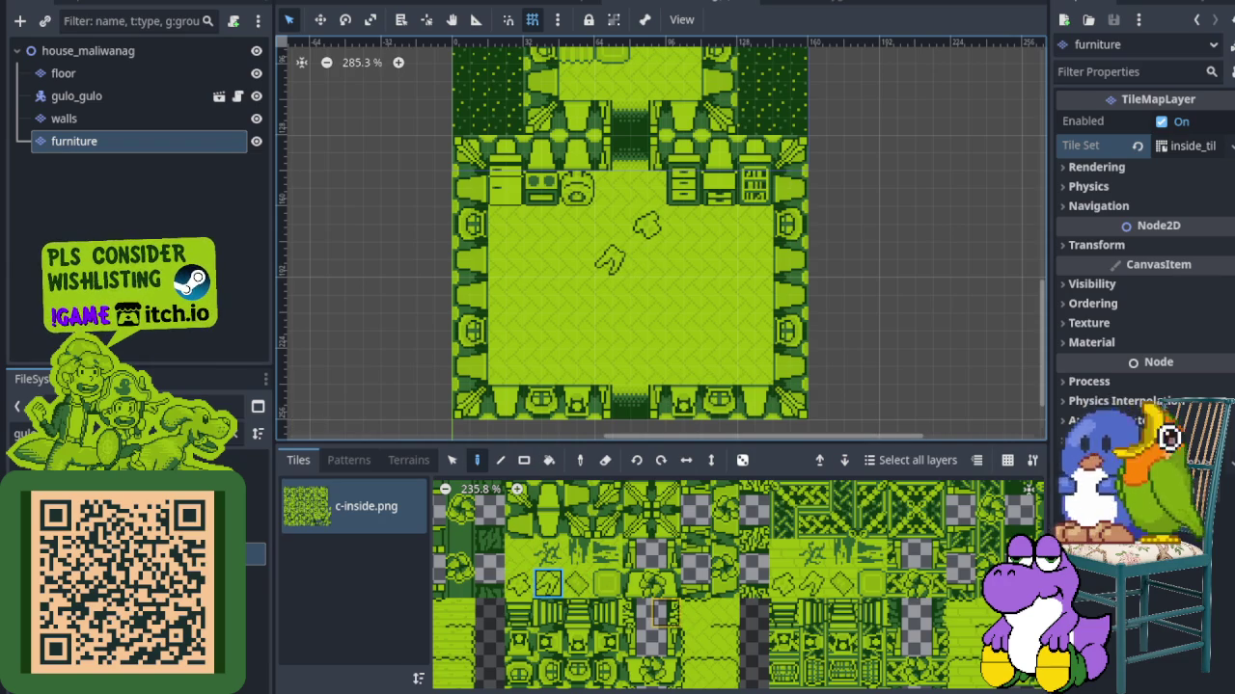
pyautogui.scroll(-2, 646, 601)
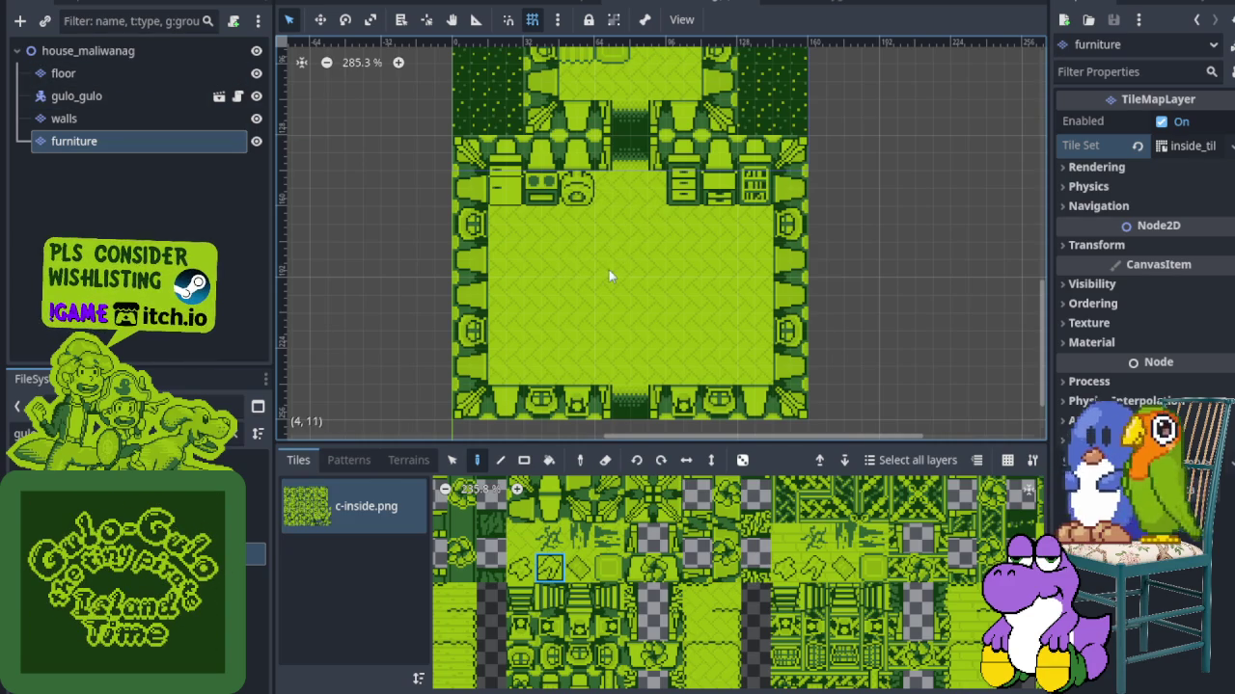
pyautogui.click(143, 75)
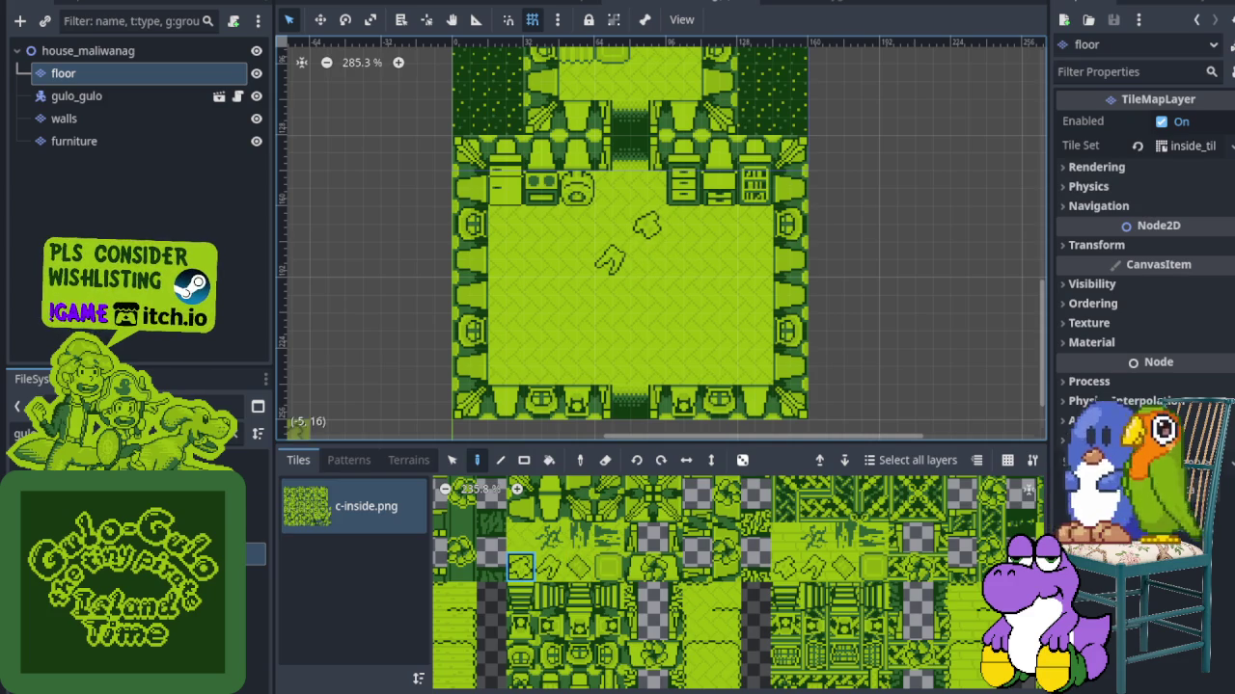
pyautogui.click(682, 332)
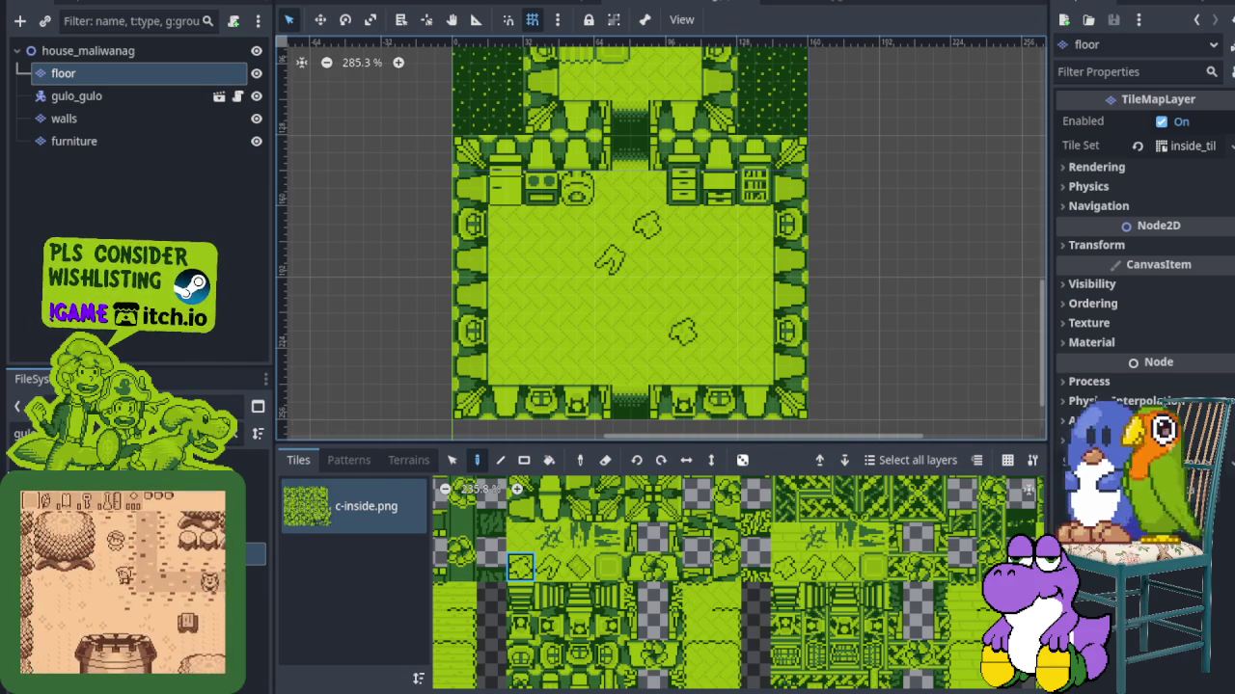
# Place diamond tiles on the lower room floor, then return to the furniture layer
pyautogui.click(579, 569)
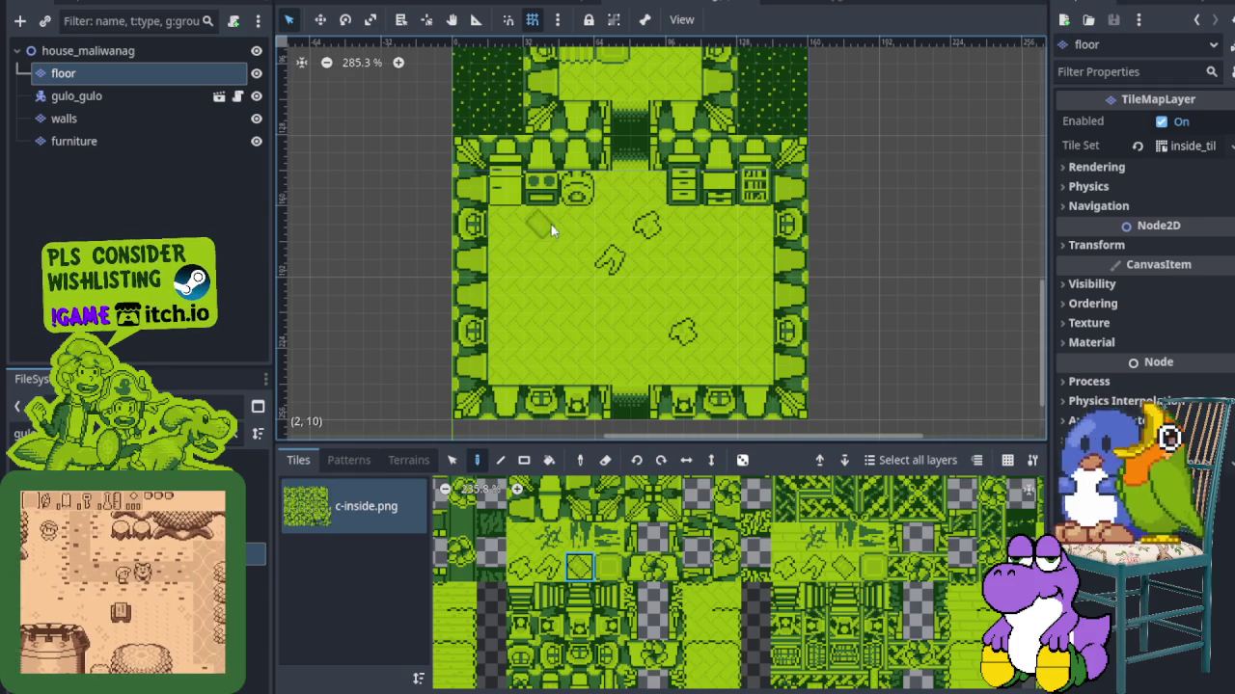
pyautogui.click(547, 259)
pyautogui.scroll(-2, 547, 259)
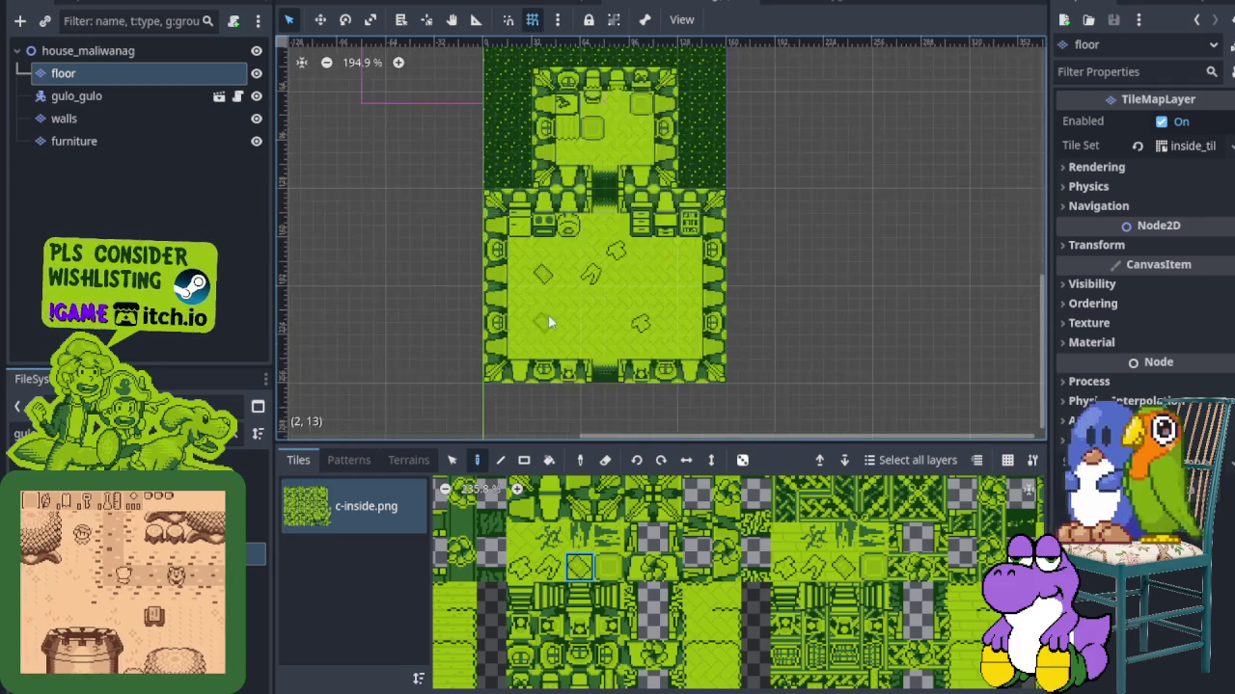
pyautogui.scroll(-1, 548, 321)
pyautogui.click(177, 145)
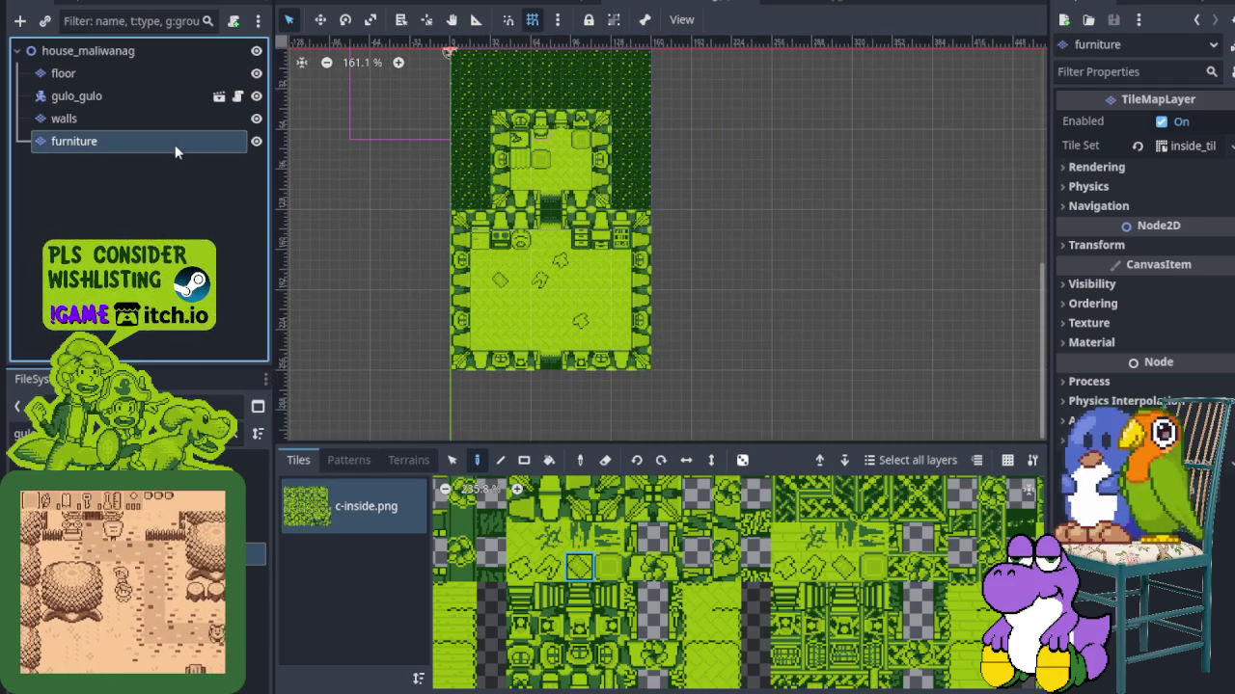
# Toggle layer visibility so only the furniture tiles show on the map
pyautogui.scroll(-1, 558, 253)
pyautogui.click(256, 140)
pyautogui.click(256, 118)
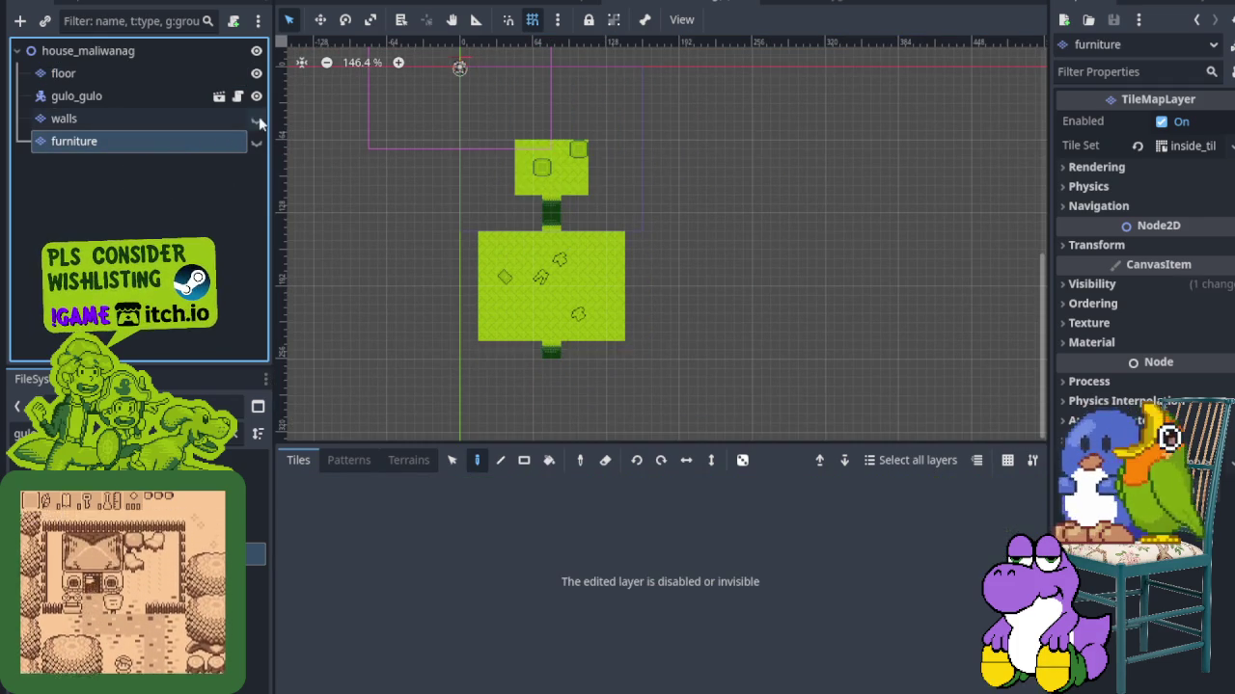
pyautogui.click(257, 96)
pyautogui.click(255, 117)
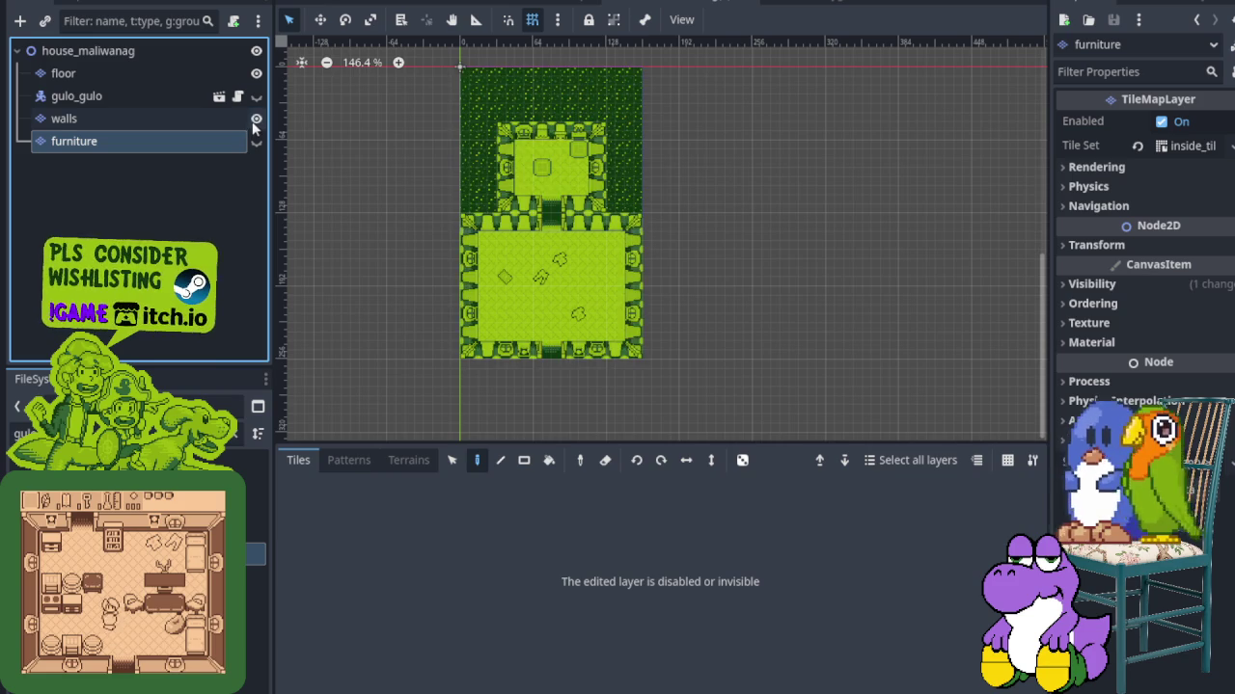
pyautogui.click(256, 73)
pyautogui.click(255, 118)
pyautogui.click(256, 141)
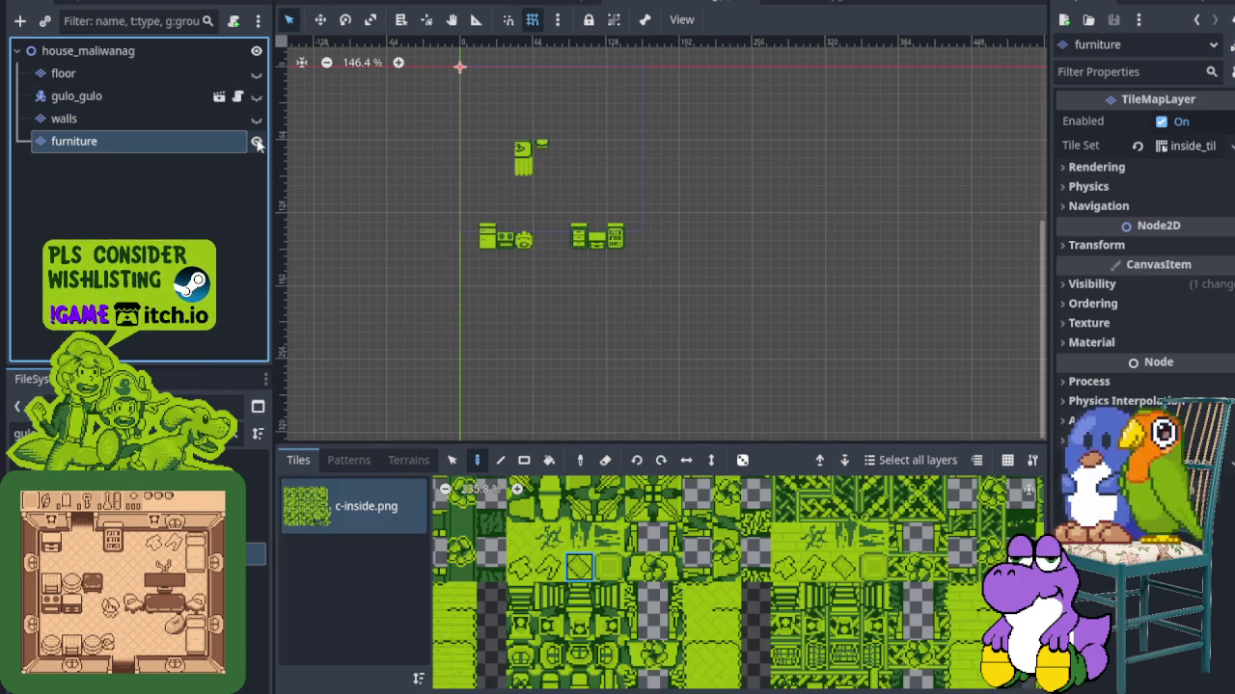
# Restore visibility of the walls, furniture, gulo_gulo and floor layers
pyautogui.click(256, 141)
pyautogui.click(255, 73)
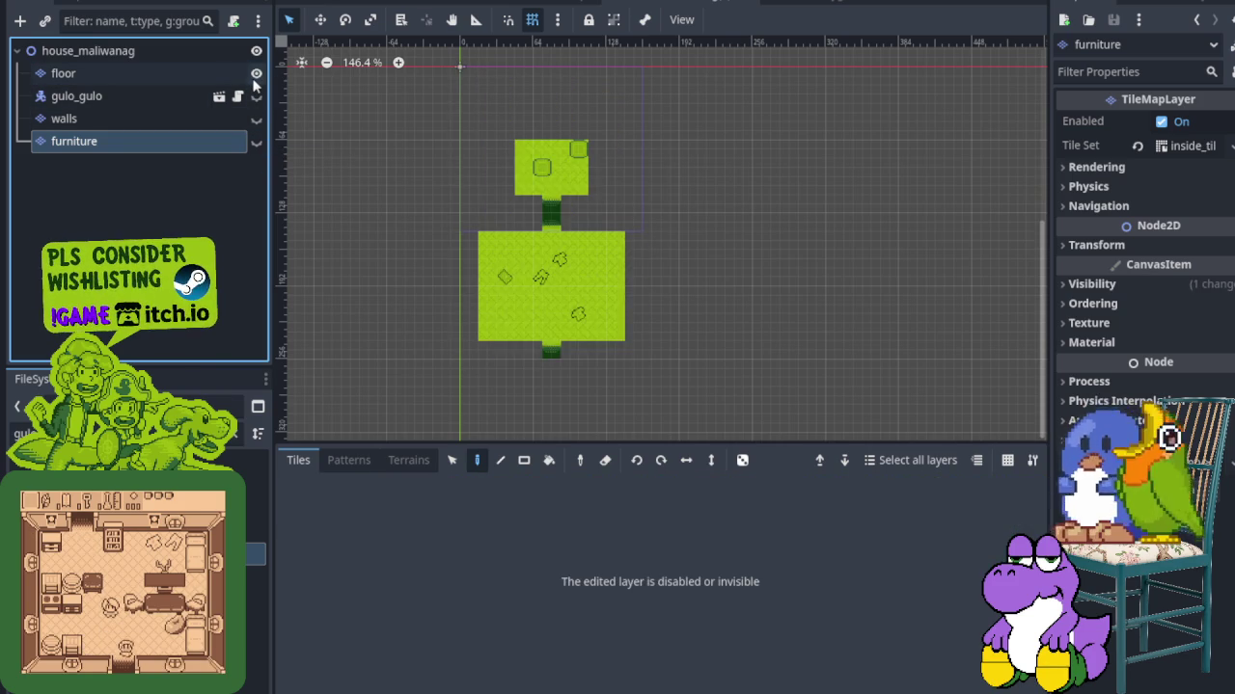
pyautogui.click(255, 73)
pyautogui.click(257, 141)
pyautogui.click(256, 117)
pyautogui.click(257, 96)
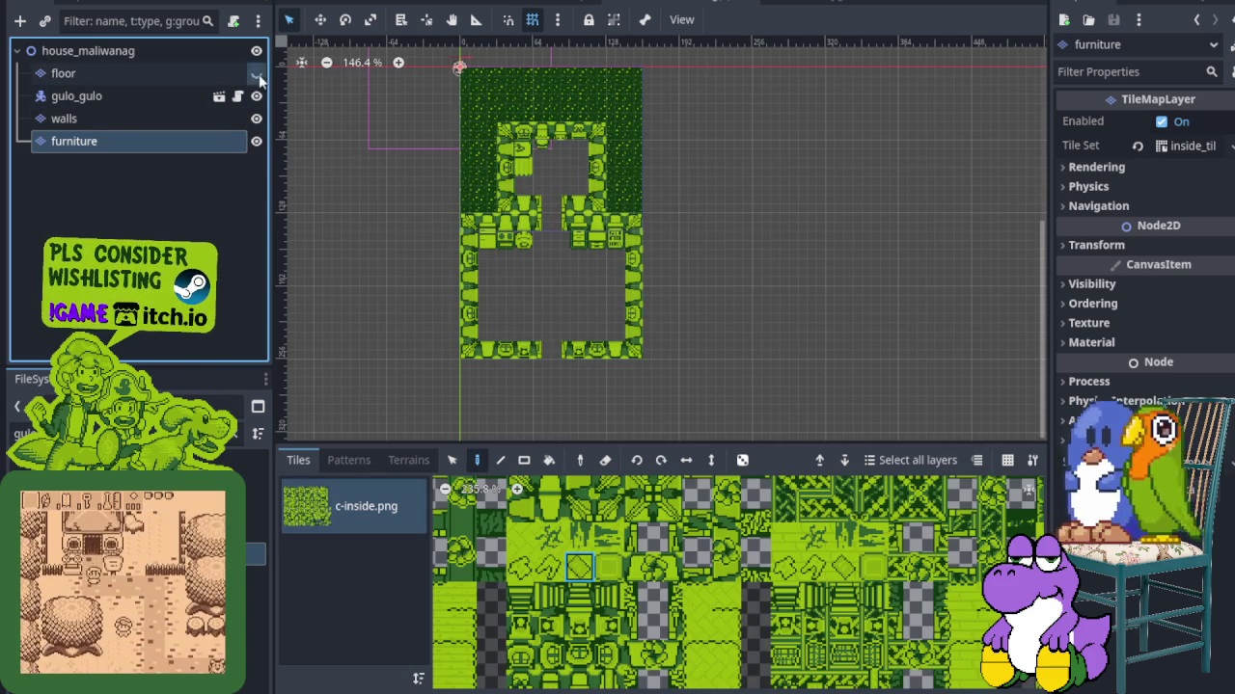
pyautogui.click(257, 75)
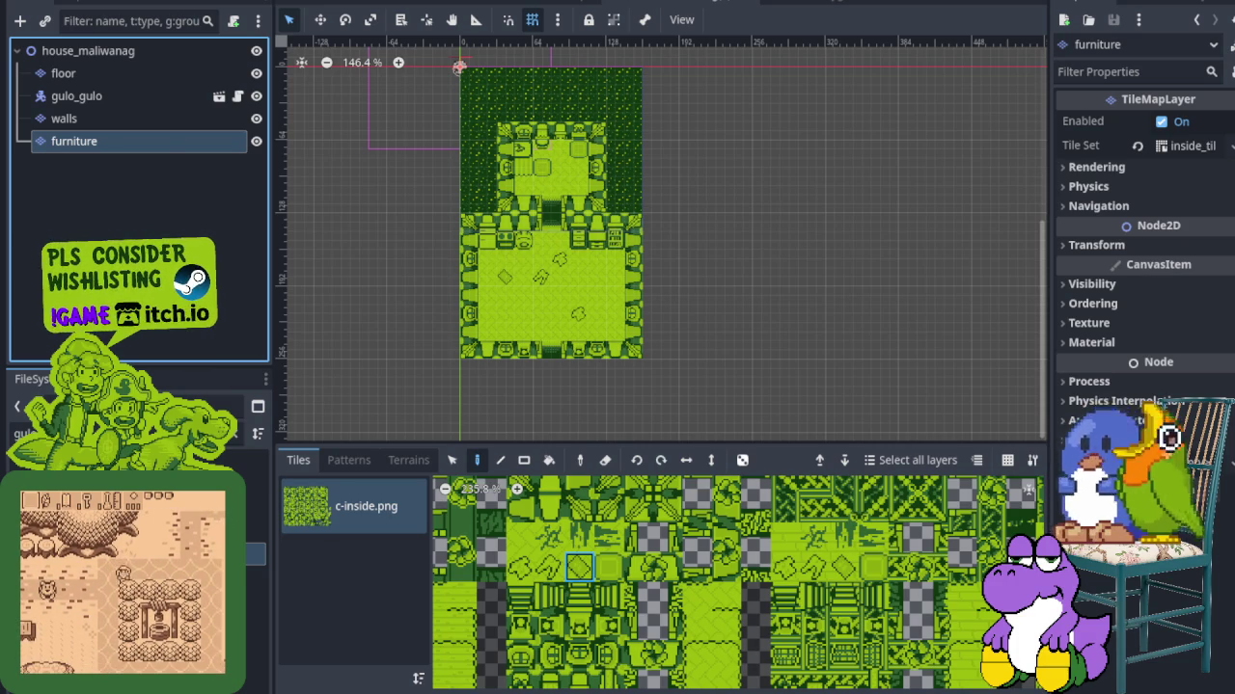
# Select the two stacked tiles of a tall furniture piece in the c-inside.png atlas
pyautogui.scroll(-3, 578, 417)
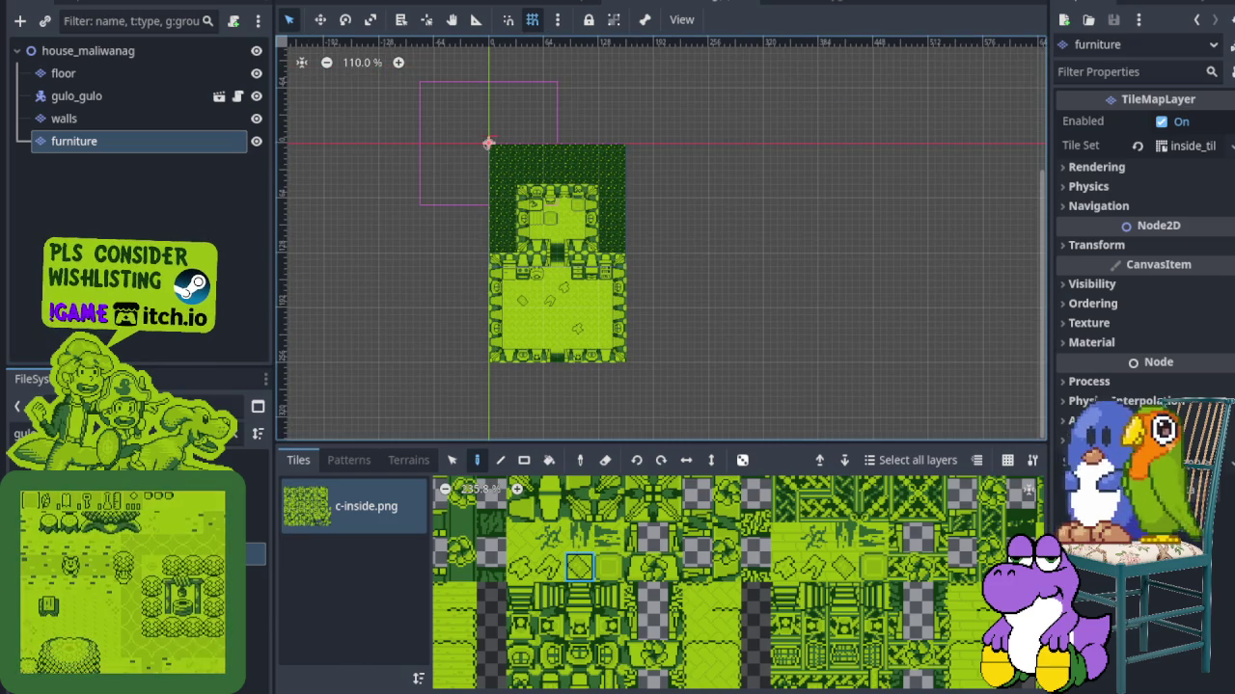
pyautogui.scroll(-5, 637, 366)
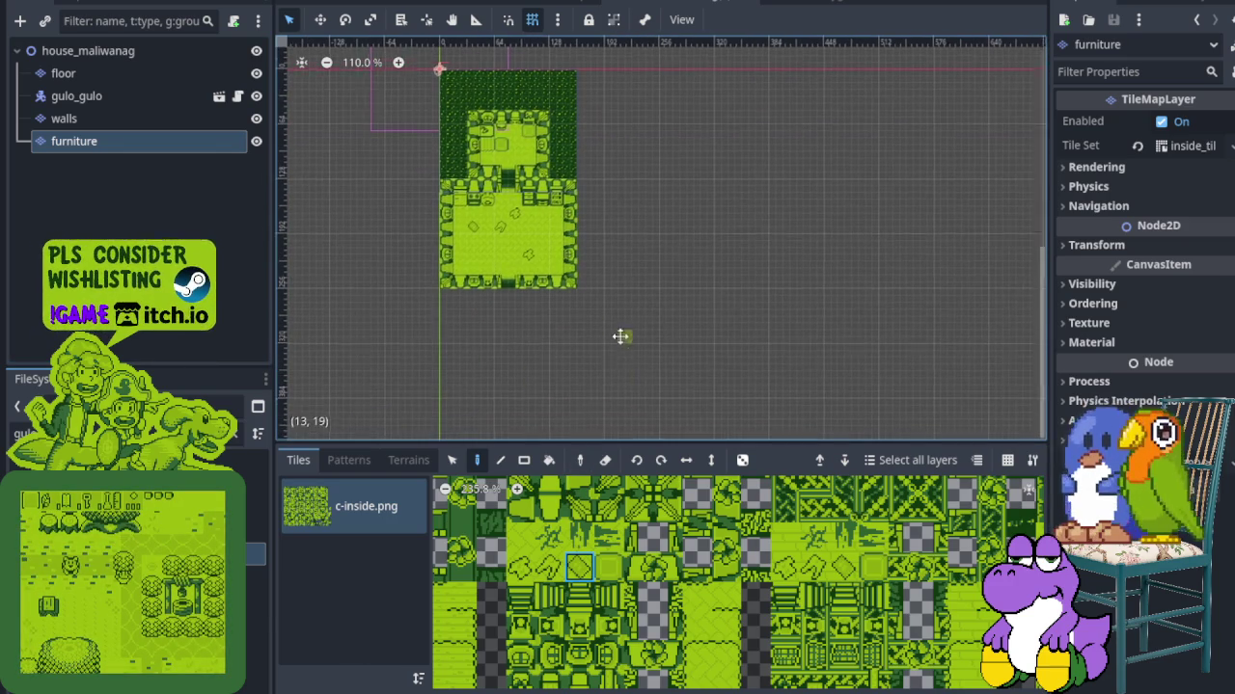
pyautogui.scroll(-2, 760, 608)
pyautogui.scroll(-3, 760, 607)
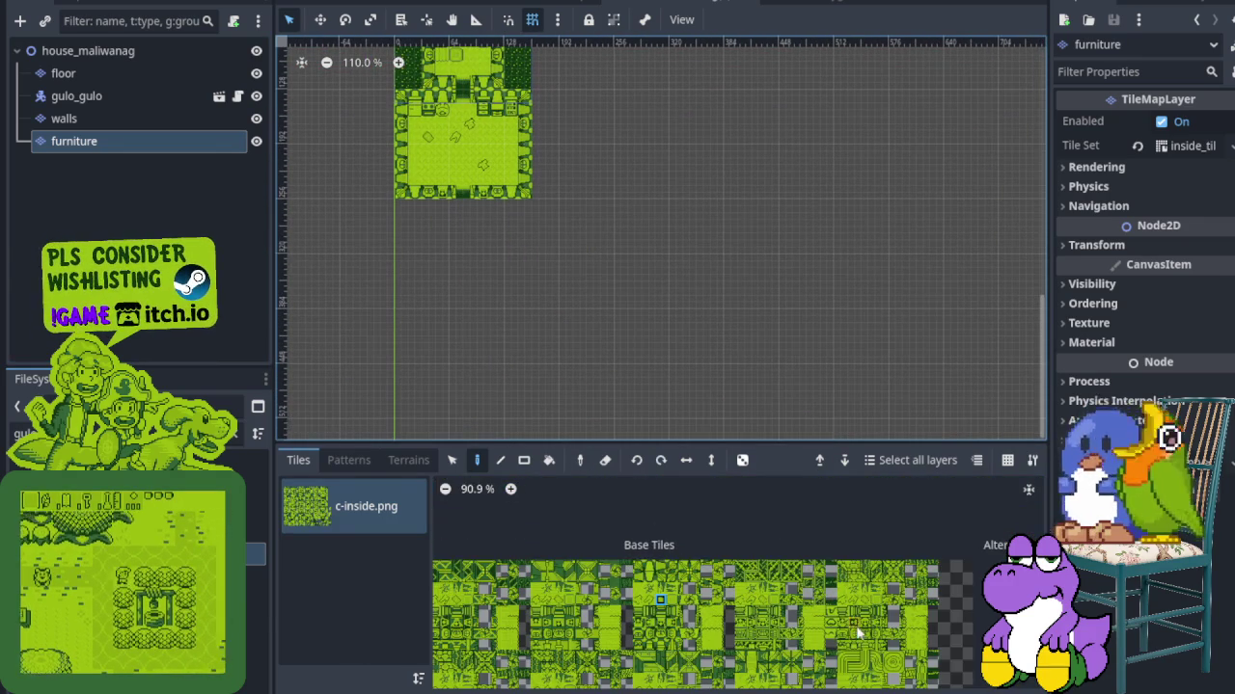
pyautogui.scroll(-2, 716, 667)
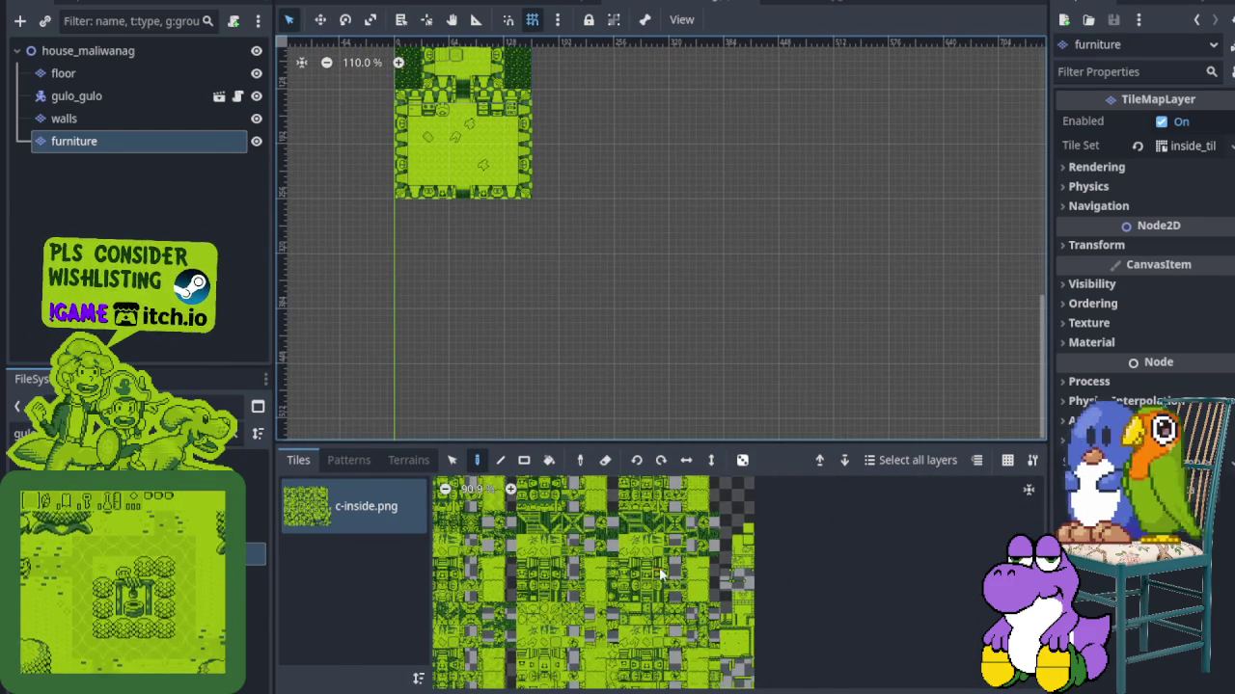
pyautogui.scroll(-2, 675, 663)
pyautogui.scroll(3, 691, 605)
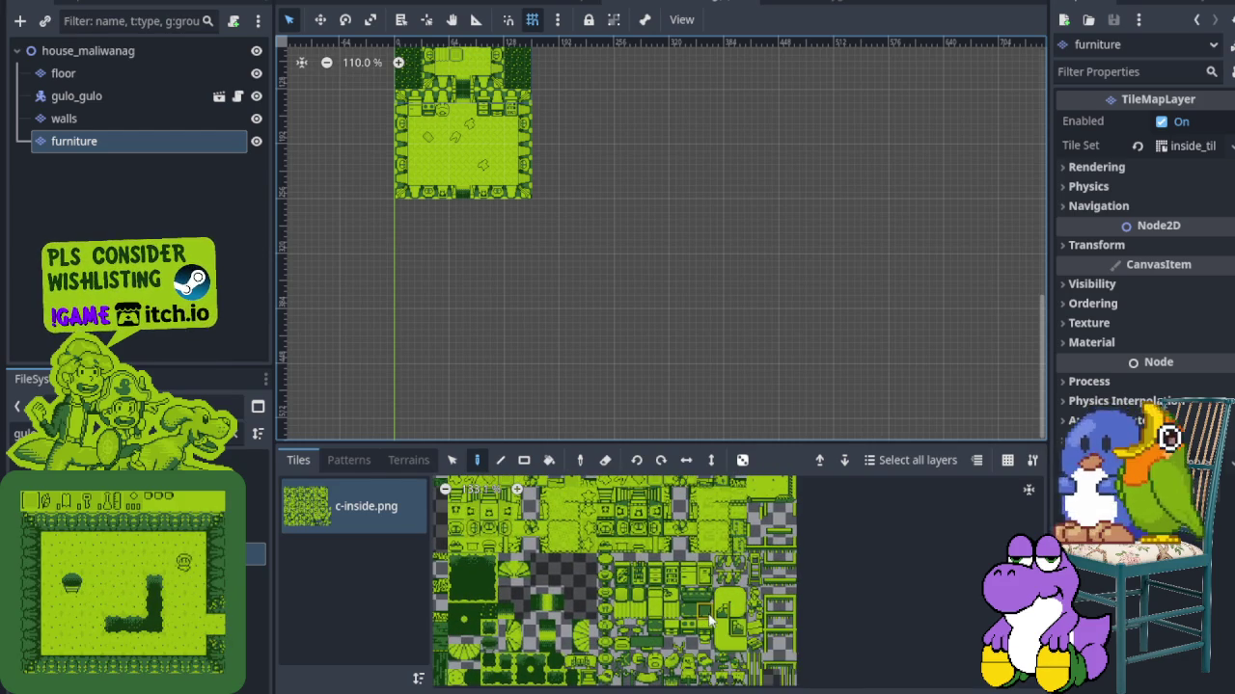
pyautogui.hscroll(3, 704, 625)
pyautogui.scroll(-3, 686, 642)
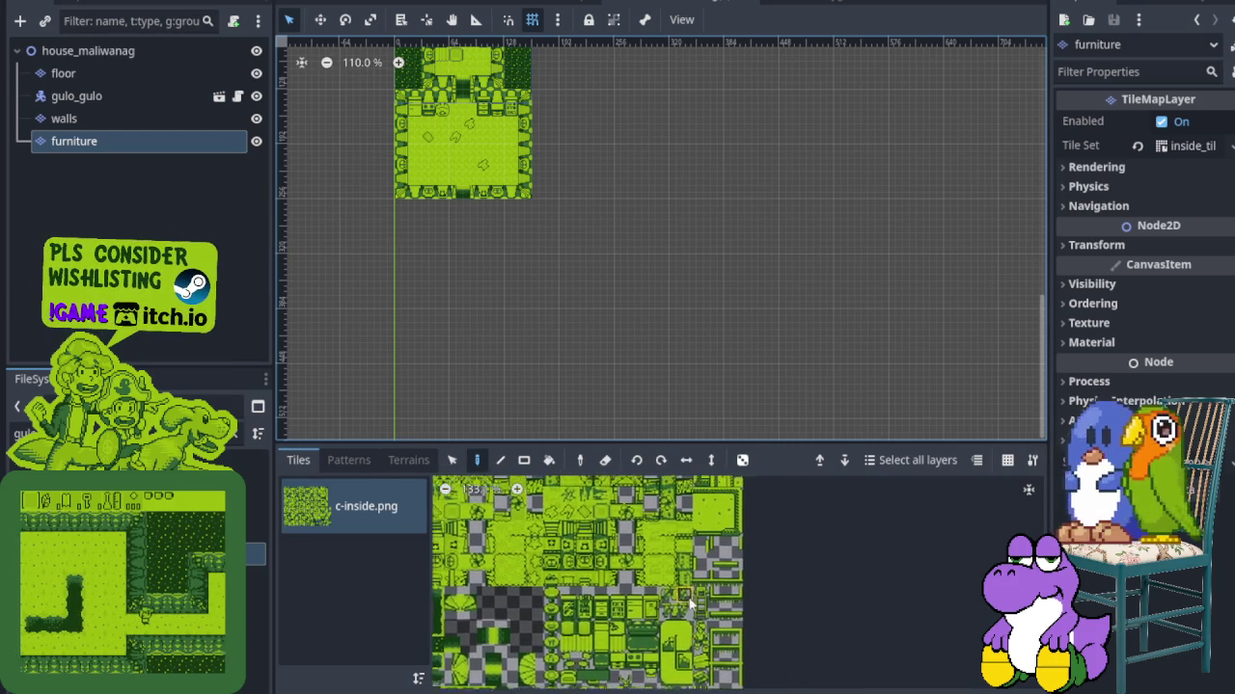
pyautogui.hscroll(-2, 670, 622)
pyautogui.scroll(10, 712, 557)
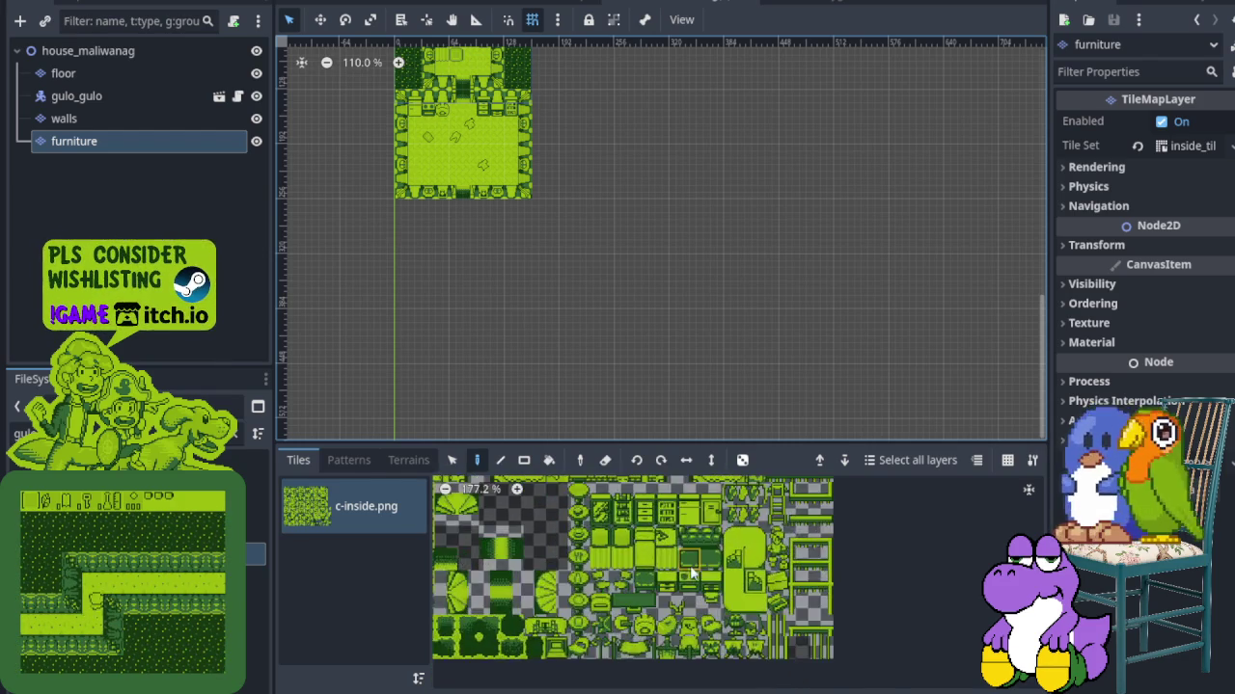
pyautogui.moveTo(652, 543); pyautogui.dragTo(656, 570)
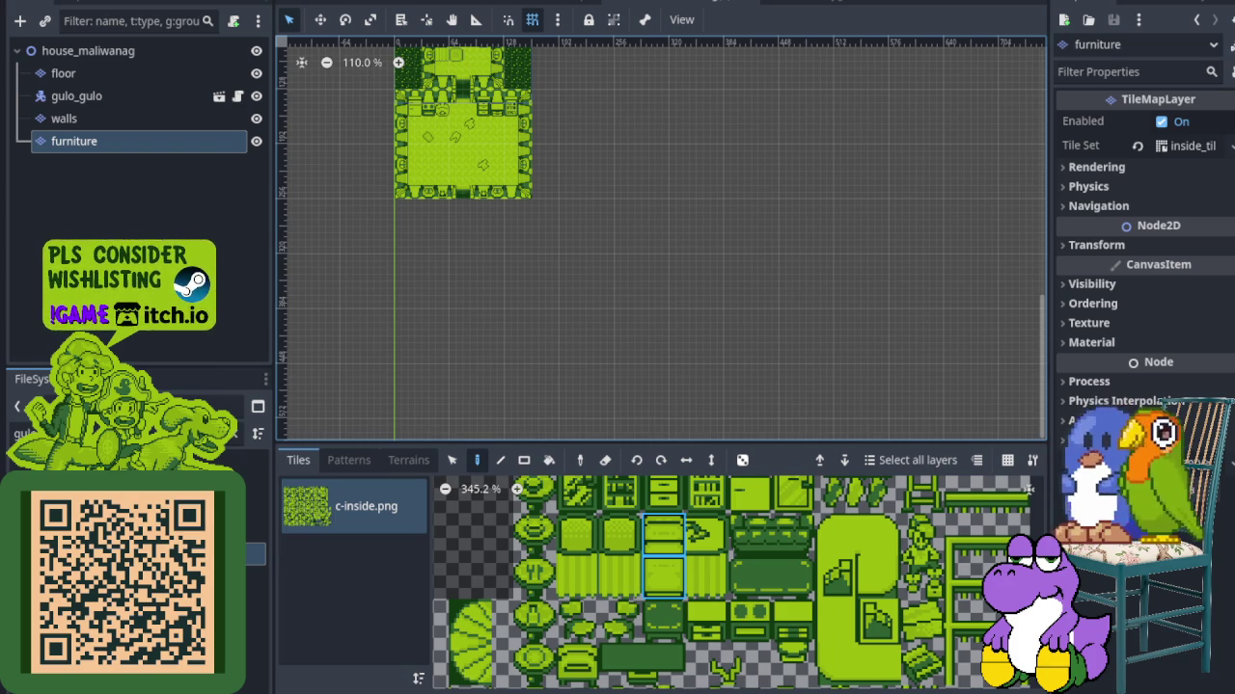
pyautogui.scroll(8, 552, 200)
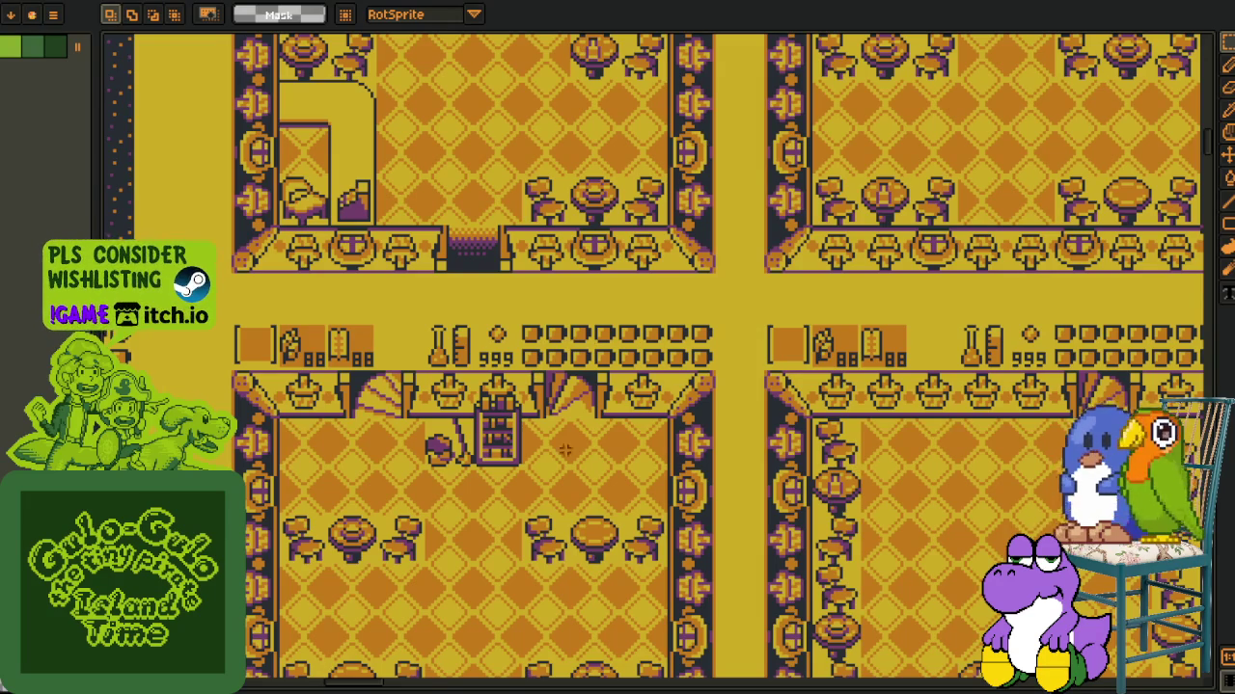
# Add a new empty layer from the Timeline's layer menu and switch to the Pencil tool
pyautogui.scroll(-5, 565, 450)
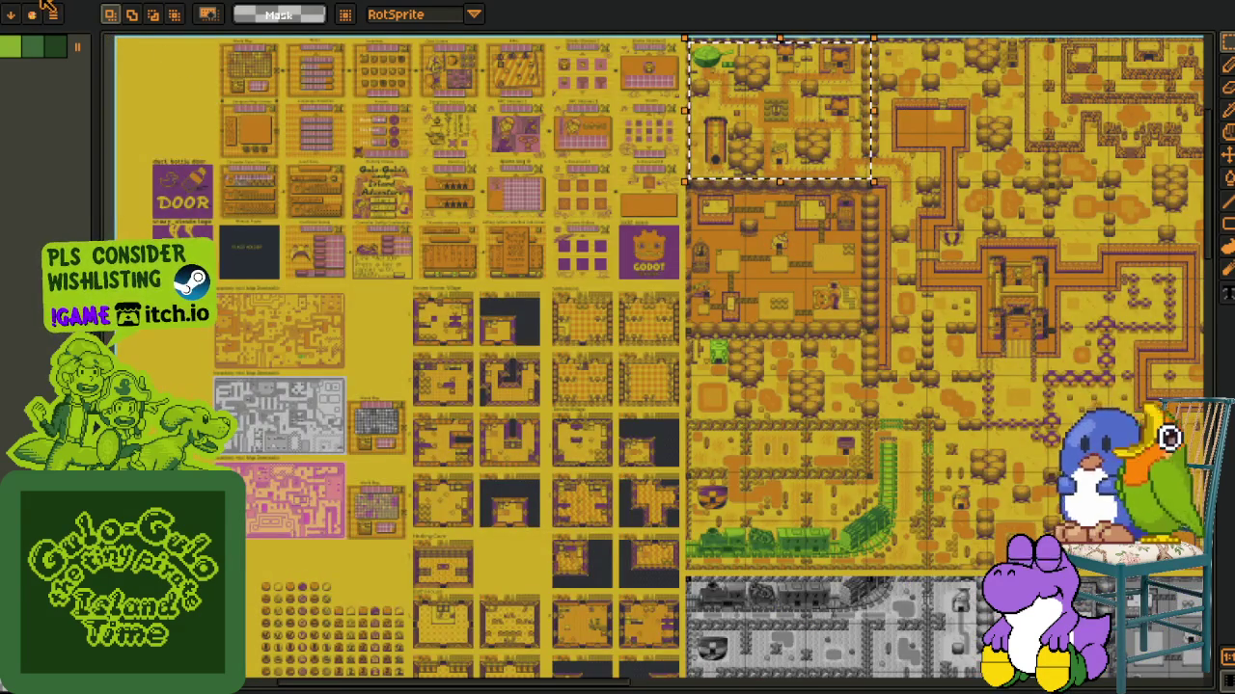
pyautogui.scroll(4, 511, 507)
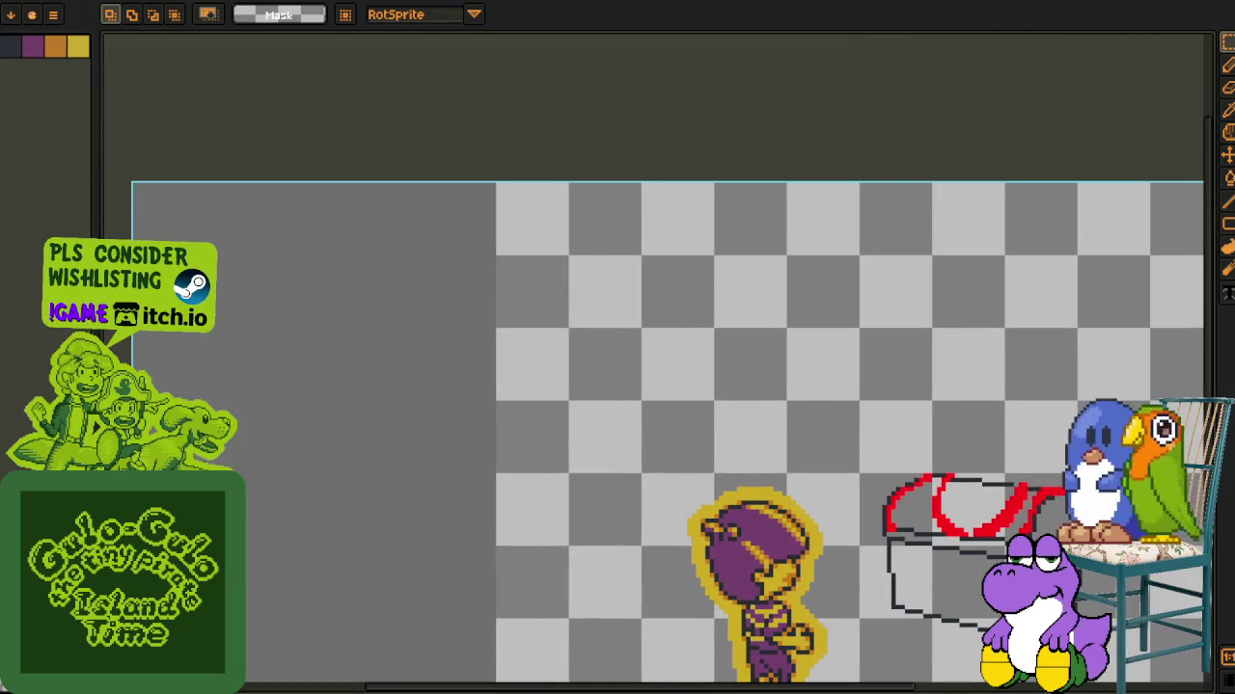
pyautogui.press('Tab')
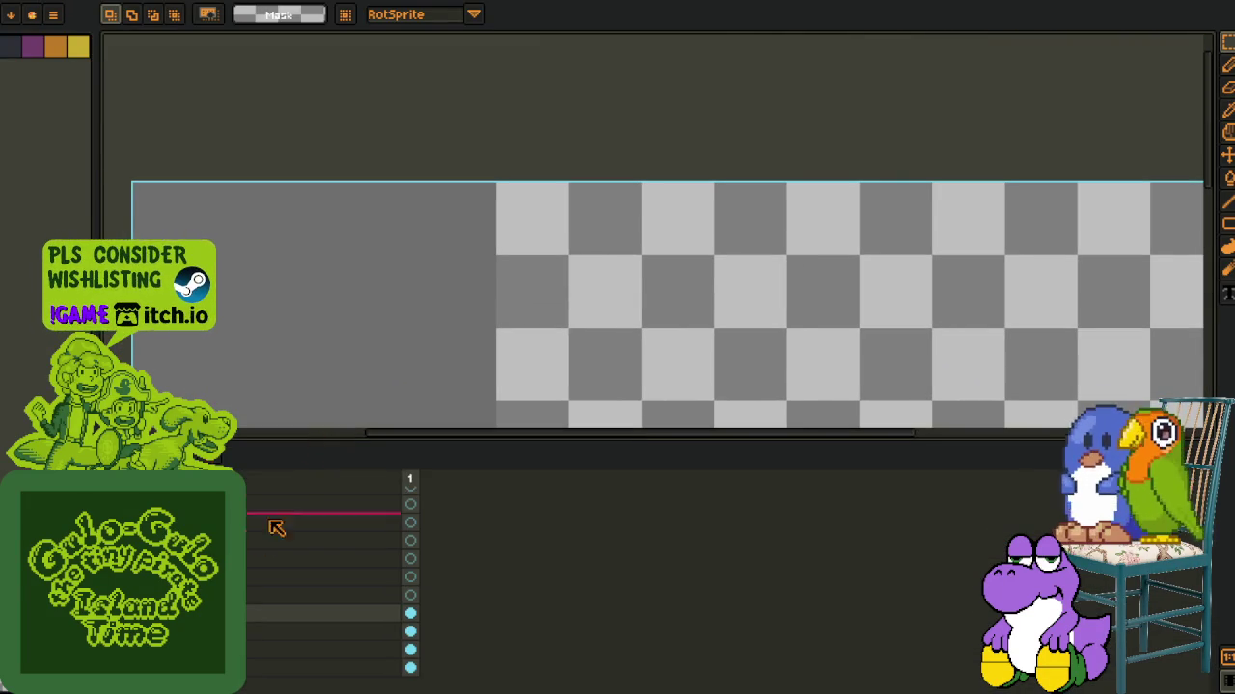
pyautogui.rightClick(183, 504)
pyautogui.moveTo(299, 536)
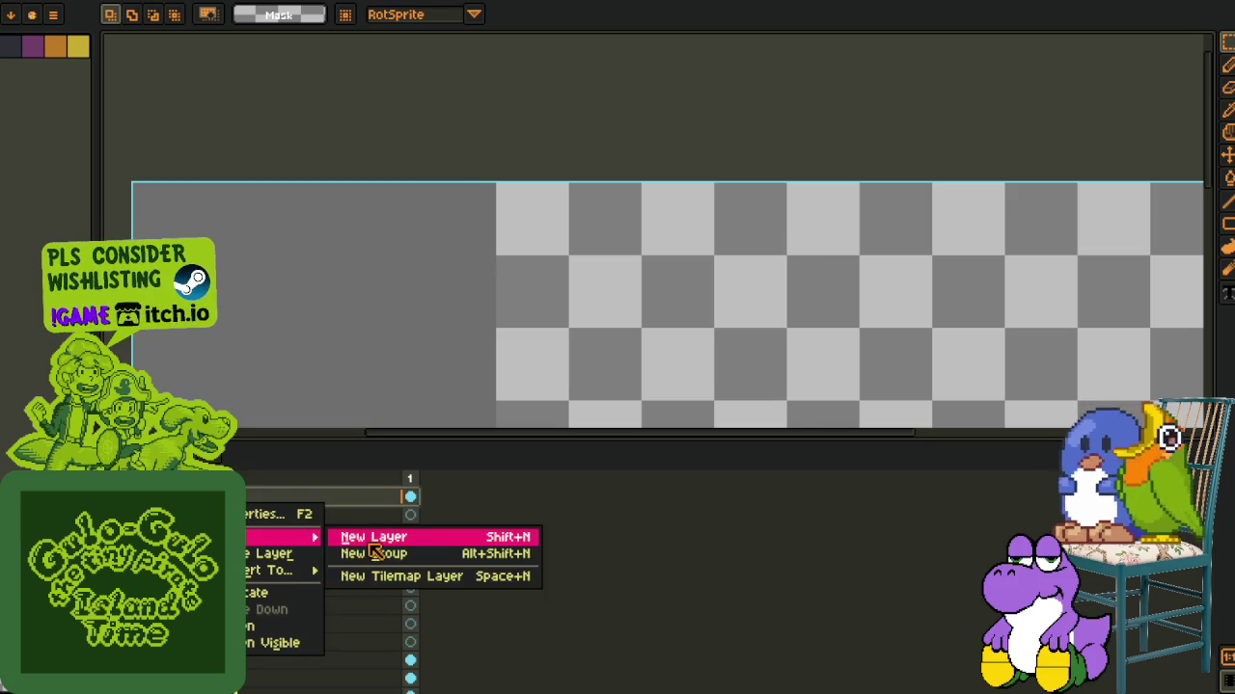
pyautogui.click(371, 542)
pyautogui.press('Tab')
pyautogui.press('b')
pyautogui.scroll(3, 584, 243)
# Sketch the first character, 马, with its pinyin and tone mark beneath it
pyautogui.moveTo(367, 288)
pyautogui.mouseDown()
pyautogui.moveTo(611, 210)
pyautogui.moveTo(498, 410)
pyautogui.mouseUp()
pyautogui.scroll(-3, 438, 444)
pyautogui.moveTo(510, 261)
pyautogui.mouseDown()
pyautogui.moveTo(687, 360)
pyautogui.moveTo(579, 409)
pyautogui.mouseUp()
pyautogui.moveTo(456, 384); pyautogui.dragTo(588, 373)
pyautogui.scroll(-1, 587, 422)
pyautogui.scroll(1, 415, 407)
pyautogui.moveTo(415, 407)
pyautogui.mouseDown()
pyautogui.moveTo(457, 366)
pyautogui.moveTo(546, 459)
pyautogui.moveTo(632, 386)
pyautogui.mouseUp()
pyautogui.moveTo(638, 430); pyautogui.dragTo(688, 430)
pyautogui.scroll(1, 688, 424)
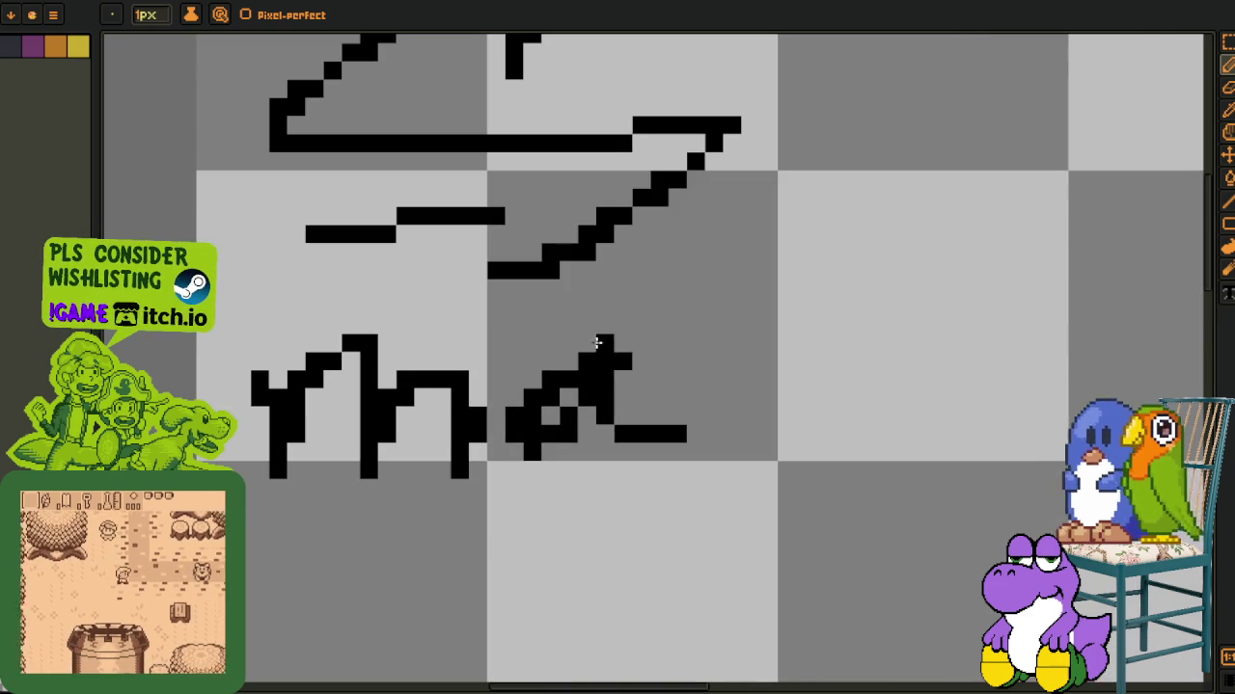
pyautogui.moveTo(545, 303); pyautogui.dragTo(610, 284)
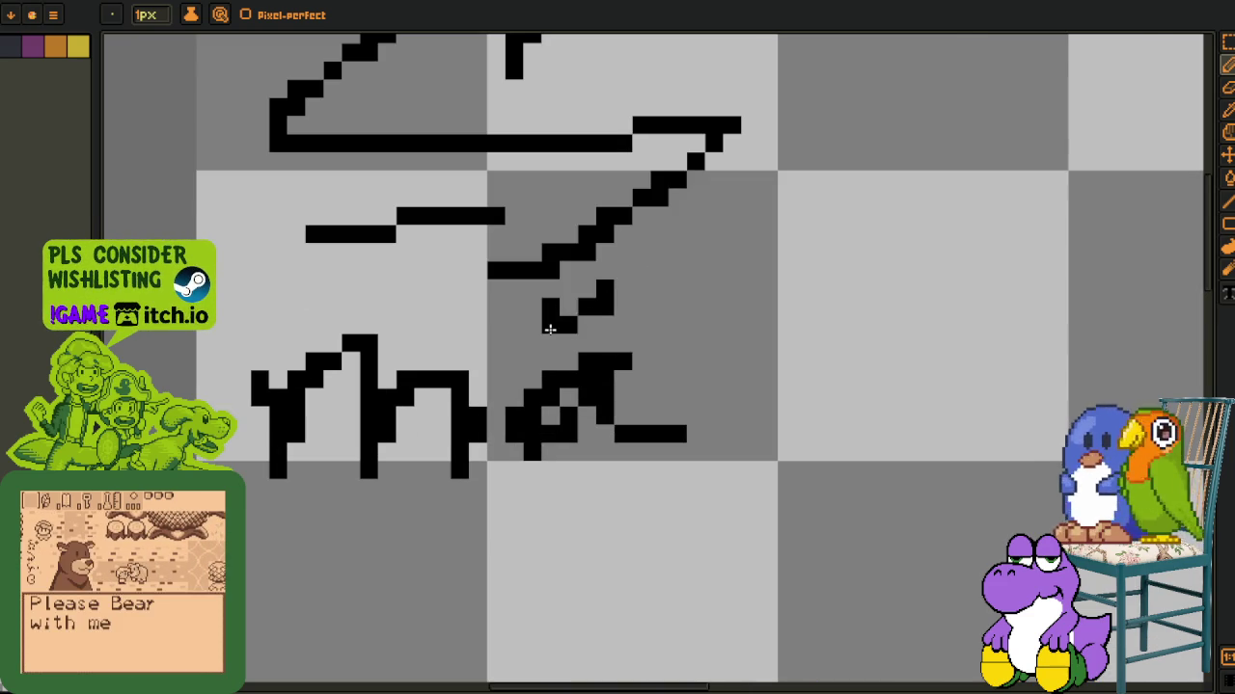
pyautogui.scroll(-2, 600, 305)
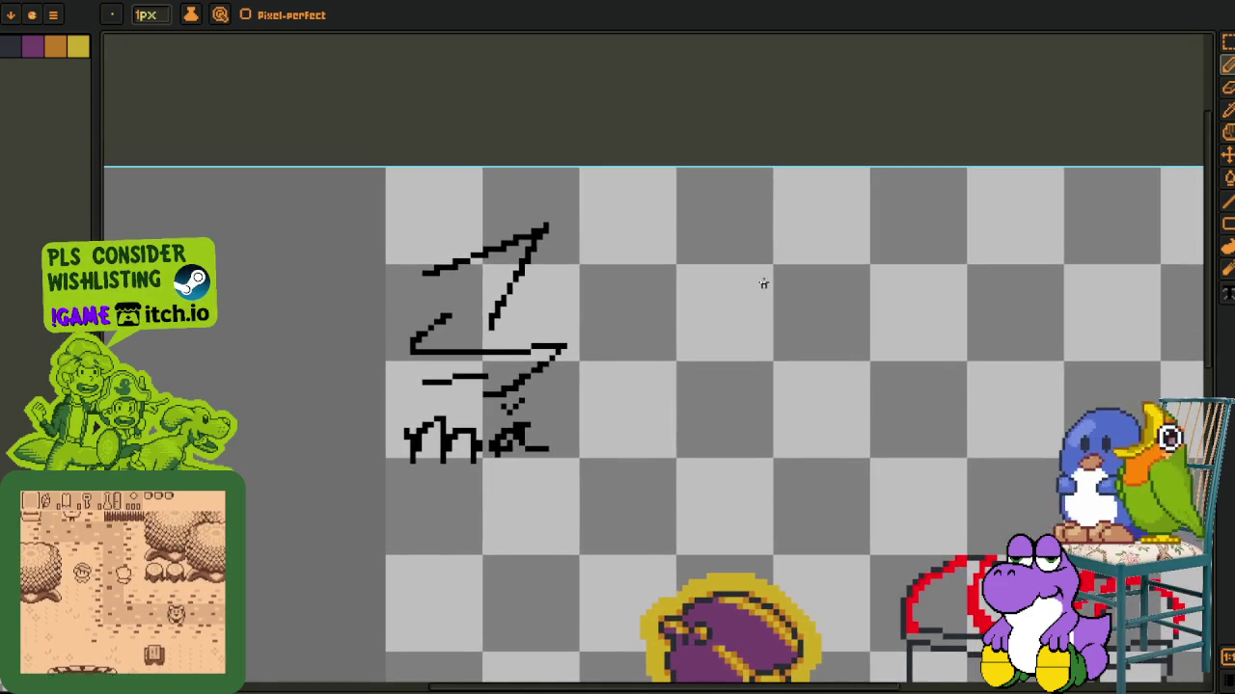
pyautogui.scroll(1, 763, 284)
# Sketch 女 with its dotted-ü pinyin and tone mark below
pyautogui.moveTo(579, 232)
pyautogui.mouseDown()
pyautogui.moveTo(473, 414)
pyautogui.moveTo(611, 501)
pyautogui.mouseUp()
pyautogui.moveTo(611, 312); pyautogui.dragTo(502, 516)
pyautogui.moveTo(410, 364); pyautogui.dragTo(620, 363)
pyautogui.scroll(1, 477, 433)
pyautogui.moveTo(489, 472)
pyautogui.mouseDown()
pyautogui.moveTo(550, 383)
pyautogui.moveTo(571, 482)
pyautogui.mouseUp()
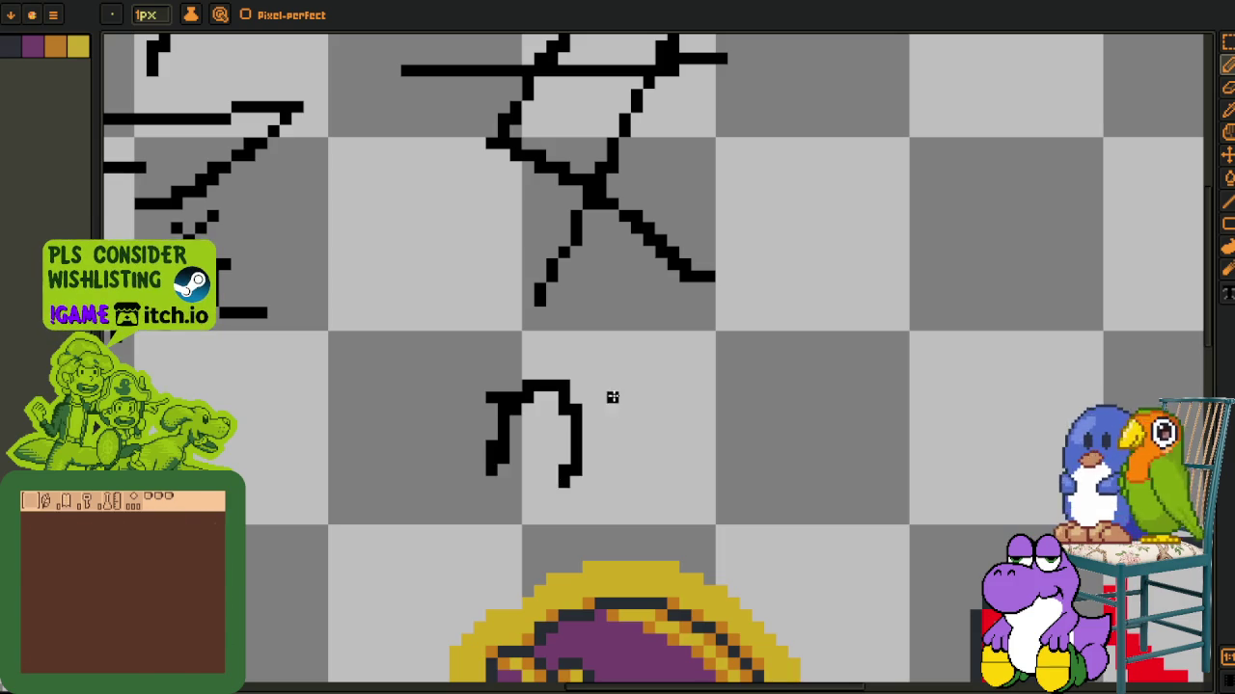
pyautogui.moveTo(611, 396); pyautogui.dragTo(690, 408)
pyautogui.click(625, 374)
pyautogui.click(672, 374)
pyautogui.moveTo(621, 325)
pyautogui.mouseDown()
pyautogui.moveTo(638, 339)
pyautogui.moveTo(691, 319)
pyautogui.mouseUp()
pyautogui.scroll(-2, 691, 319)
pyautogui.scroll(1, 752, 311)
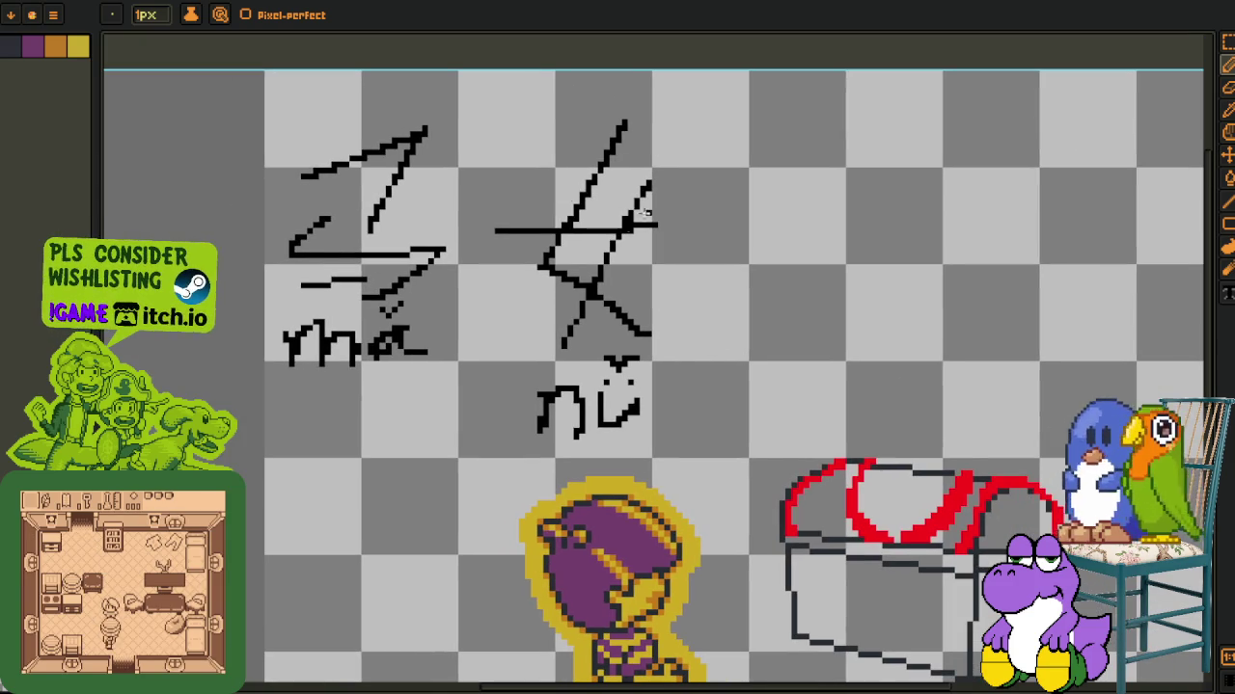
# Rearrange the characters with a rectangular selection, moving 马 right, then draw an arrow after them
pyautogui.press('m')
pyautogui.moveTo(266, 108); pyautogui.dragTo(441, 373)
pyautogui.moveTo(318, 290)
pyautogui.mouseDown()
pyautogui.moveTo(700, 267)
pyautogui.moveTo(779, 292)
pyautogui.mouseUp()
pyautogui.moveTo(412, 55); pyautogui.dragTo(1211, 468)
pyautogui.moveTo(800, 331); pyautogui.dragTo(577, 338)
pyautogui.hotkey('ctrl', 'd')
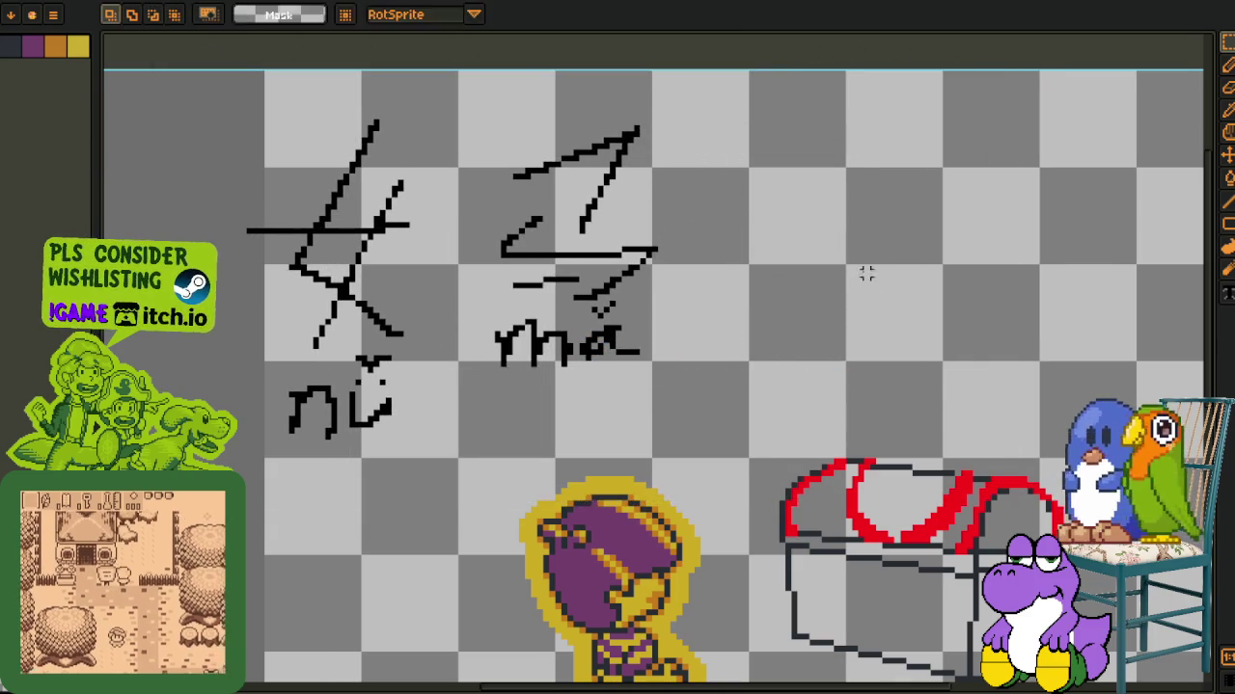
pyautogui.scroll(-2, 626, 273)
pyautogui.scroll(3, 526, 255)
pyautogui.press('b')
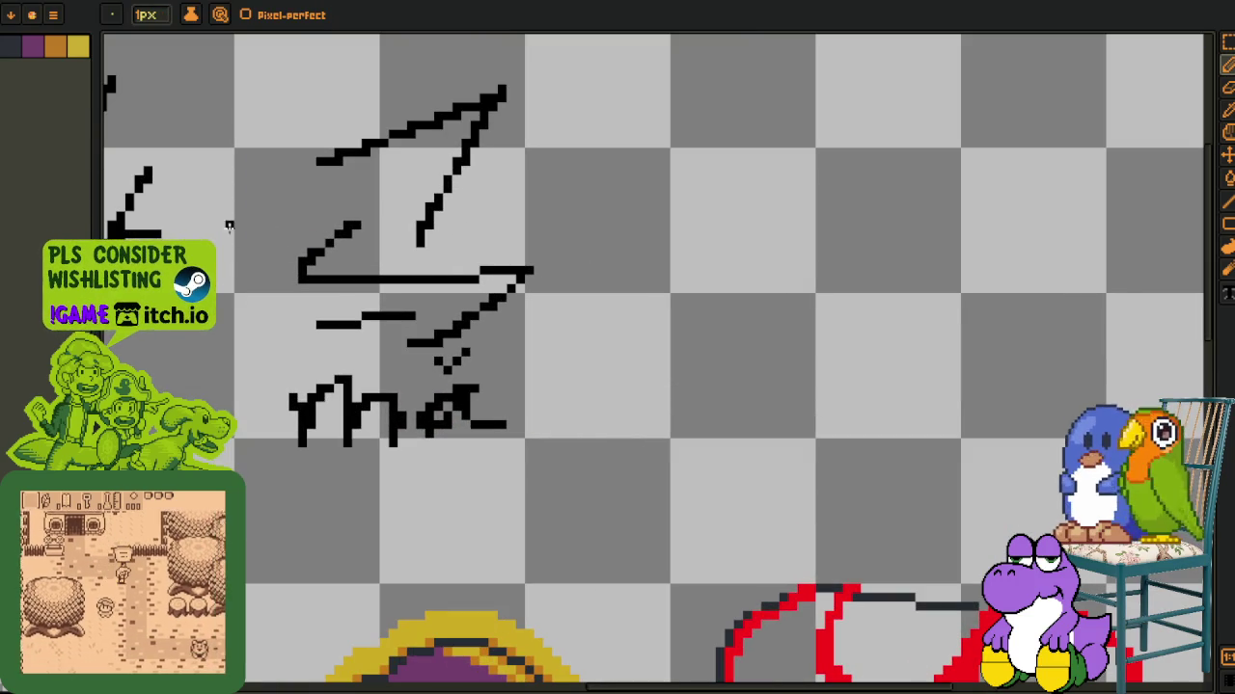
pyautogui.moveTo(579, 242); pyautogui.dragTo(625, 242)
pyautogui.moveTo(652, 214)
pyautogui.mouseDown()
pyautogui.moveTo(673, 218)
pyautogui.moveTo(617, 281)
pyautogui.mouseUp()
# Start a new stick-like character with parallel strokes, legs and a crossbar in empty canvas space
pyautogui.press('h')
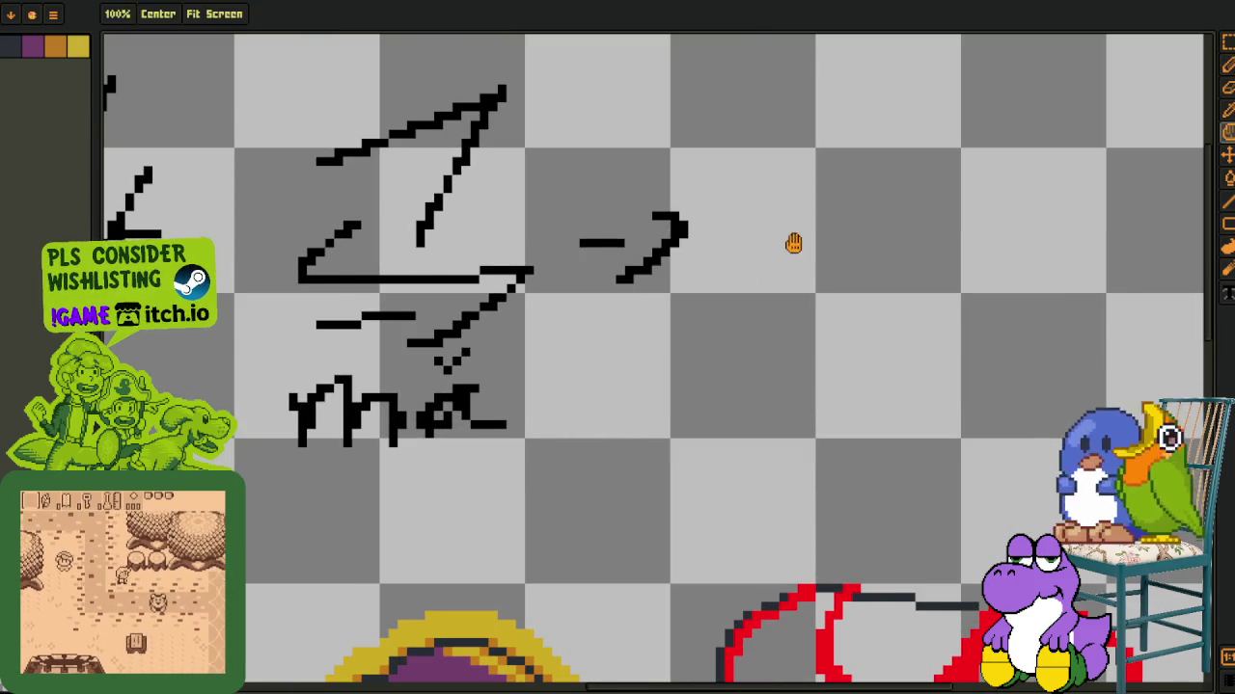
pyautogui.moveTo(793, 244); pyautogui.dragTo(540, 312)
pyautogui.scroll(1, 582, 235)
pyautogui.press('b')
pyautogui.moveTo(630, 109)
pyautogui.mouseDown()
pyautogui.moveTo(600, 234)
pyautogui.moveTo(653, 561)
pyautogui.mouseUp()
pyautogui.moveTo(678, 197)
pyautogui.mouseDown()
pyautogui.moveTo(600, 446)
pyautogui.moveTo(543, 564)
pyautogui.mouseUp()
pyautogui.moveTo(483, 342); pyautogui.dragTo(671, 331)
pyautogui.moveTo(661, 485); pyautogui.dragTo(586, 408)
pyautogui.moveTo(591, 362)
pyautogui.mouseDown()
pyautogui.moveTo(428, 353)
pyautogui.moveTo(505, 342)
pyautogui.moveTo(399, 394)
pyautogui.moveTo(428, 390)
pyautogui.moveTo(435, 326)
pyautogui.mouseUp()
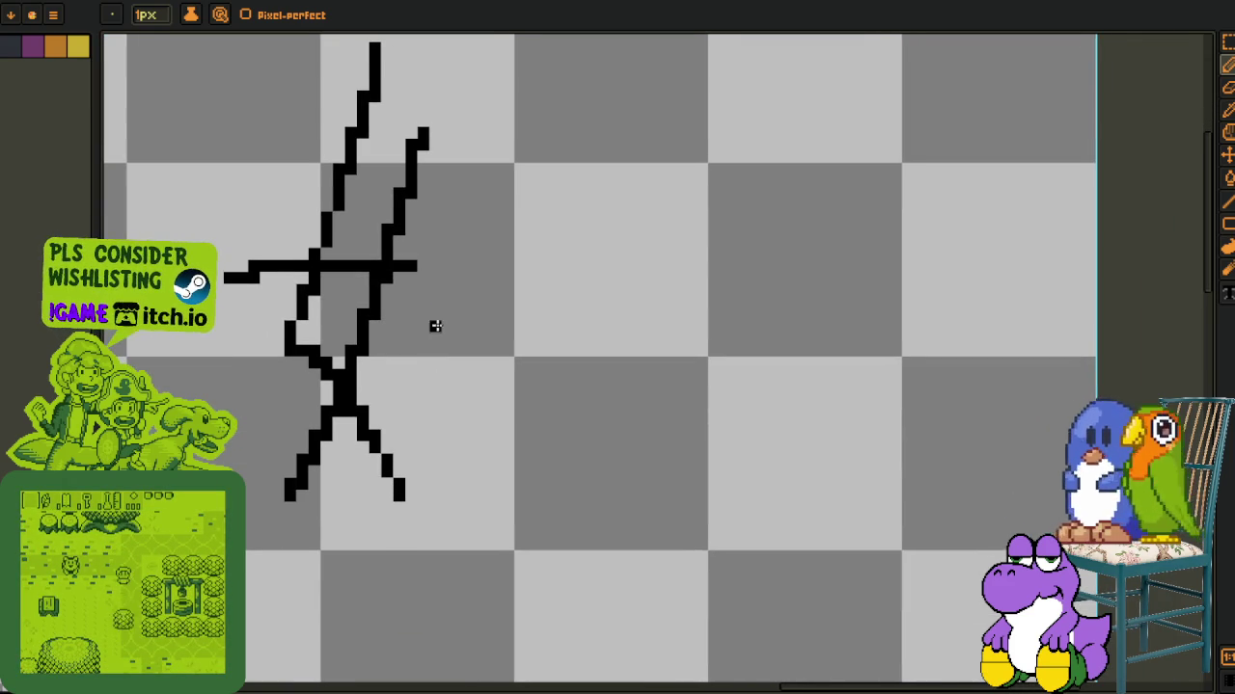
pyautogui.moveTo(472, 144)
pyautogui.mouseDown()
pyautogui.moveTo(469, 226)
pyautogui.moveTo(551, 345)
pyautogui.mouseUp()
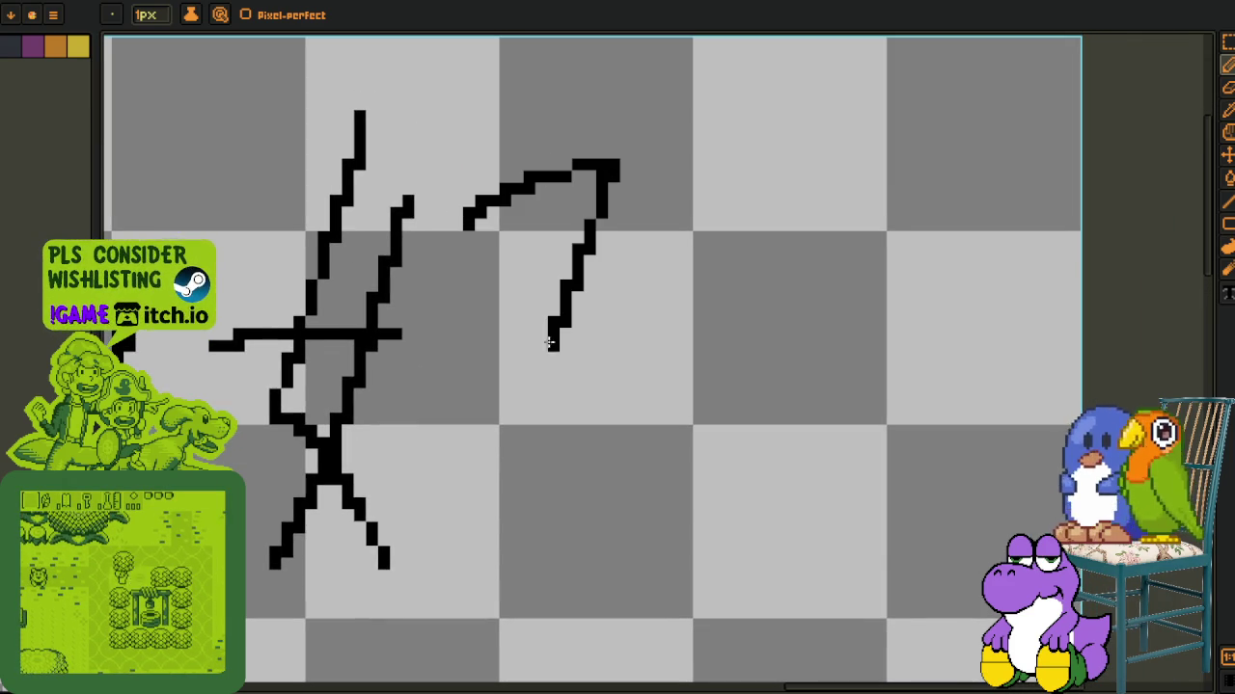
pyautogui.moveTo(504, 272); pyautogui.dragTo(481, 309)
pyautogui.moveTo(425, 371); pyautogui.dragTo(521, 545)
pyautogui.moveTo(454, 449); pyautogui.dragTo(584, 442)
pyautogui.moveTo(385, 637)
pyautogui.mouseDown()
pyautogui.moveTo(476, 473)
pyautogui.moveTo(420, 376)
pyautogui.moveTo(510, 454)
pyautogui.moveTo(569, 473)
pyautogui.mouseUp()
pyautogui.moveTo(680, 385); pyautogui.dragTo(752, 449)
pyautogui.moveTo(598, 357); pyautogui.dragTo(708, 358)
pyautogui.scroll(-3, 670, 331)
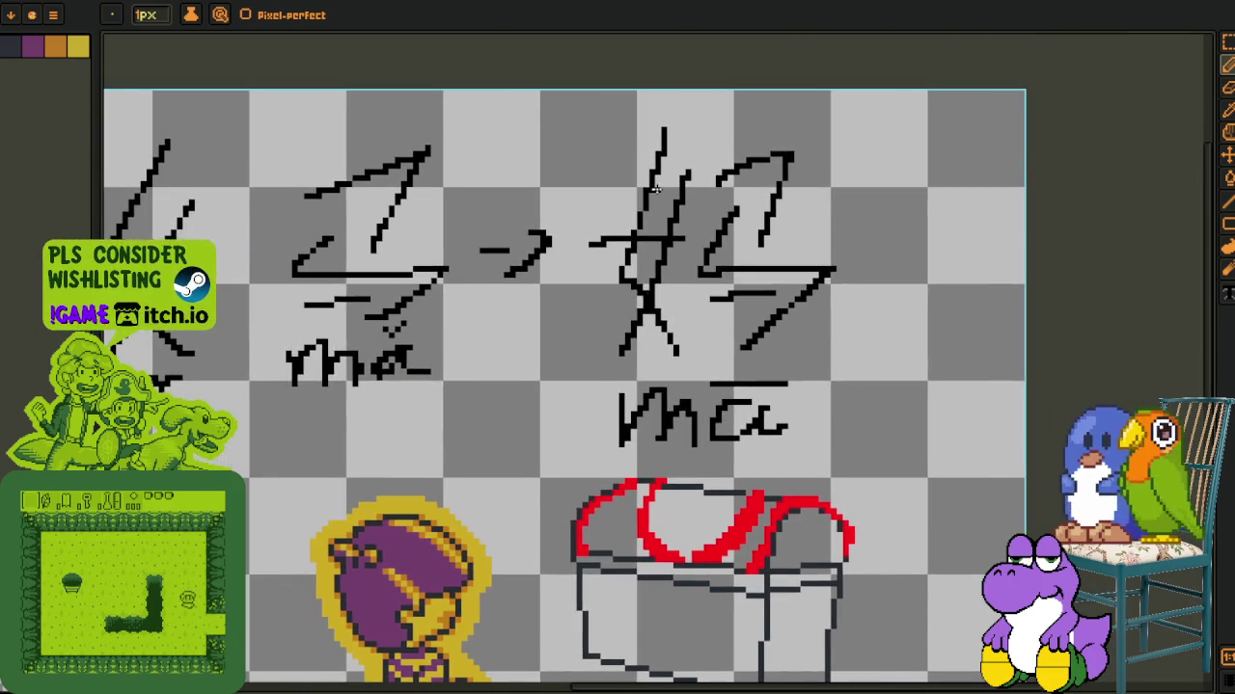
pyautogui.scroll(2, 613, 134)
pyautogui.scroll(-2, 721, 144)
pyautogui.scroll(2, 605, 428)
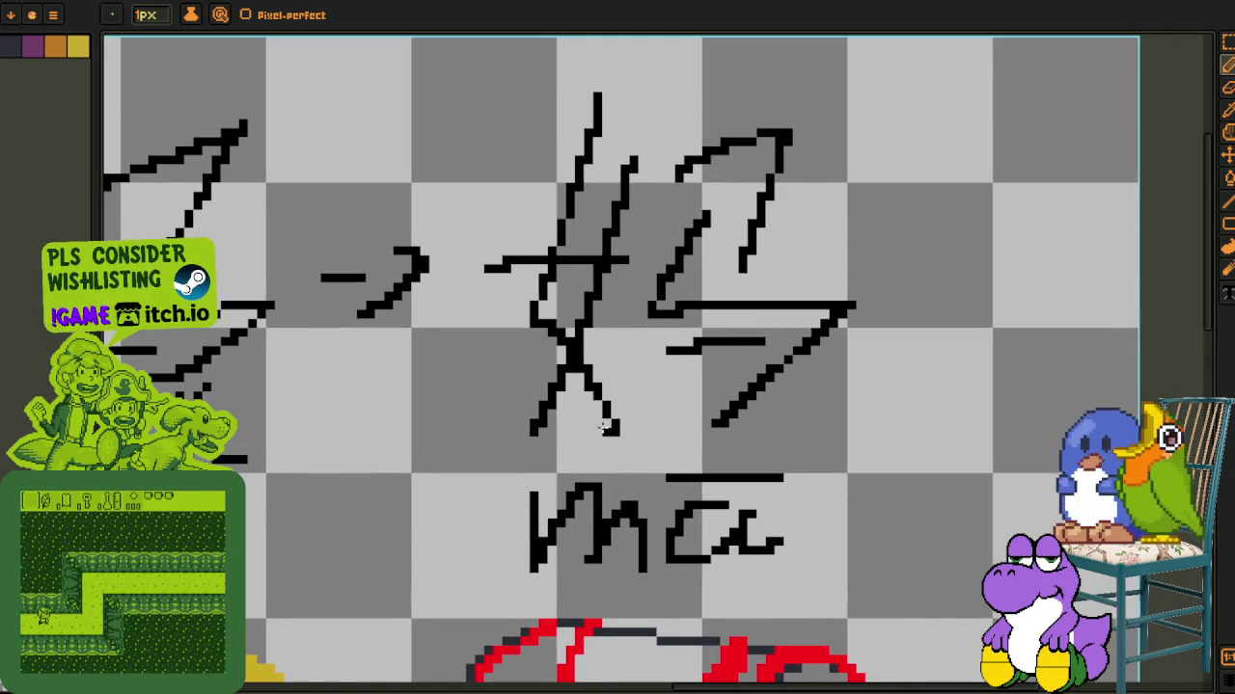
pyautogui.scroll(2, 687, 321)
pyautogui.scroll(-2, 858, 207)
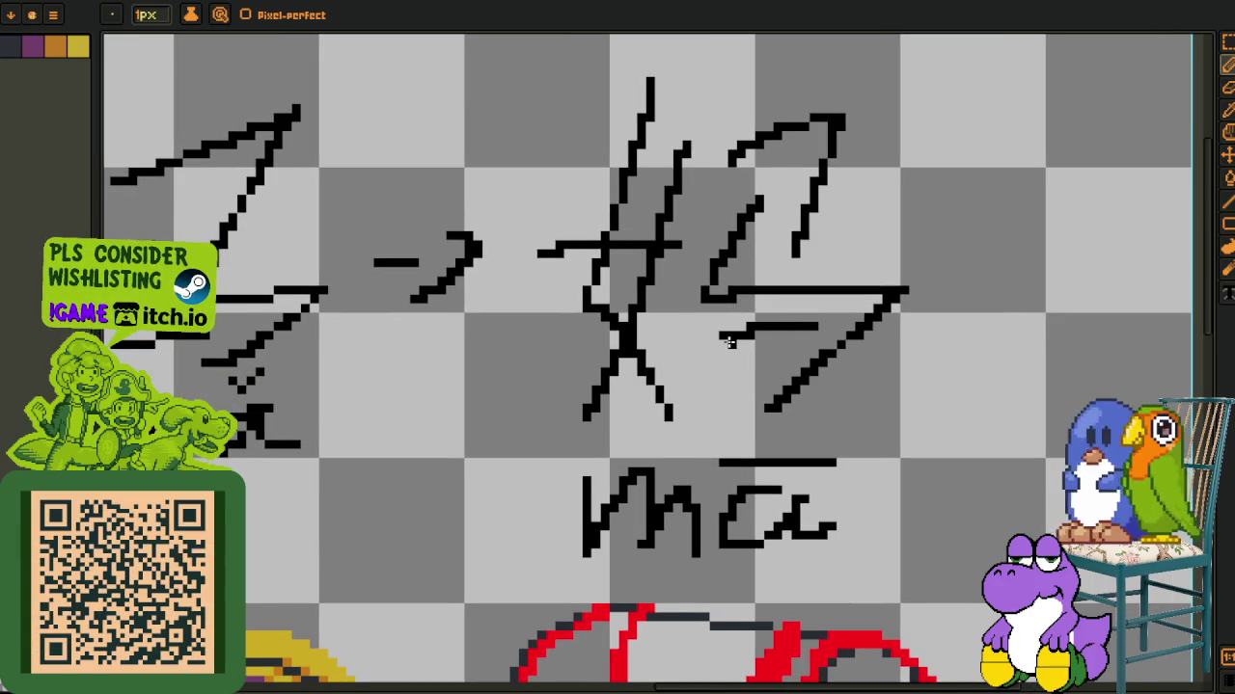
pyautogui.scroll(-2, 733, 290)
pyautogui.scroll(2, 384, 223)
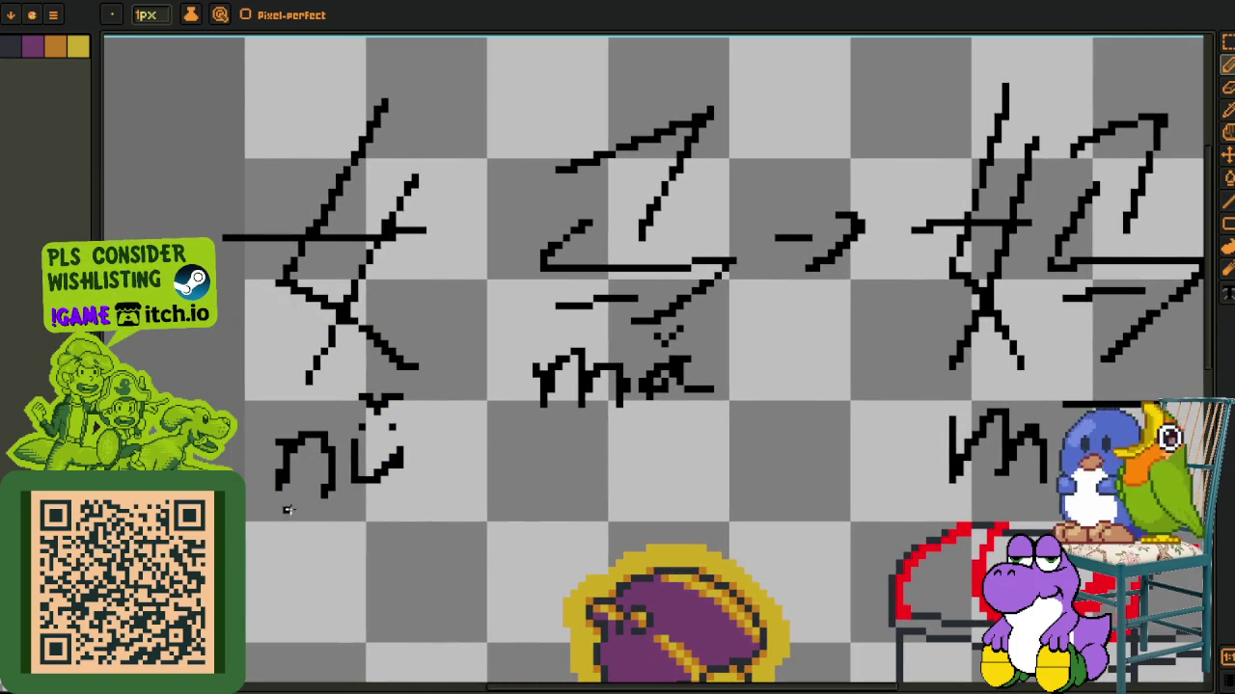
pyautogui.scroll(-1, 686, 244)
pyautogui.scroll(1, 381, 122)
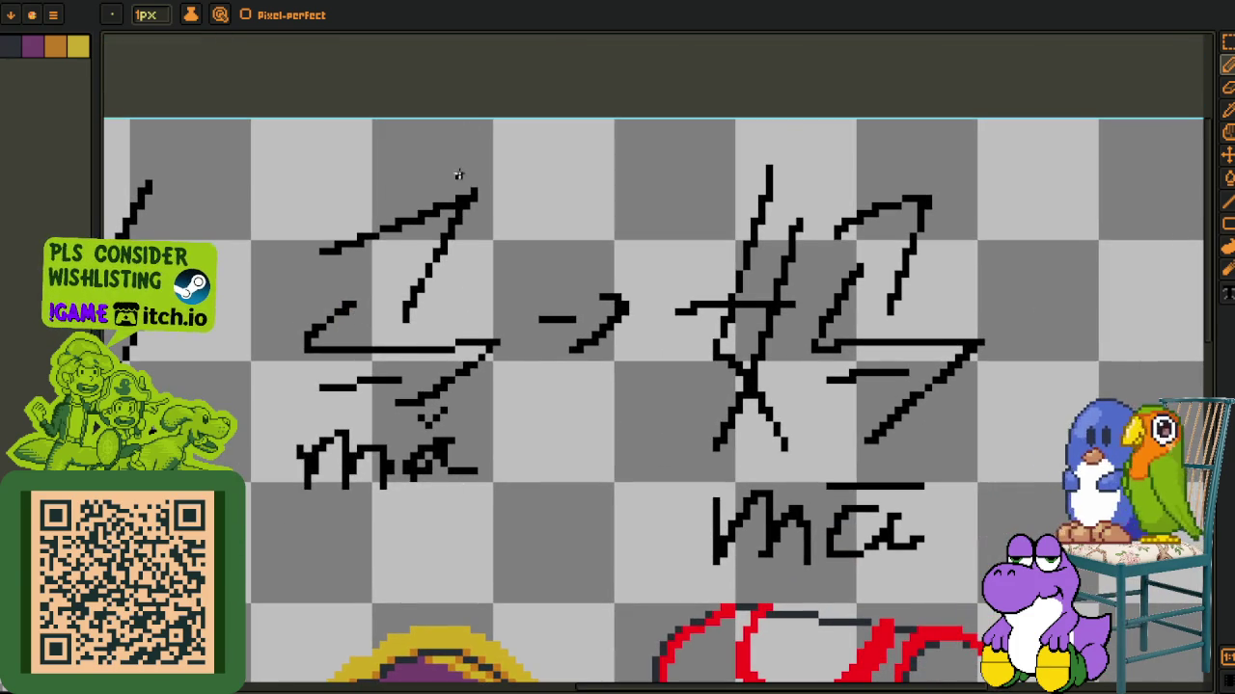
pyautogui.scroll(-1, 695, 341)
pyautogui.scroll(1, 362, 363)
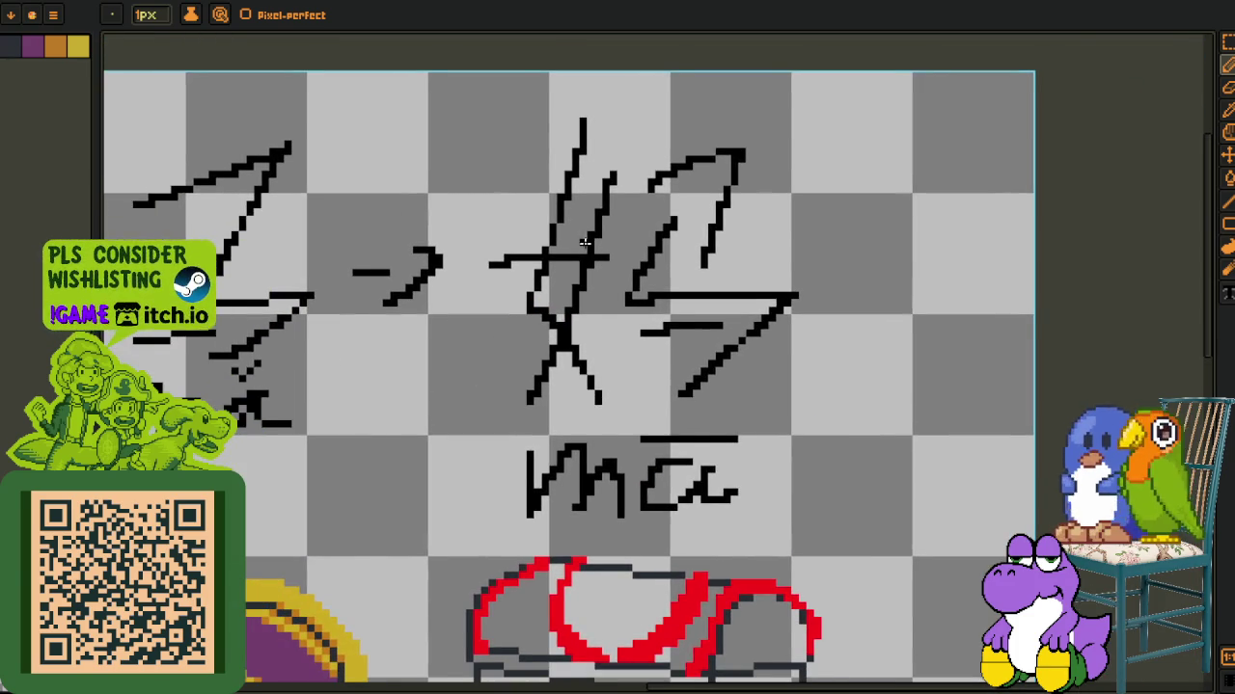
pyautogui.scroll(1, 584, 243)
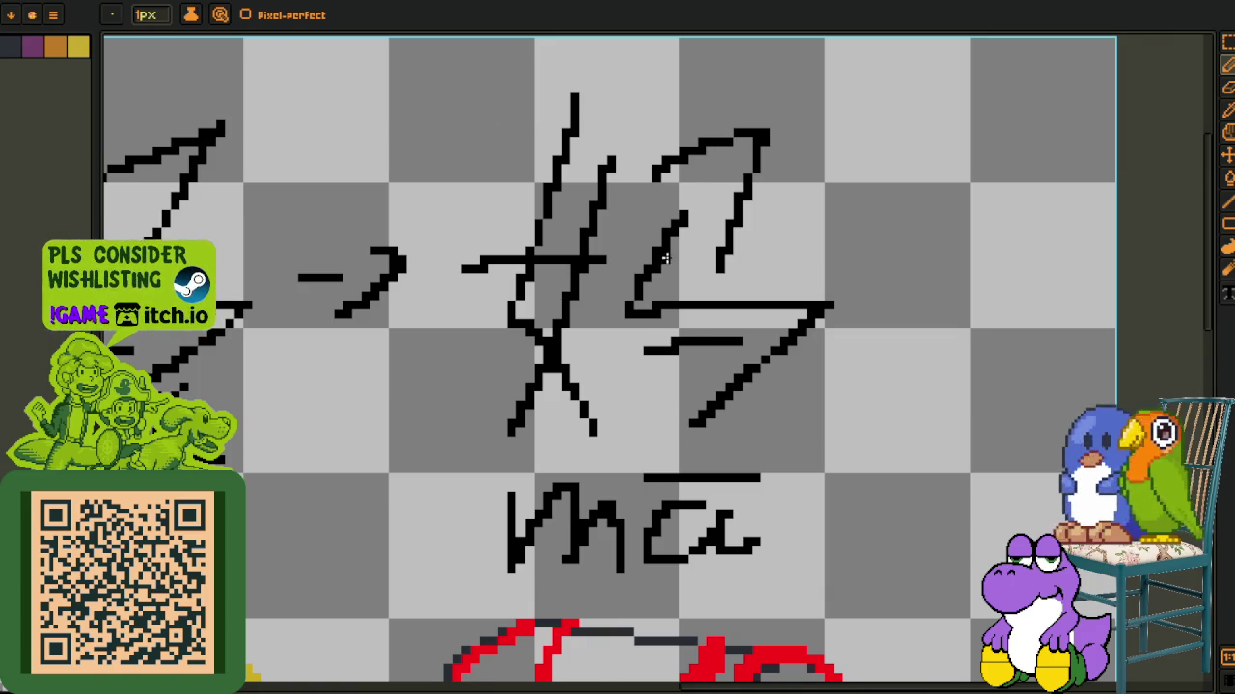
pyautogui.scroll(-1, 665, 258)
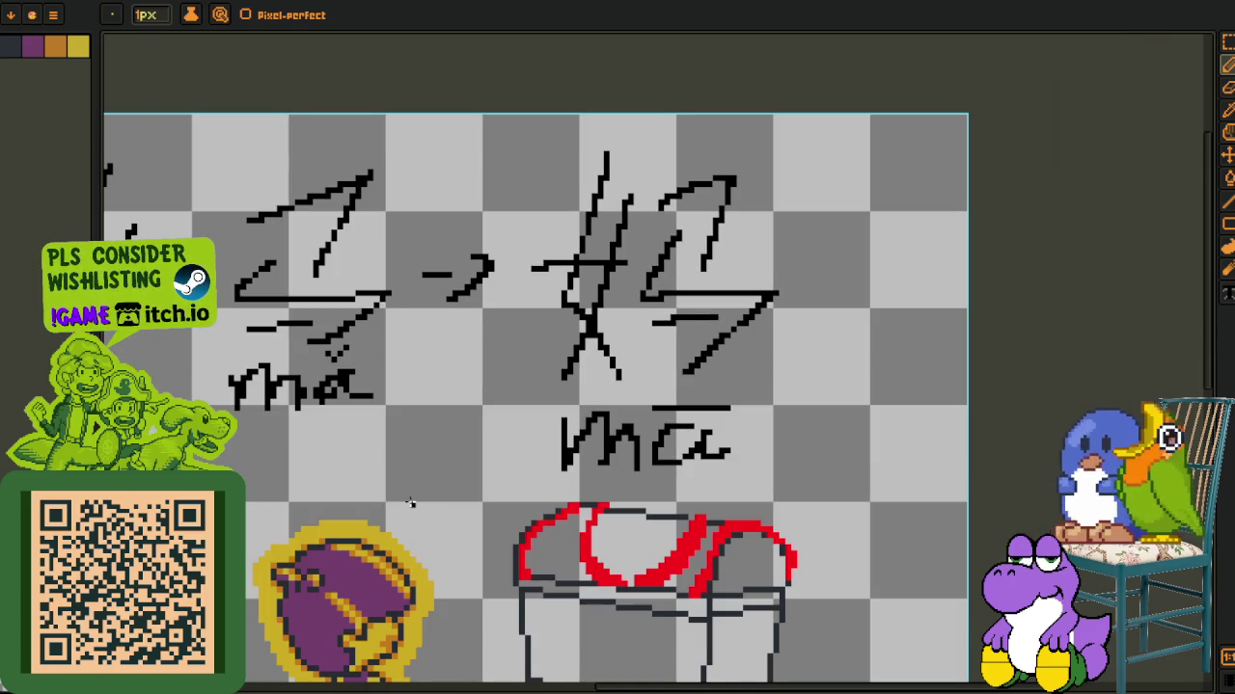
pyautogui.moveTo(406, 503); pyautogui.dragTo(579, 482)
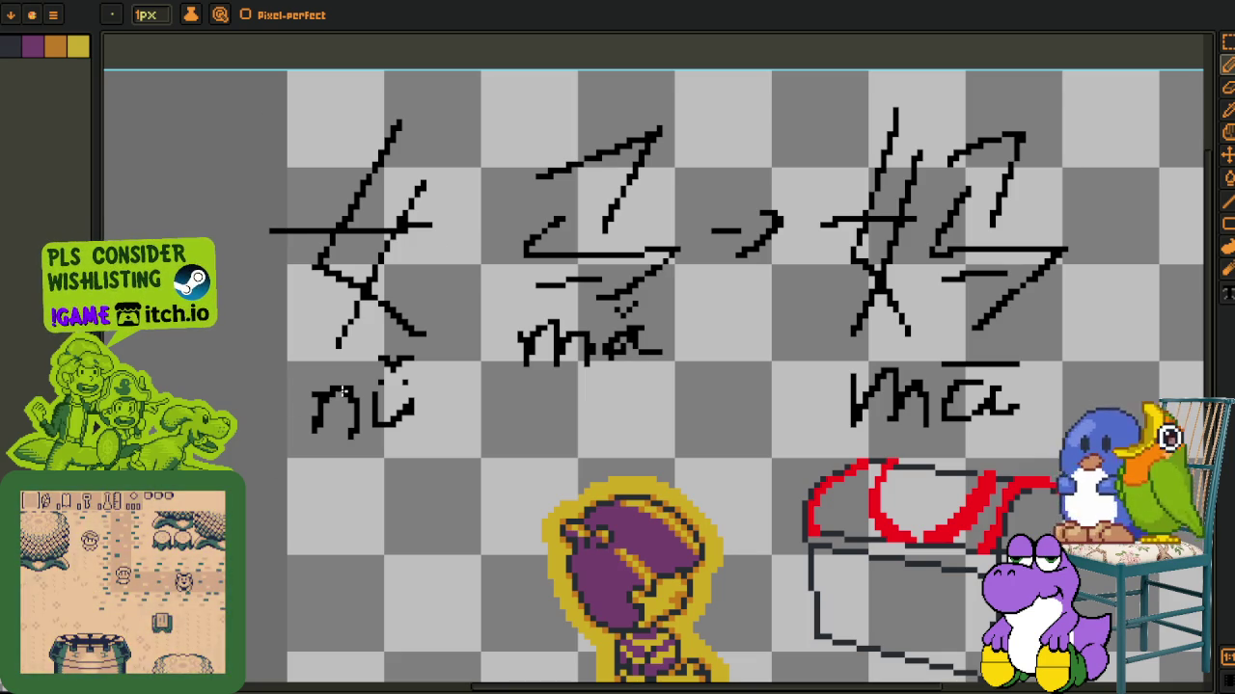
# Delete the handwritten characters inside a rectangular selection, then switch back to Godot
pyautogui.press('i')
pyautogui.press('m')
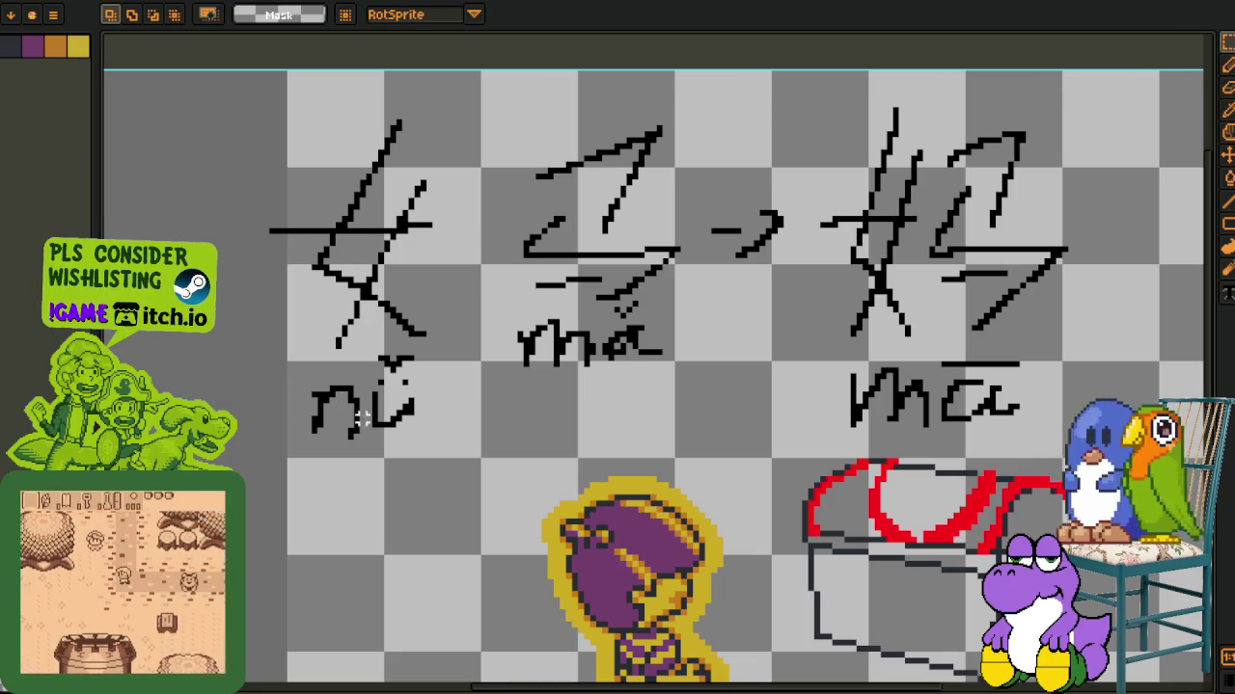
pyautogui.moveTo(287, 449)
pyautogui.mouseDown()
pyautogui.moveTo(931, 104)
pyautogui.moveTo(1109, 65)
pyautogui.mouseUp()
pyautogui.press('Delete')
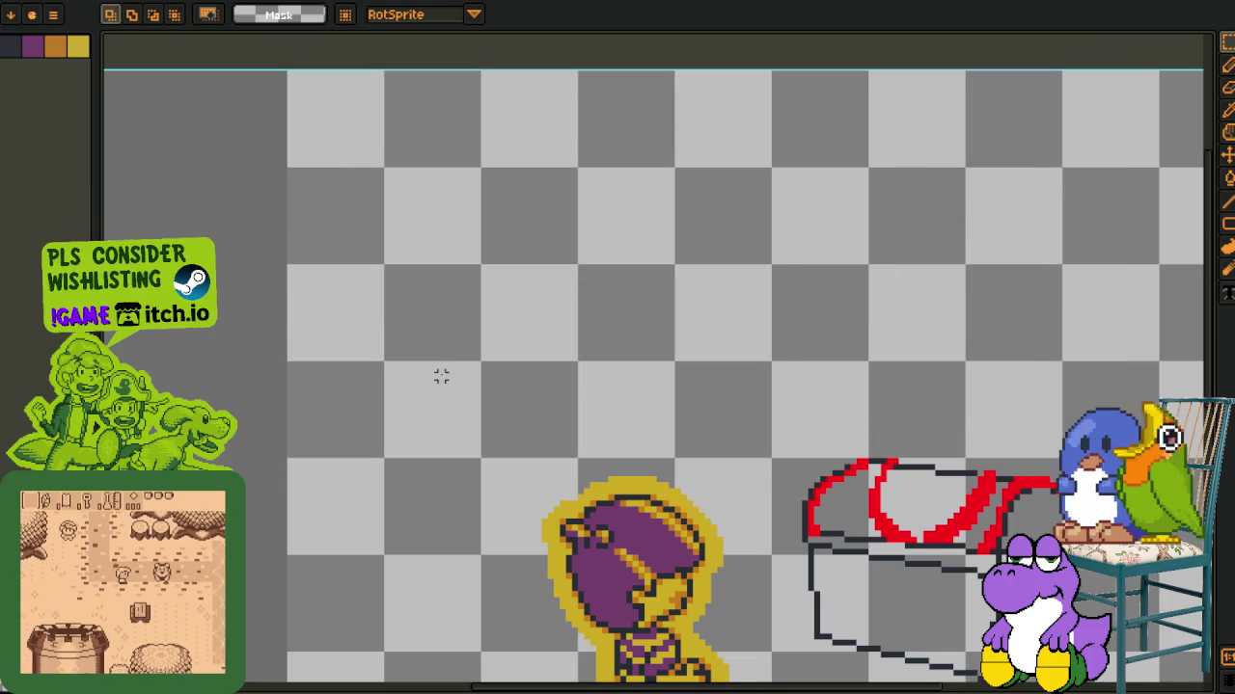
pyautogui.hotkey('ctrl', 'Tab')
pyautogui.hotkey('ctrl', 'Tab')
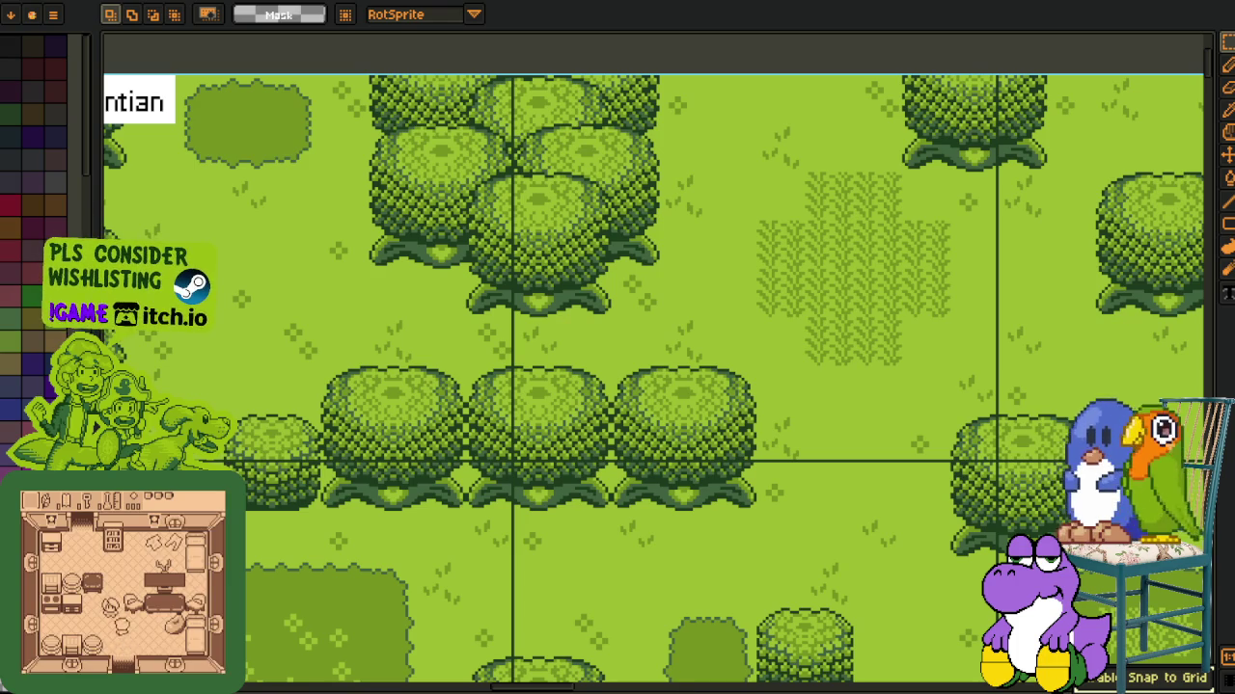
pyautogui.hotkey('alt', 'Tab')
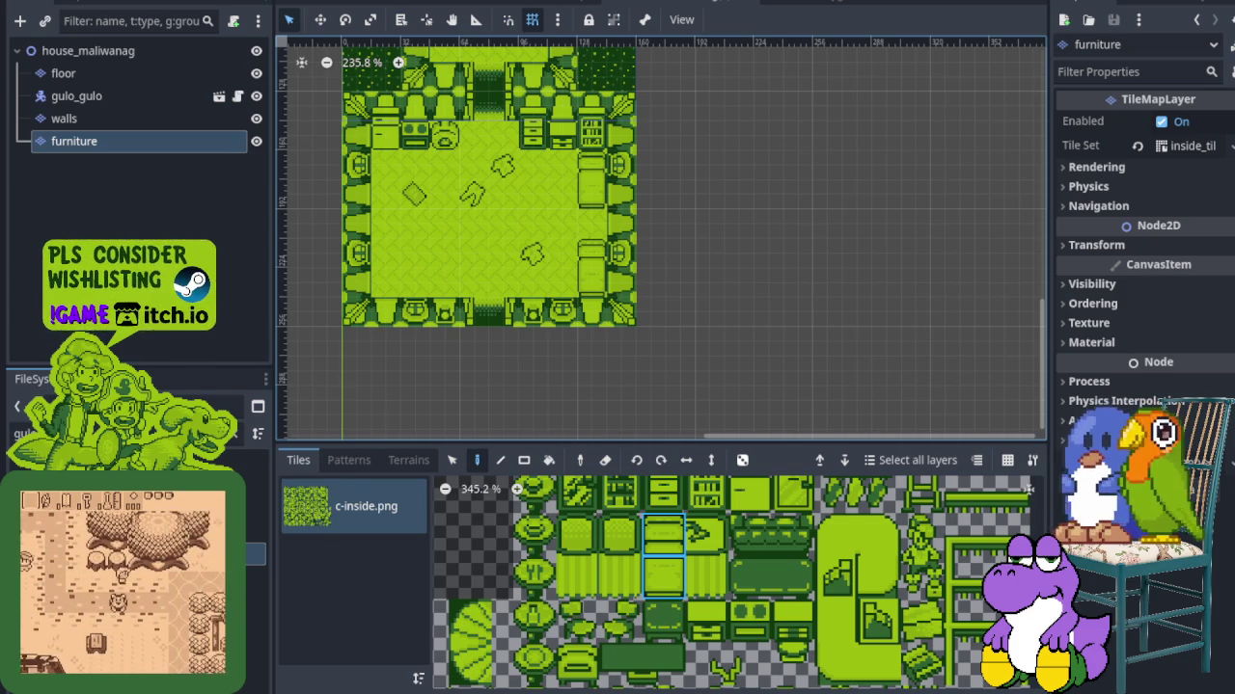
# Paint a two-tile dark table on the room's left and a sofa against the bottom-left wall
pyautogui.scroll(-3, 526, 359)
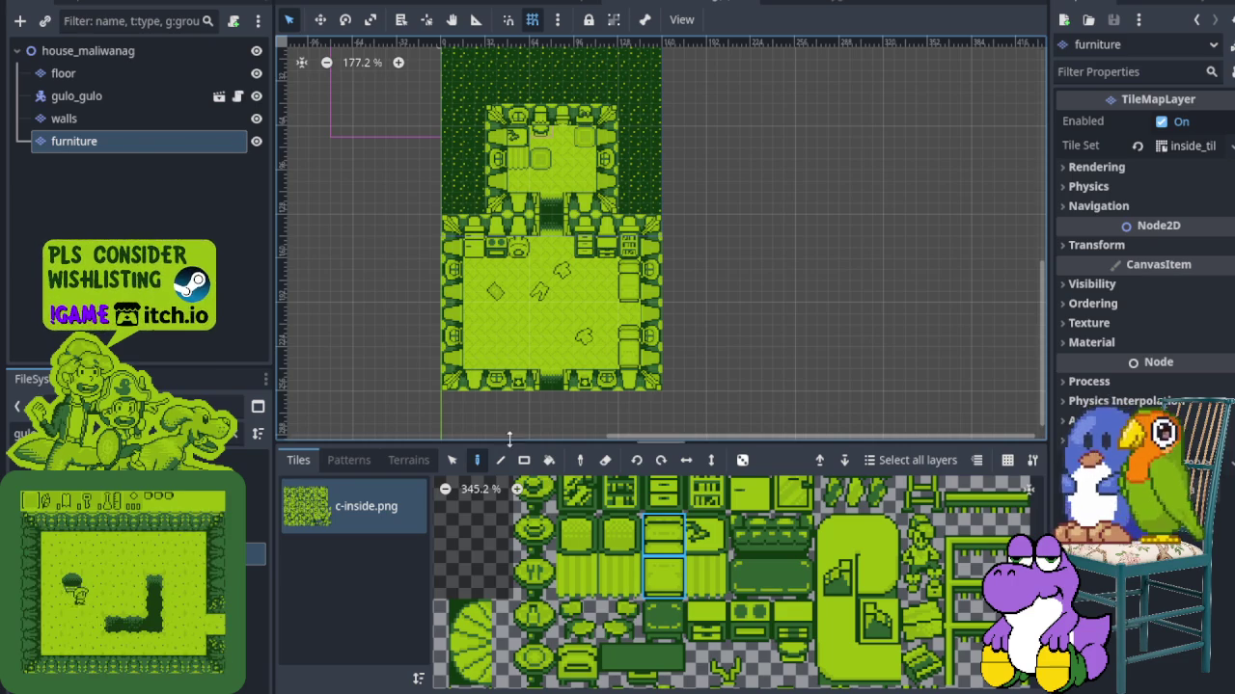
pyautogui.scroll(5, 509, 328)
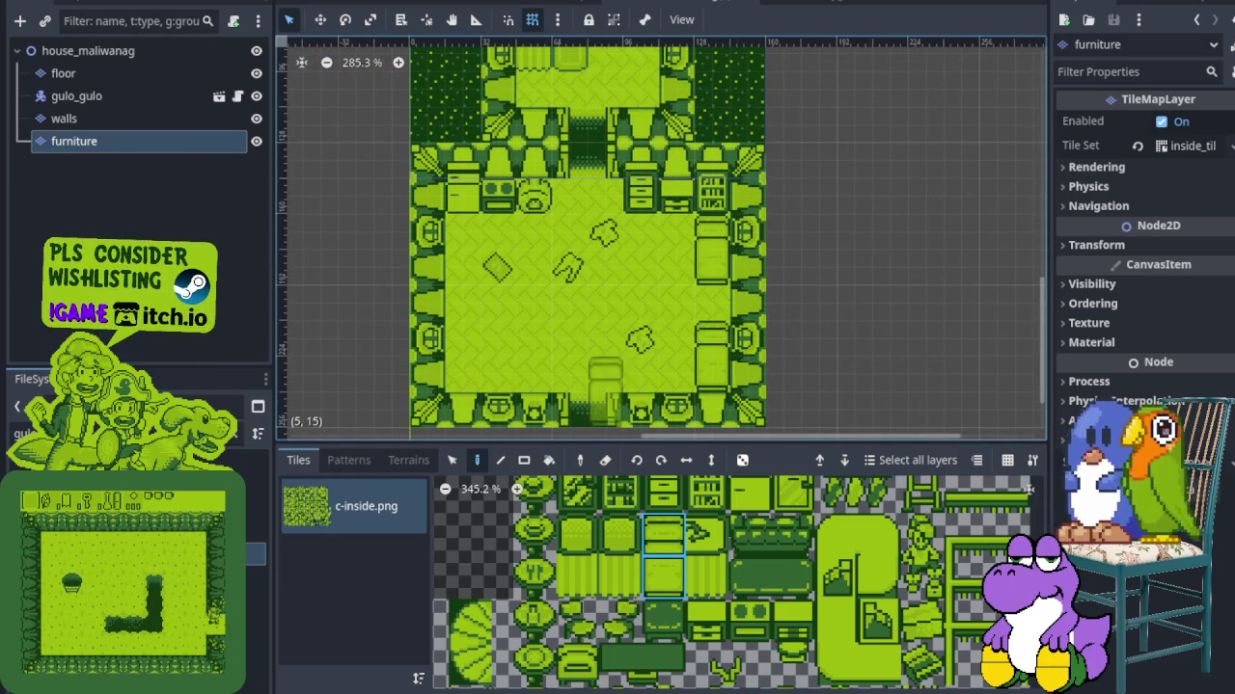
pyautogui.click(662, 622)
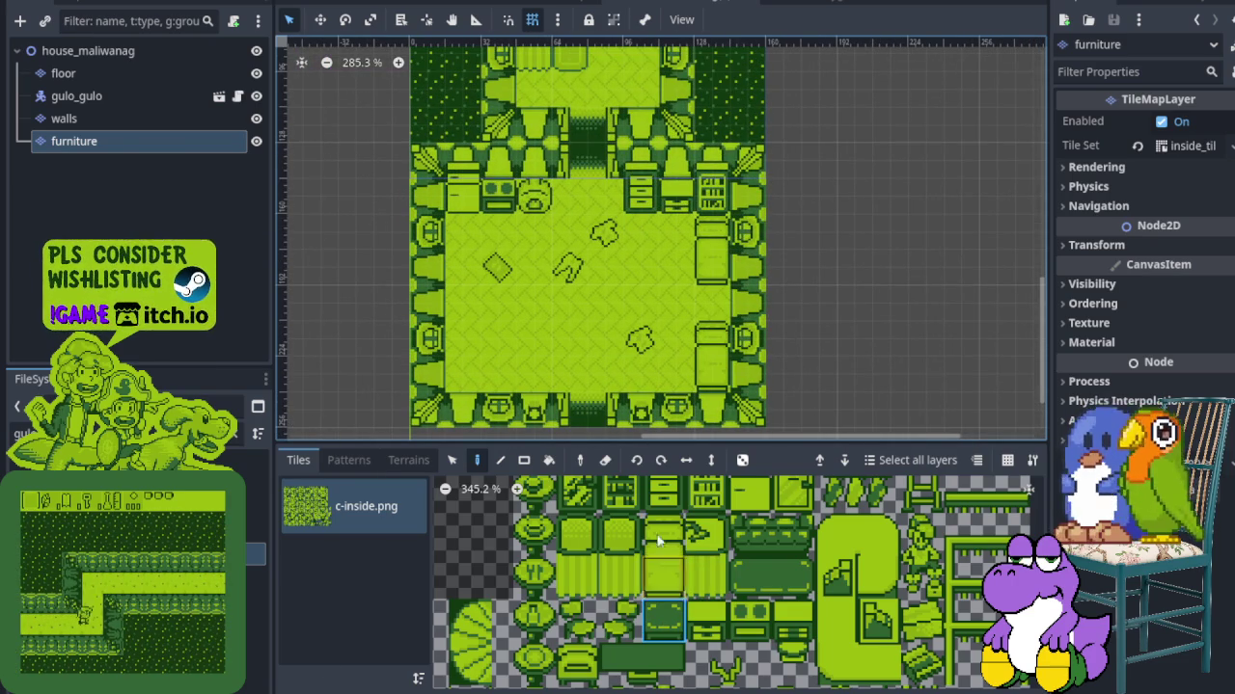
pyautogui.scroll(-1, 516, 312)
pyautogui.moveTo(751, 576); pyautogui.dragTo(792, 577)
pyautogui.click(472, 287)
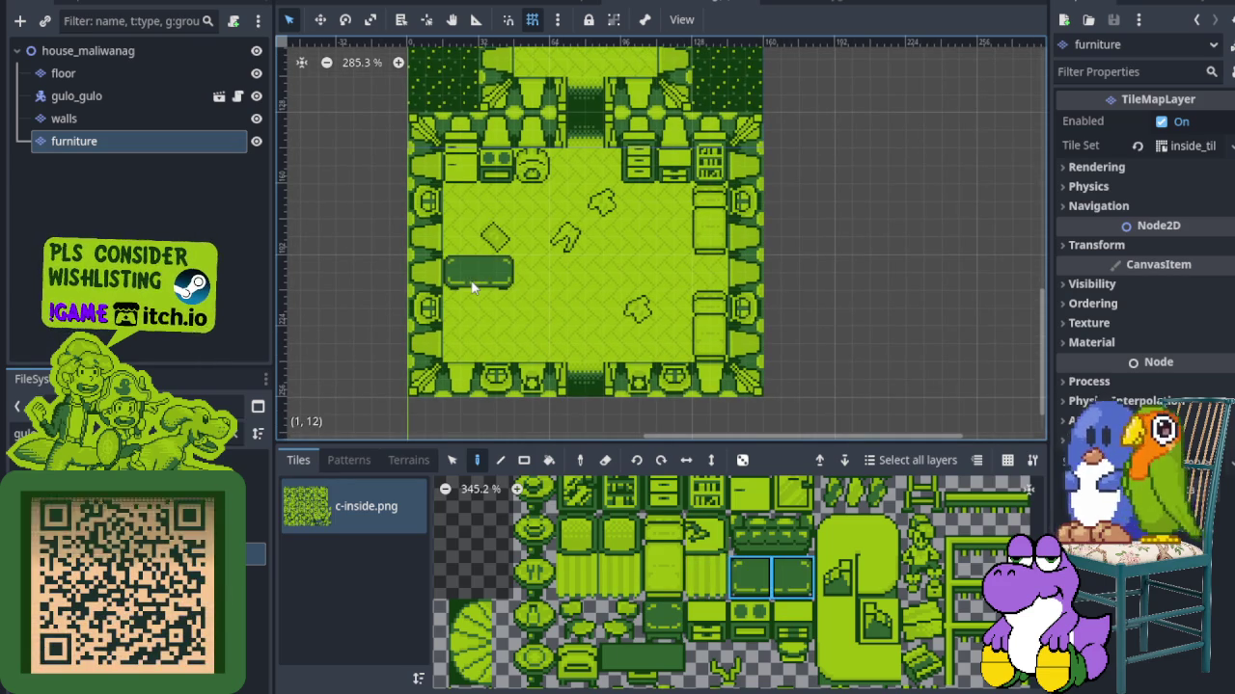
pyautogui.moveTo(750, 535); pyautogui.dragTo(792, 535)
pyautogui.click(487, 339)
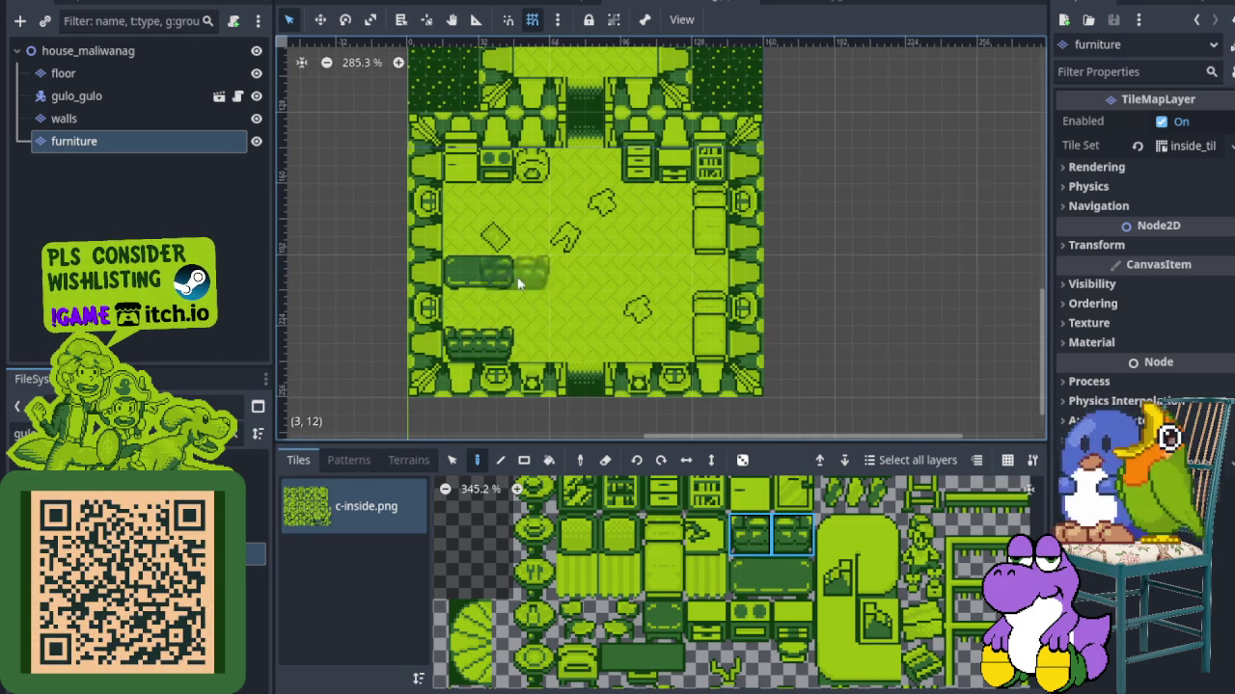
pyautogui.rightClick(480, 273)
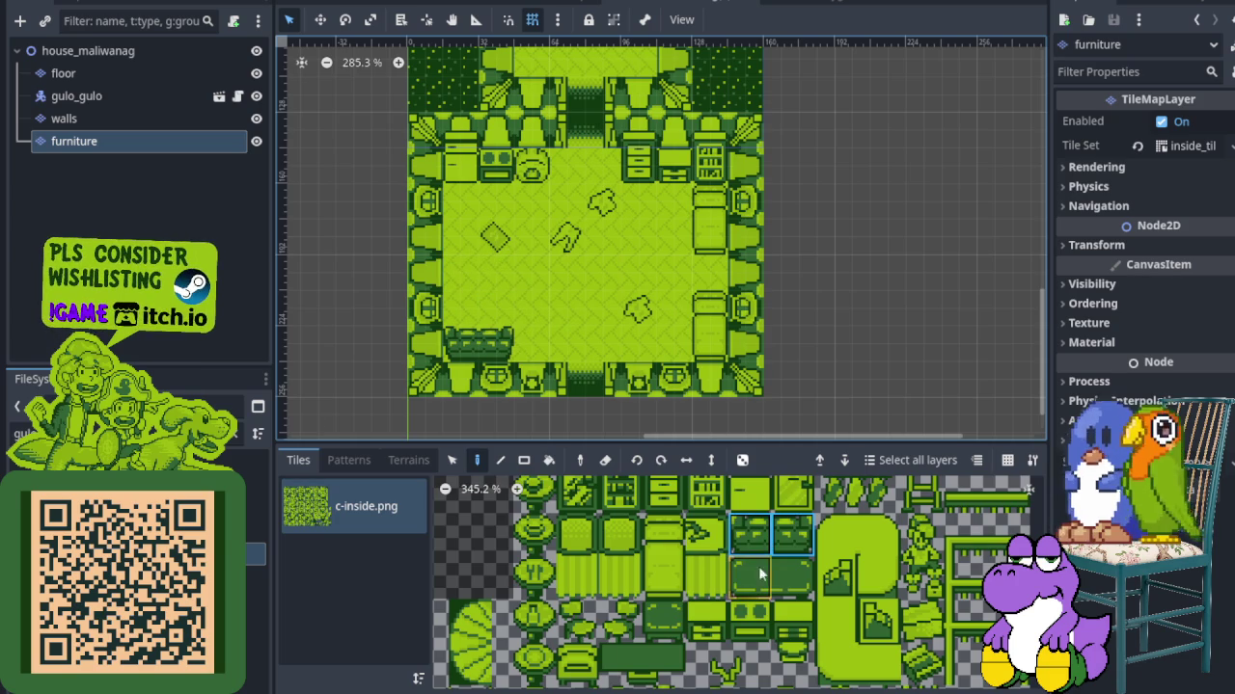
pyautogui.click(482, 280)
# Place a two-tile dark cabinet above the table and select the two-tile potted plant
pyautogui.scroll(-2, 600, 359)
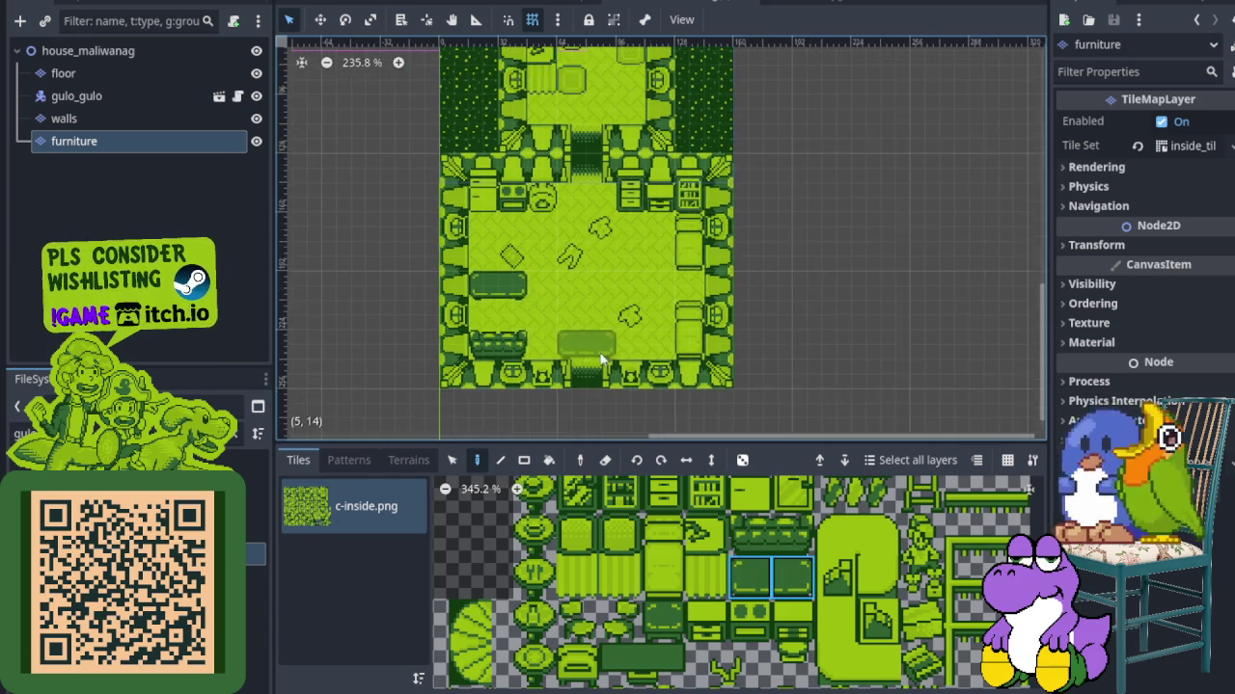
pyautogui.scroll(-1, 600, 359)
pyautogui.moveTo(619, 664); pyautogui.dragTo(672, 662)
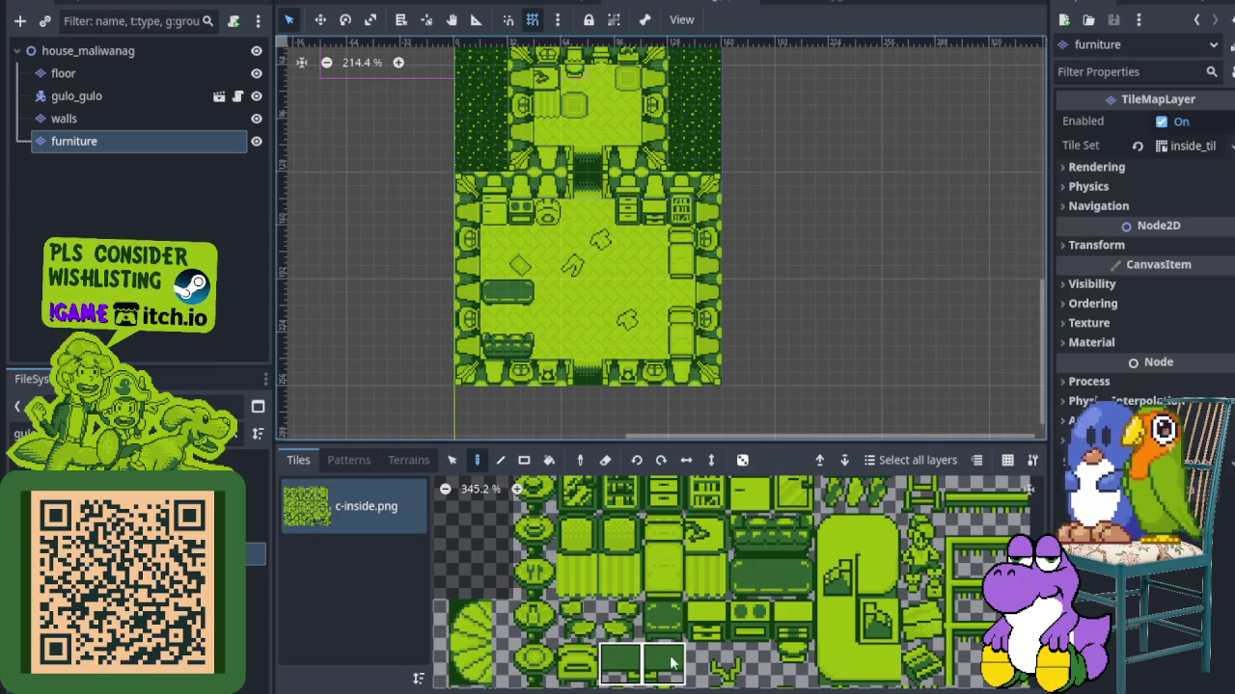
pyautogui.click(508, 266)
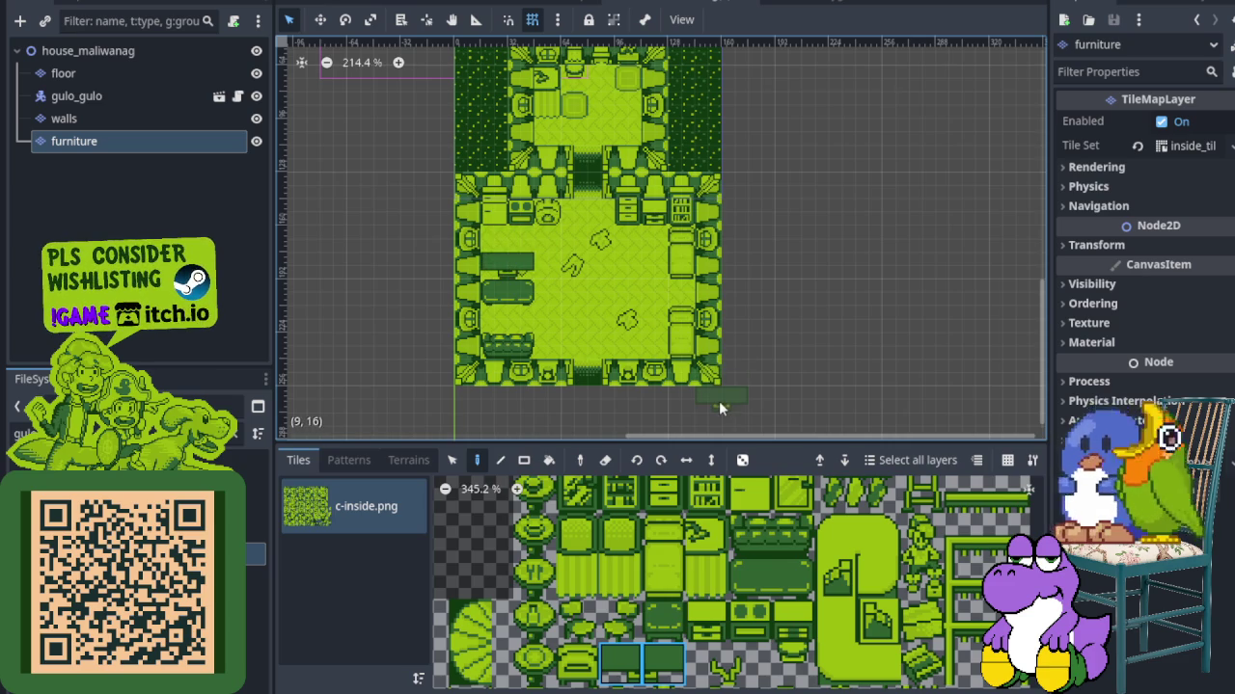
pyautogui.moveTo(707, 666); pyautogui.dragTo(750, 665)
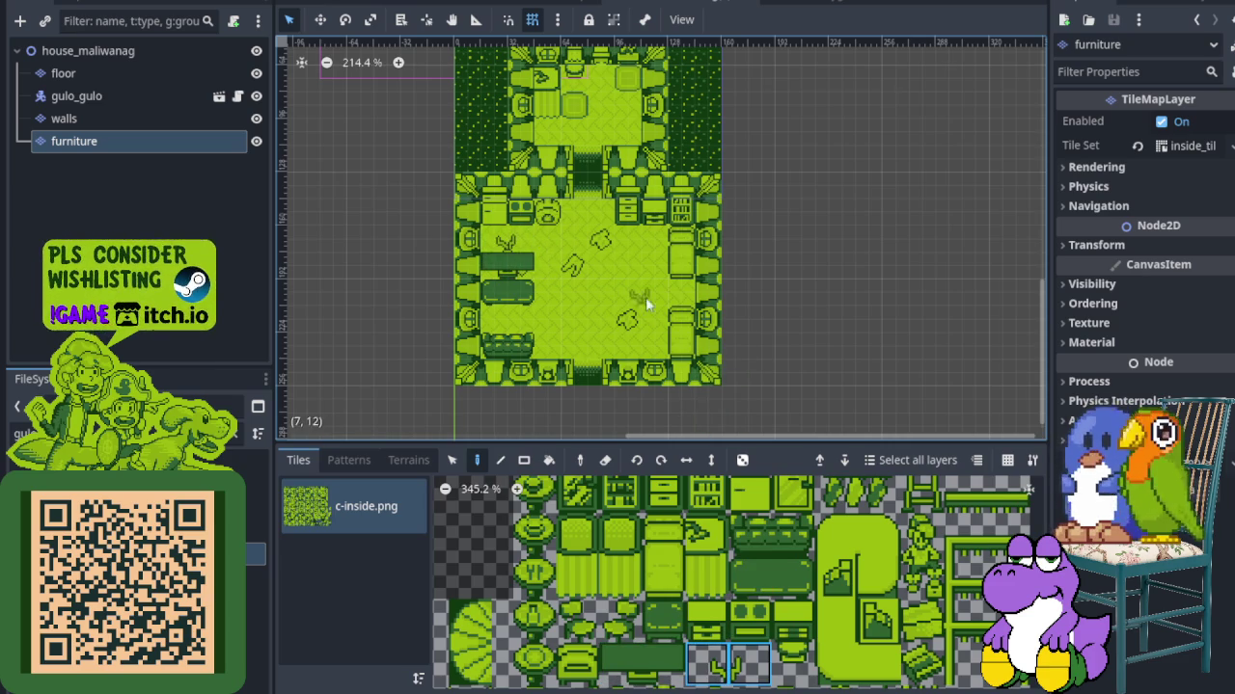
pyautogui.scroll(-1, 587, 291)
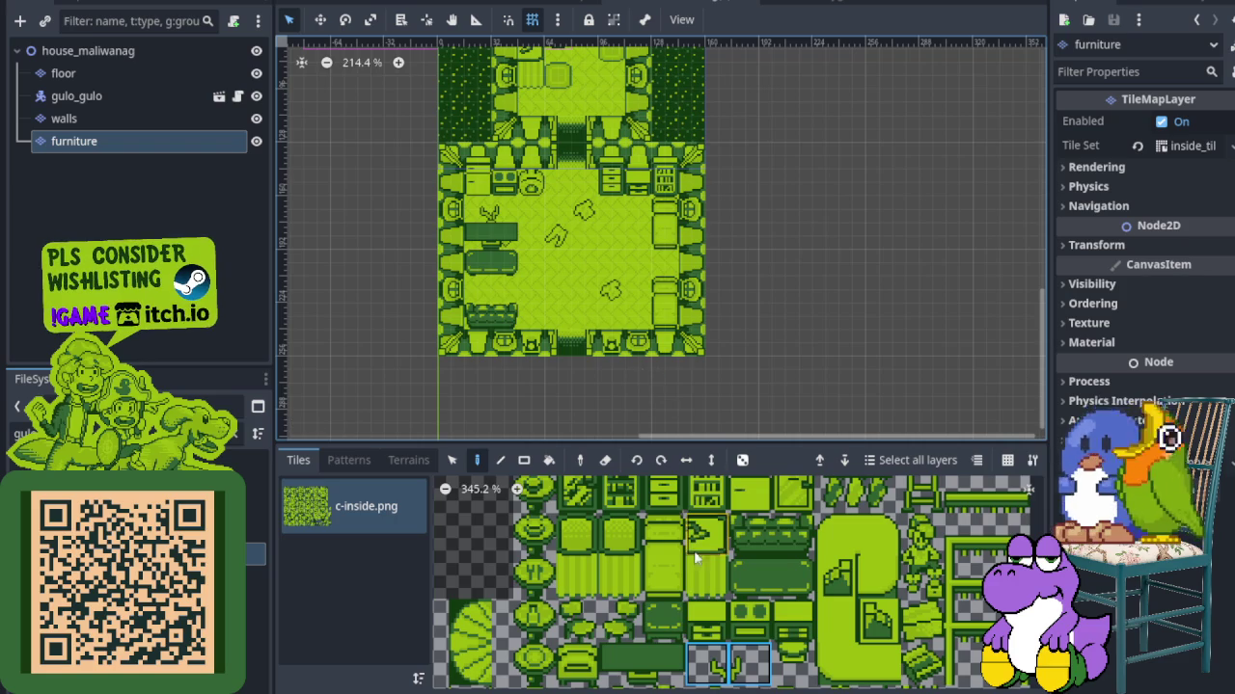
# Choose a single furniture tile instead of the small drawer, and zoom the atlas out to show the whole tileset
pyautogui.scroll(-5, 658, 662)
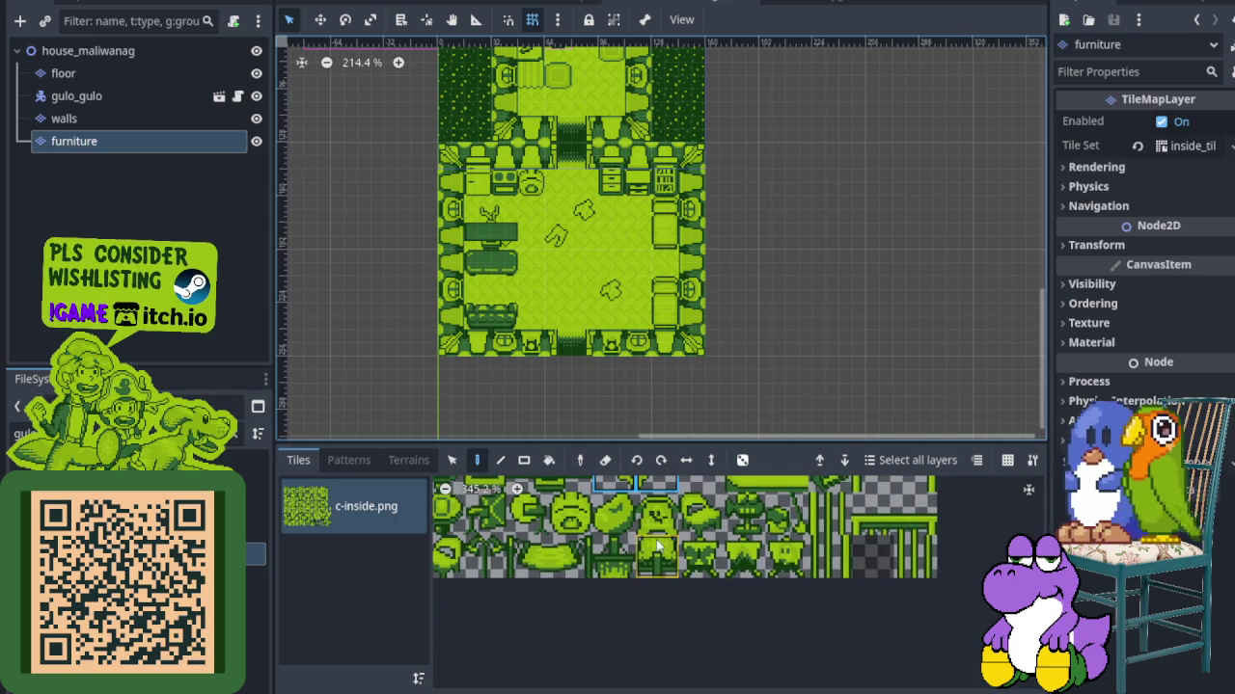
pyautogui.scroll(3, 658, 546)
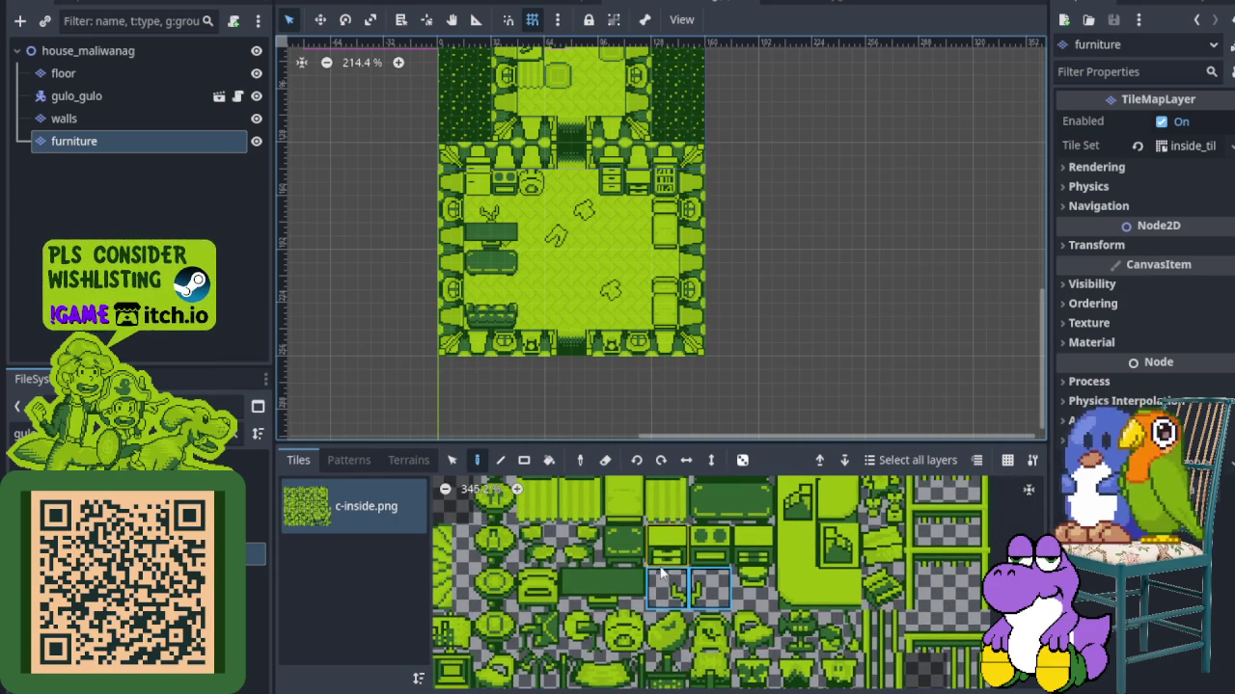
pyautogui.scroll(1, 660, 574)
pyautogui.click(618, 576)
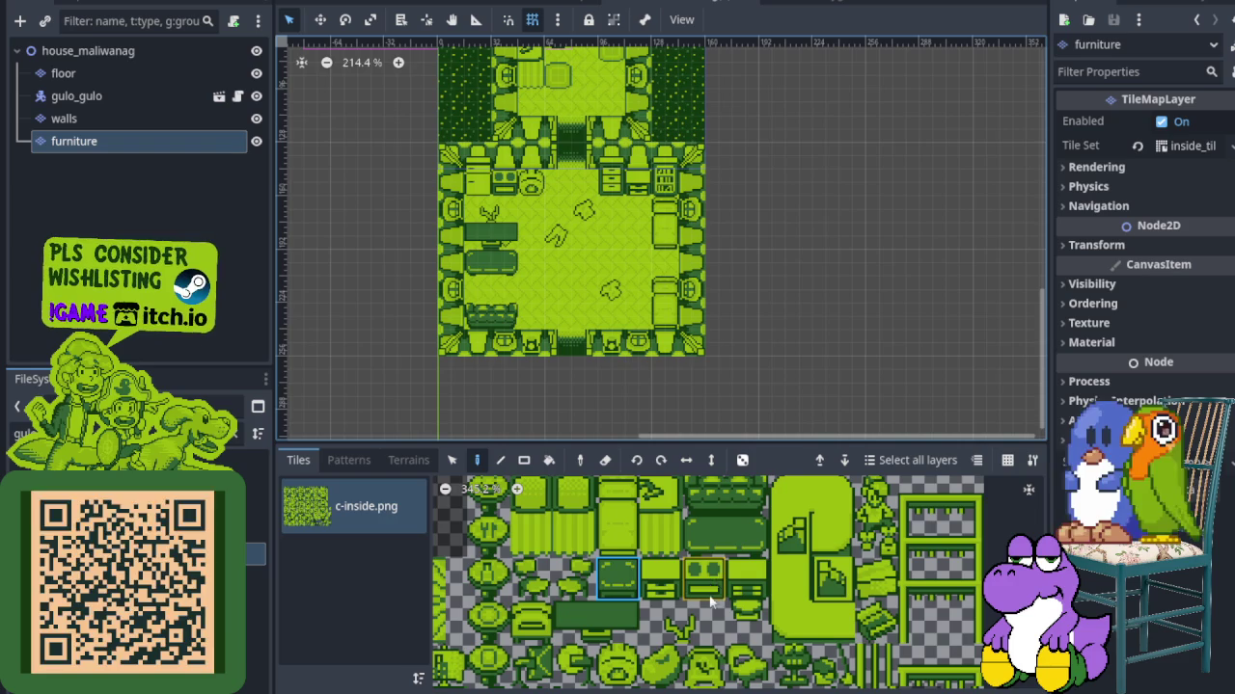
pyautogui.click(731, 546)
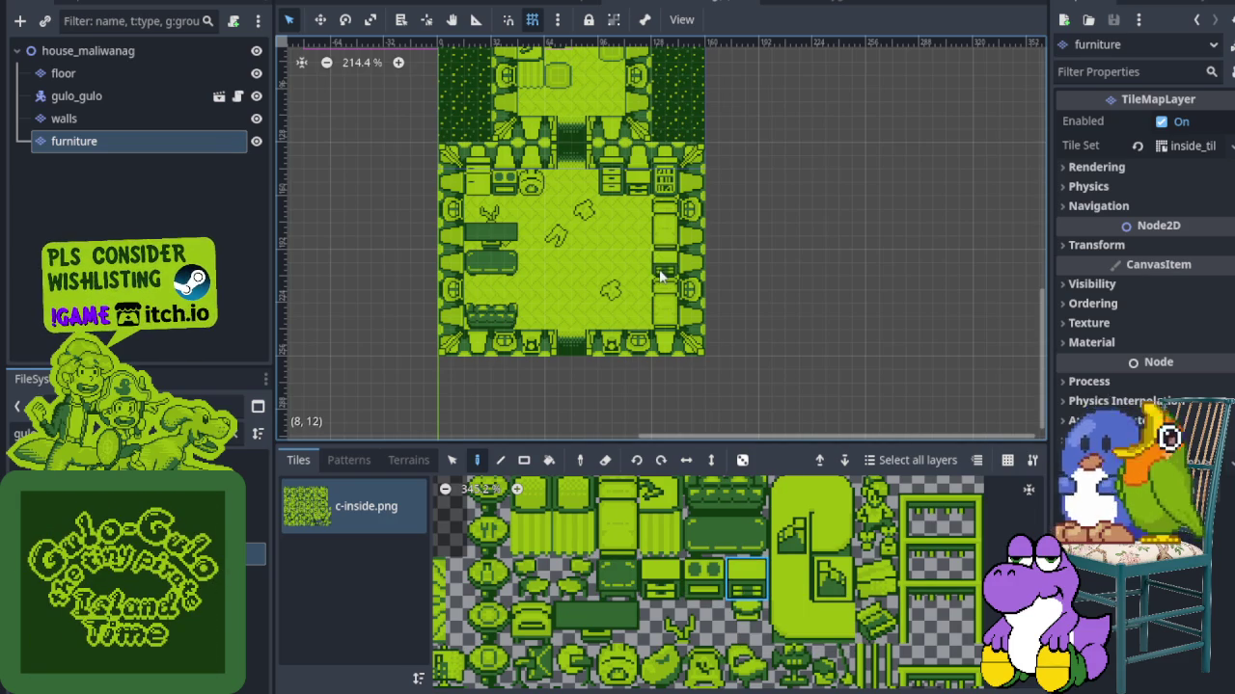
pyautogui.scroll(-3, 661, 280)
pyautogui.scroll(5, 656, 289)
pyautogui.scroll(-1, 651, 318)
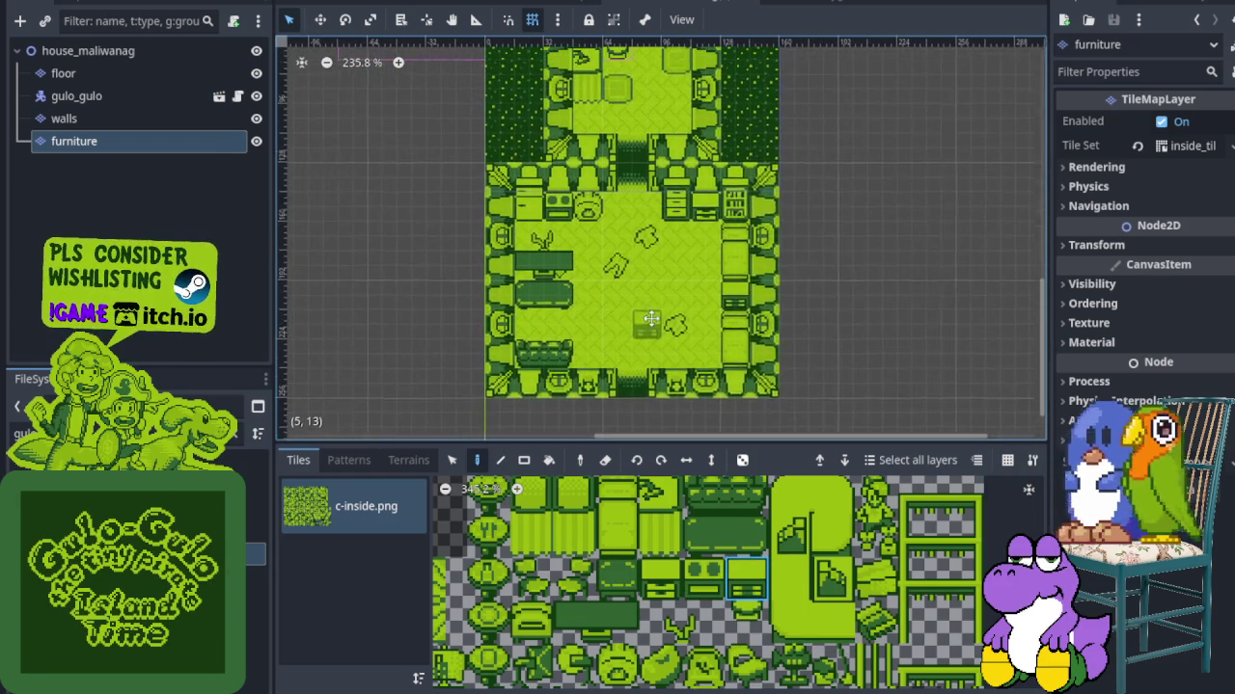
pyautogui.scroll(-5, 629, 603)
pyautogui.scroll(-5, 629, 602)
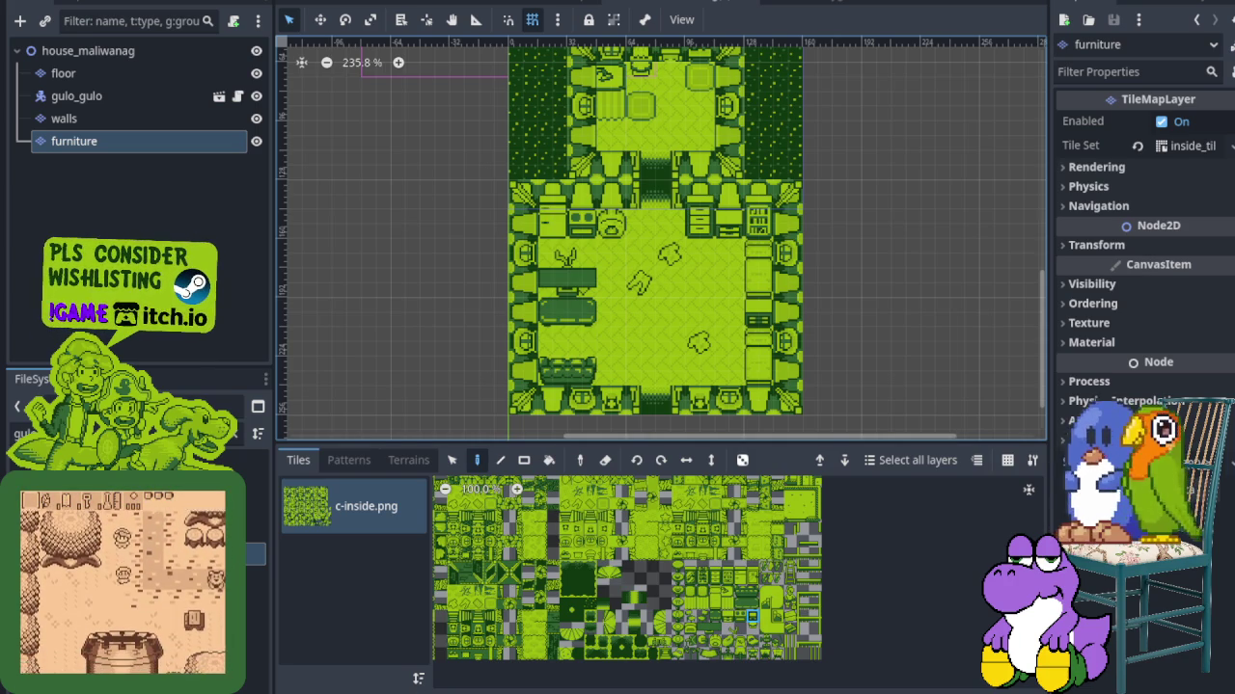
# Place a furniture tile near the larger room's lower right
pyautogui.moveTo(703, 240)
pyautogui.mouseDown()
pyautogui.moveTo(697, 369)
pyautogui.moveTo(704, 206)
pyautogui.mouseUp()
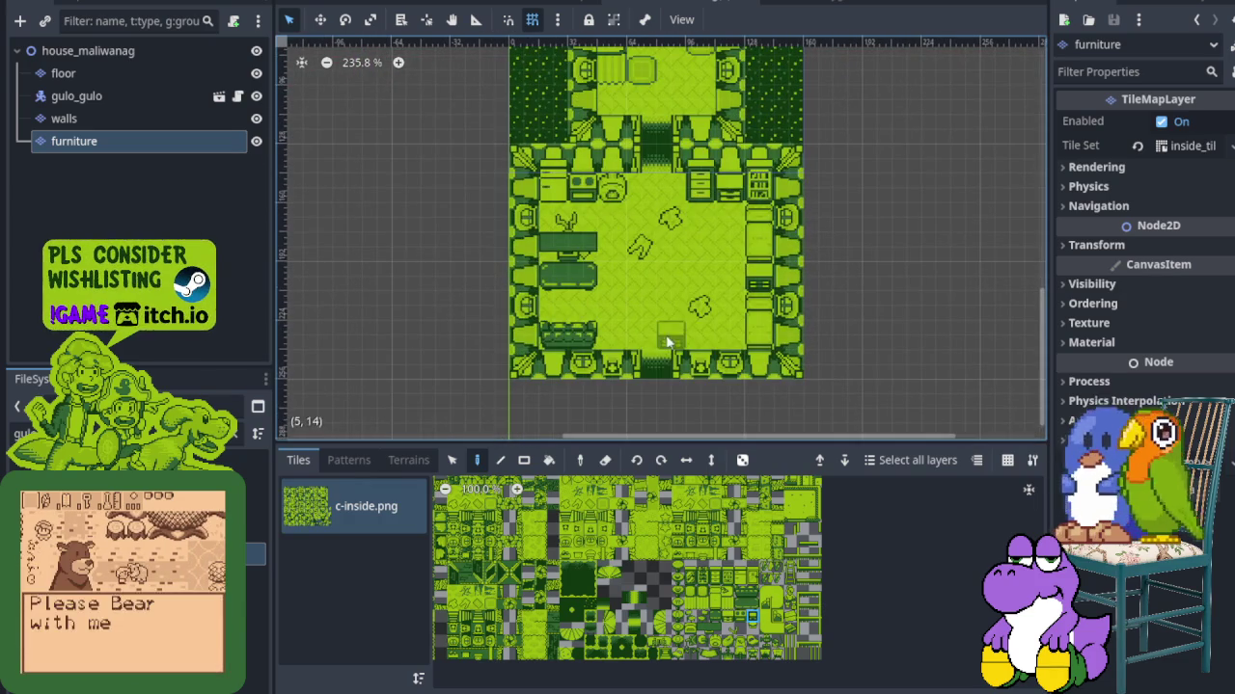
pyautogui.scroll(5, 701, 309)
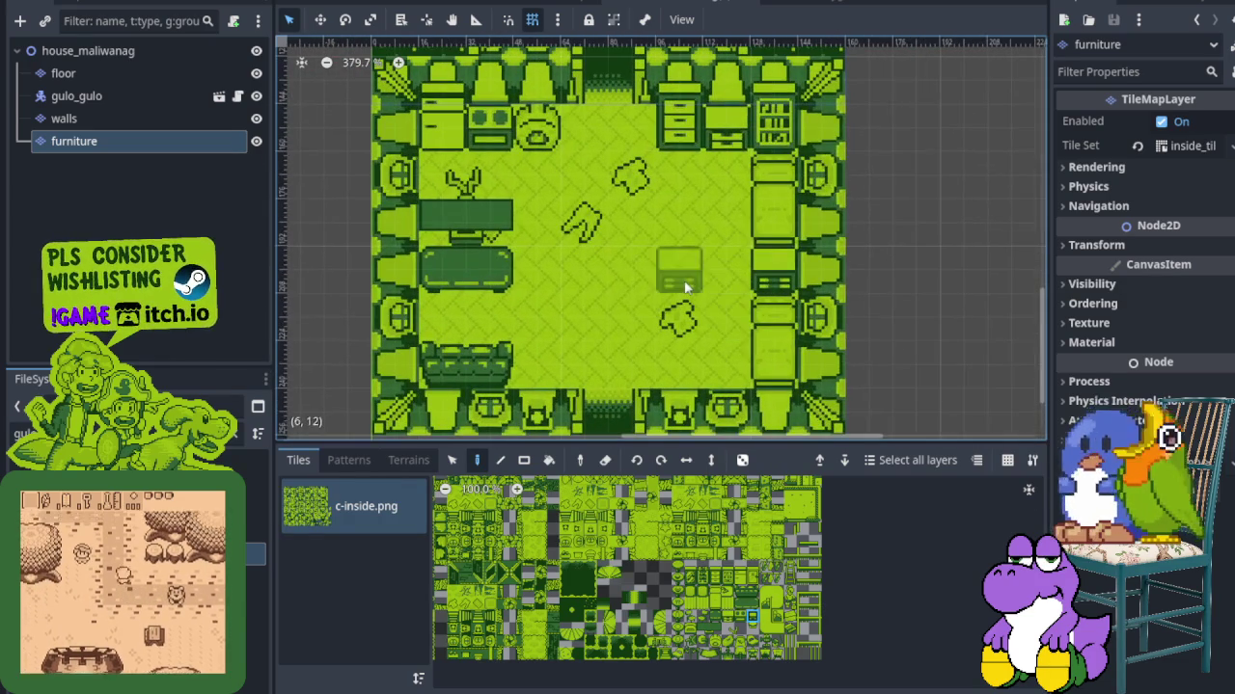
pyautogui.scroll(5, 675, 598)
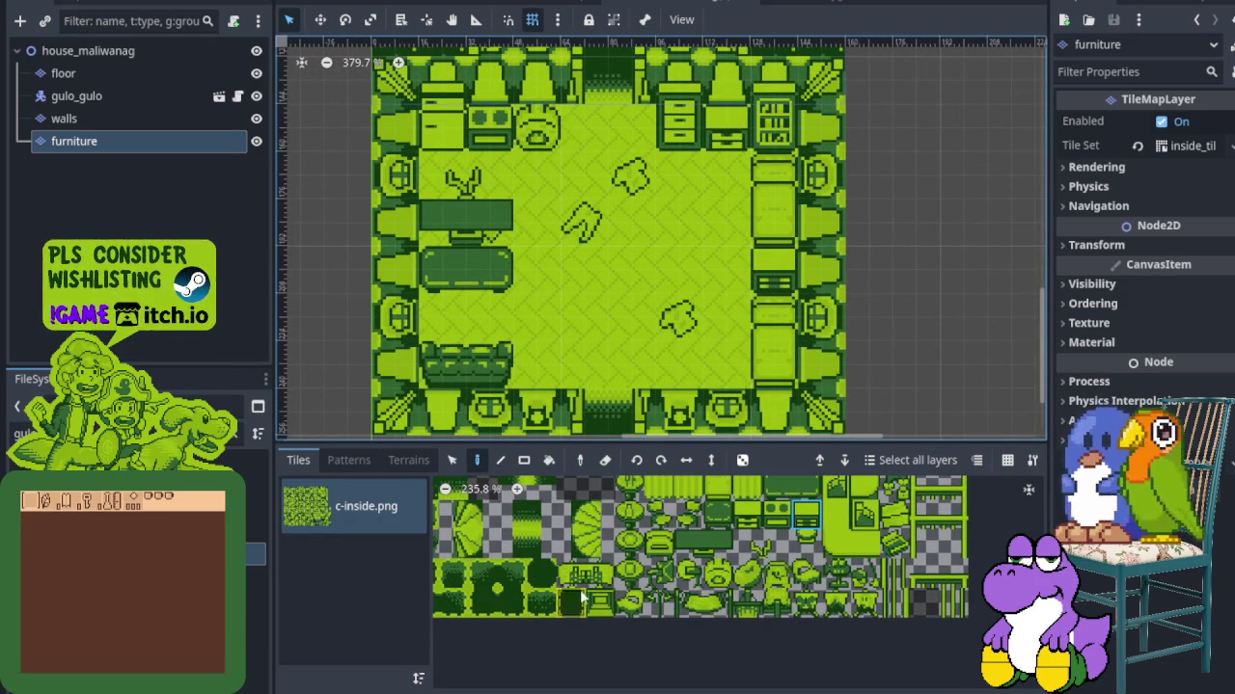
pyautogui.scroll(2, 719, 628)
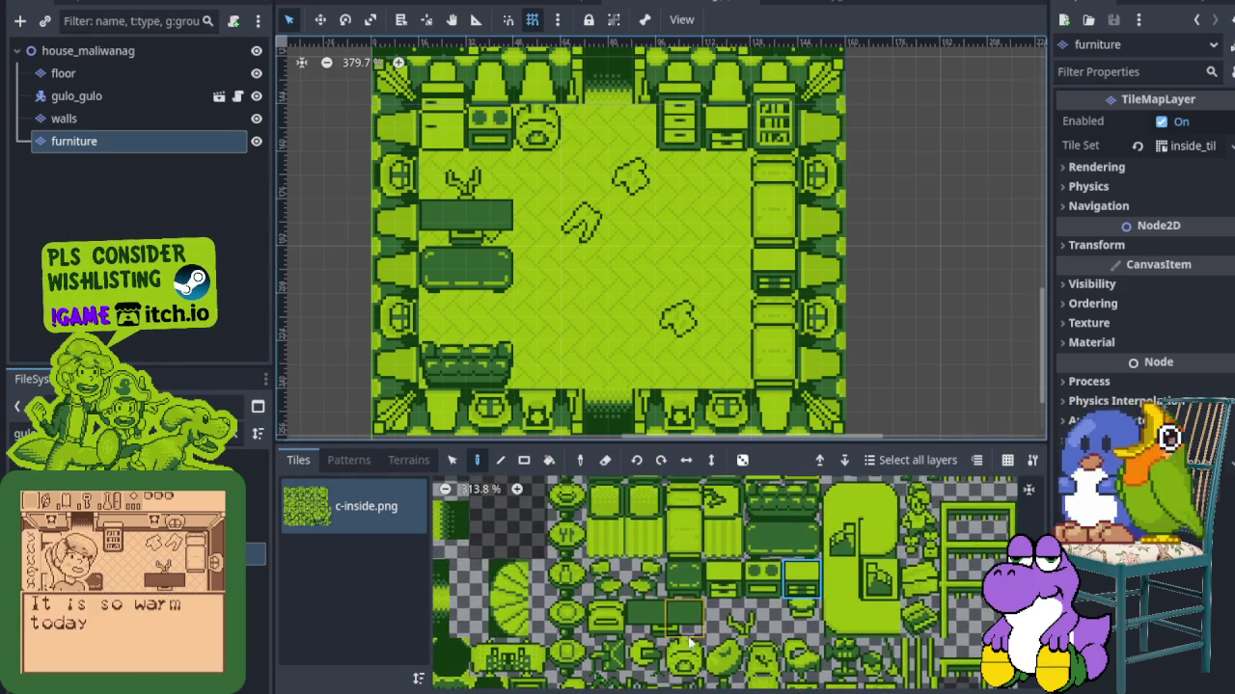
pyautogui.moveTo(715, 625); pyautogui.dragTo(702, 621)
pyautogui.scroll(-3, 704, 625)
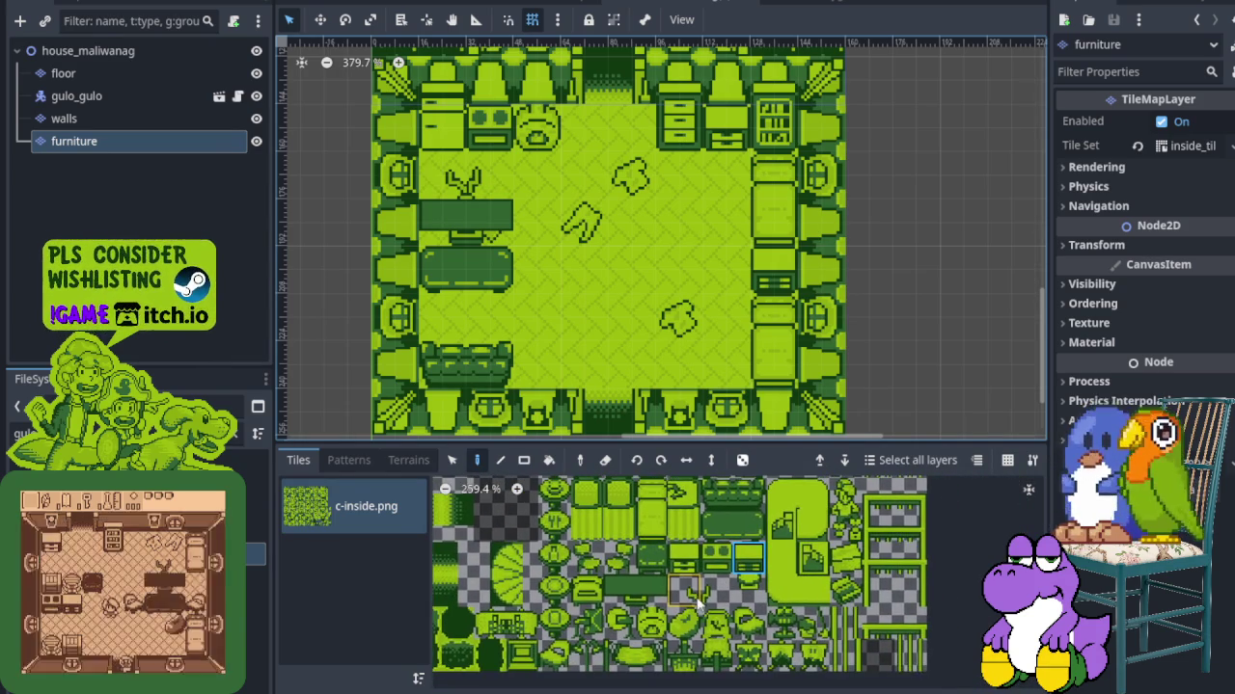
pyautogui.scroll(-1, 699, 615)
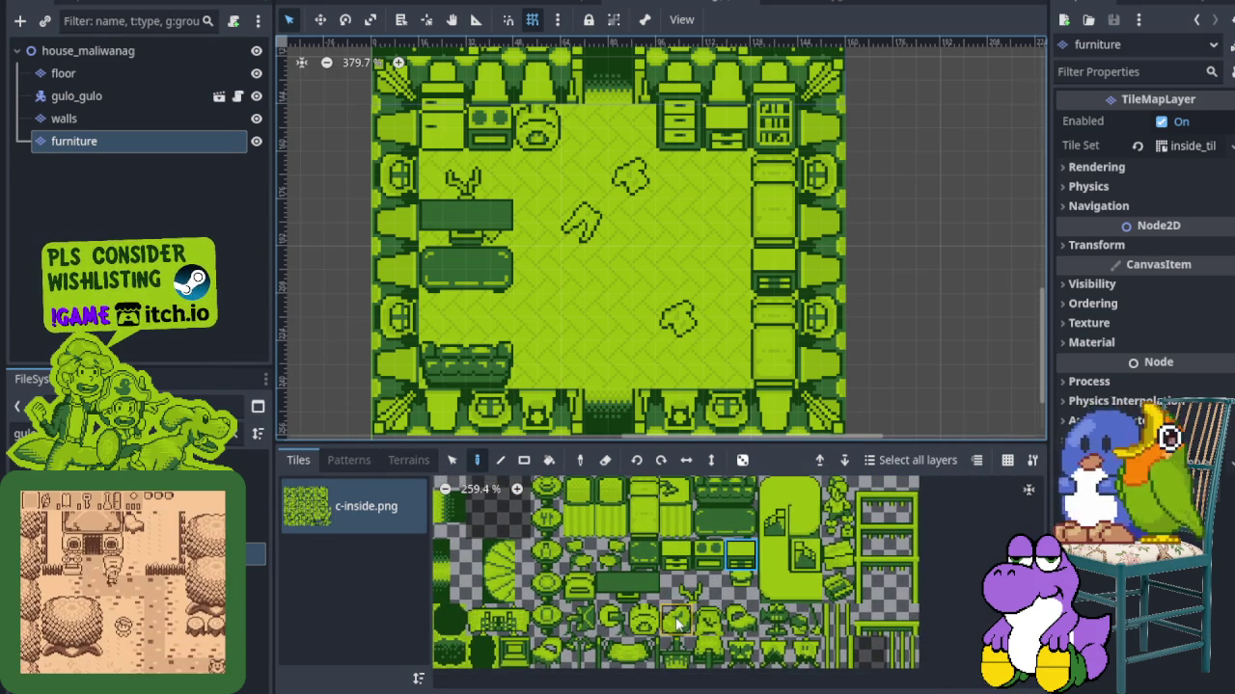
pyautogui.click(678, 623)
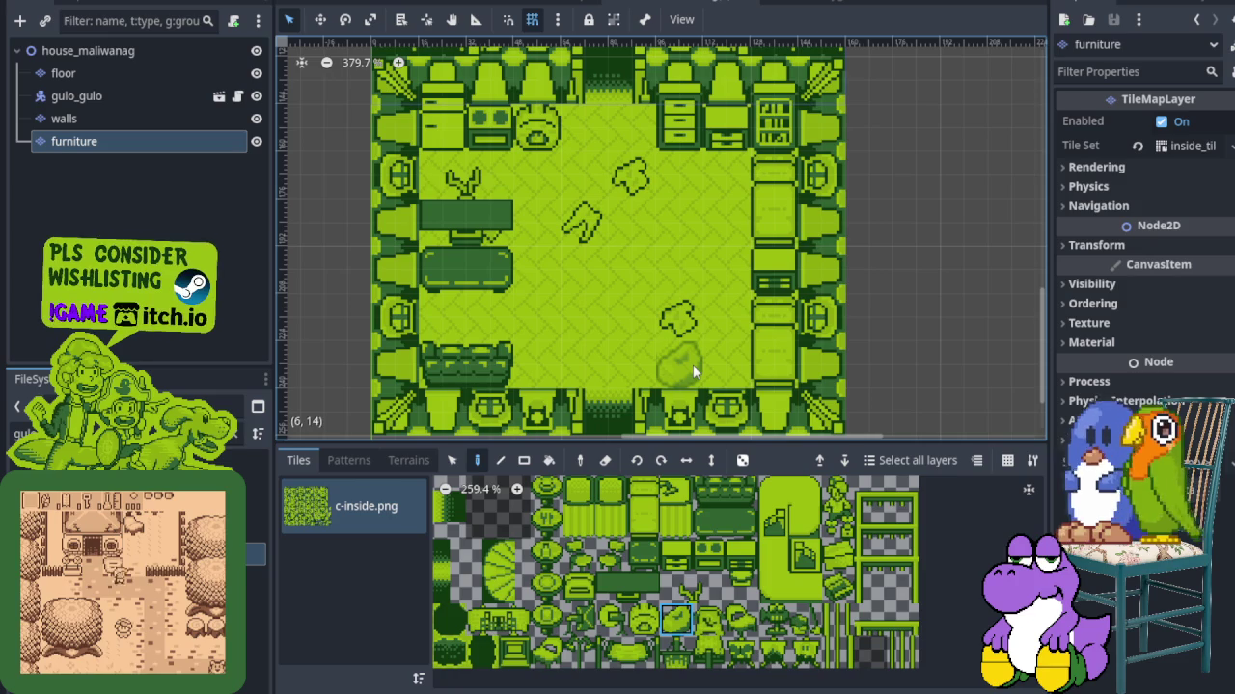
pyautogui.click(733, 366)
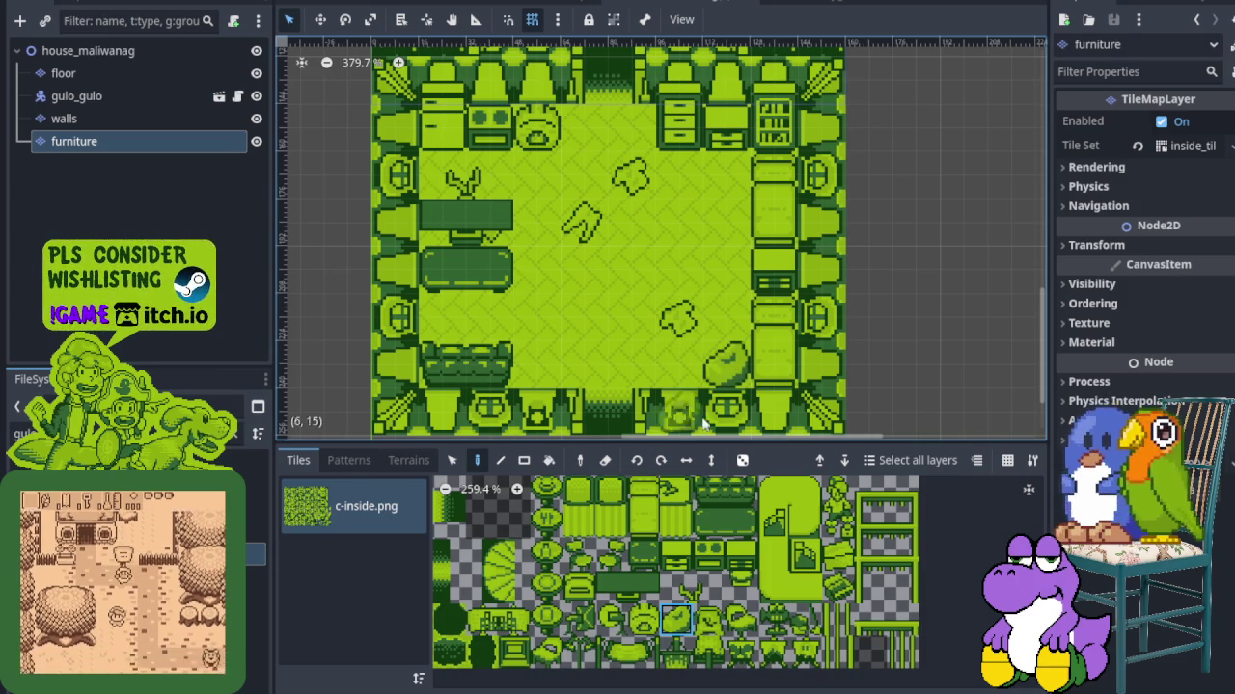
# Select just the lower tile of a two-tile tall furniture piece
pyautogui.moveTo(740, 625); pyautogui.dragTo(739, 583)
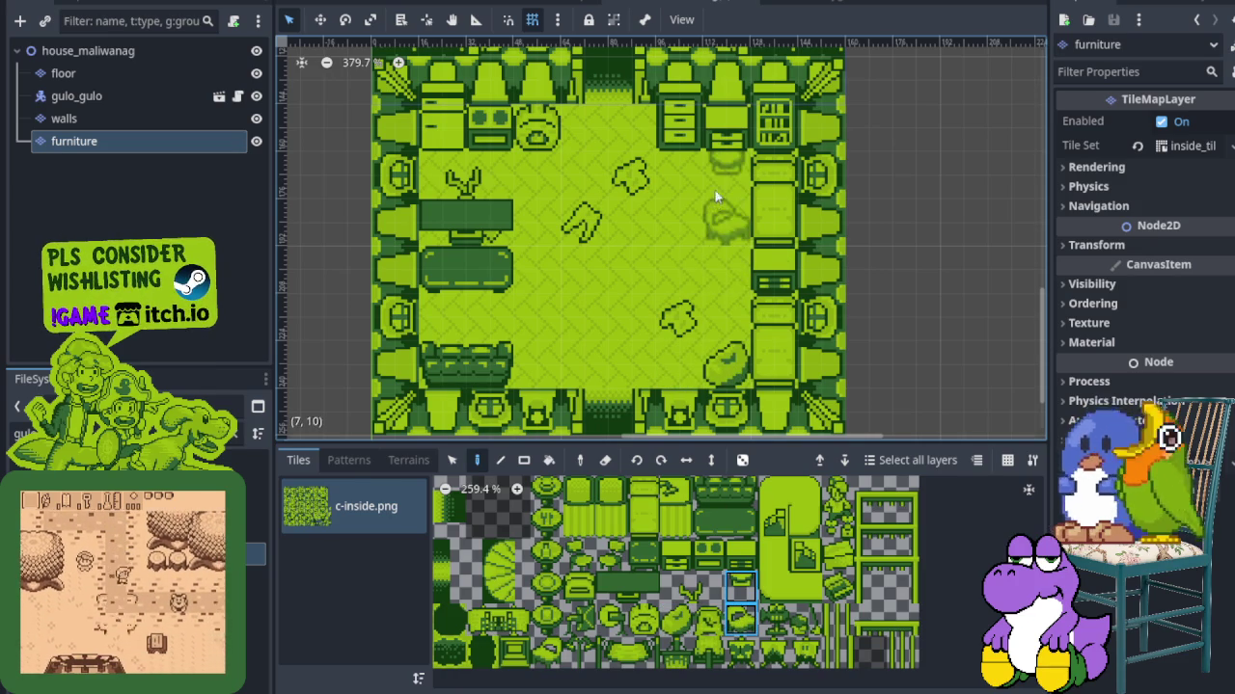
pyautogui.click(741, 619)
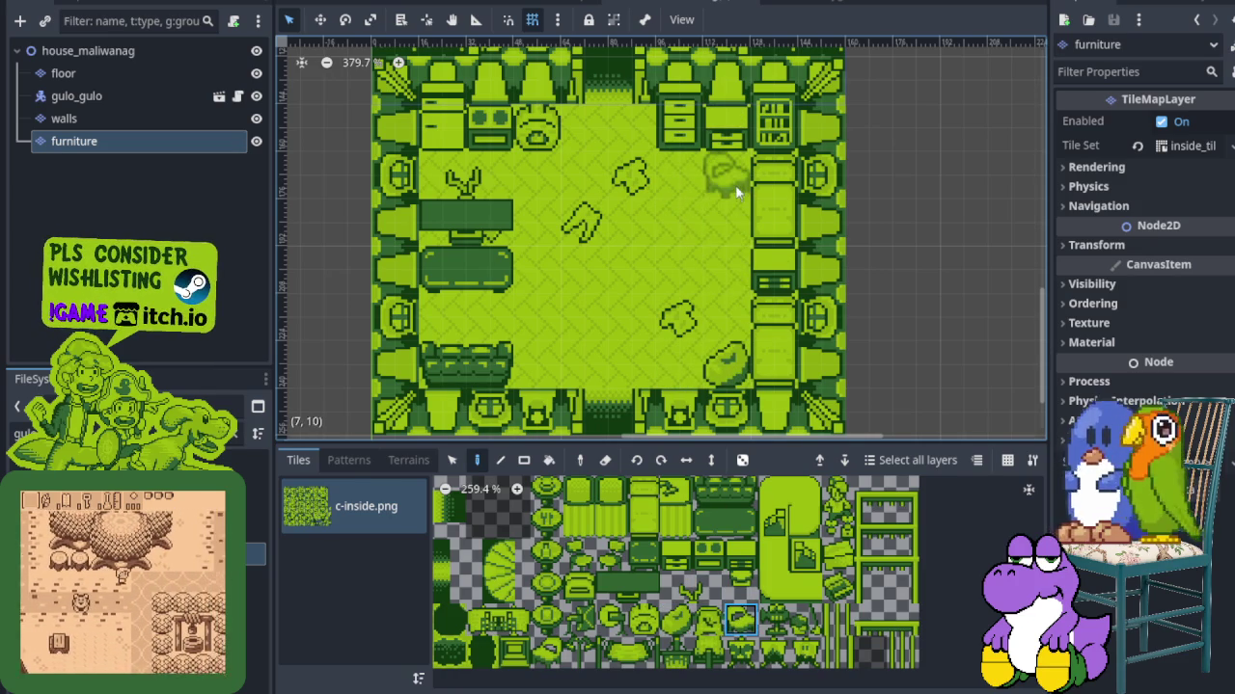
pyautogui.scroll(-2, 666, 299)
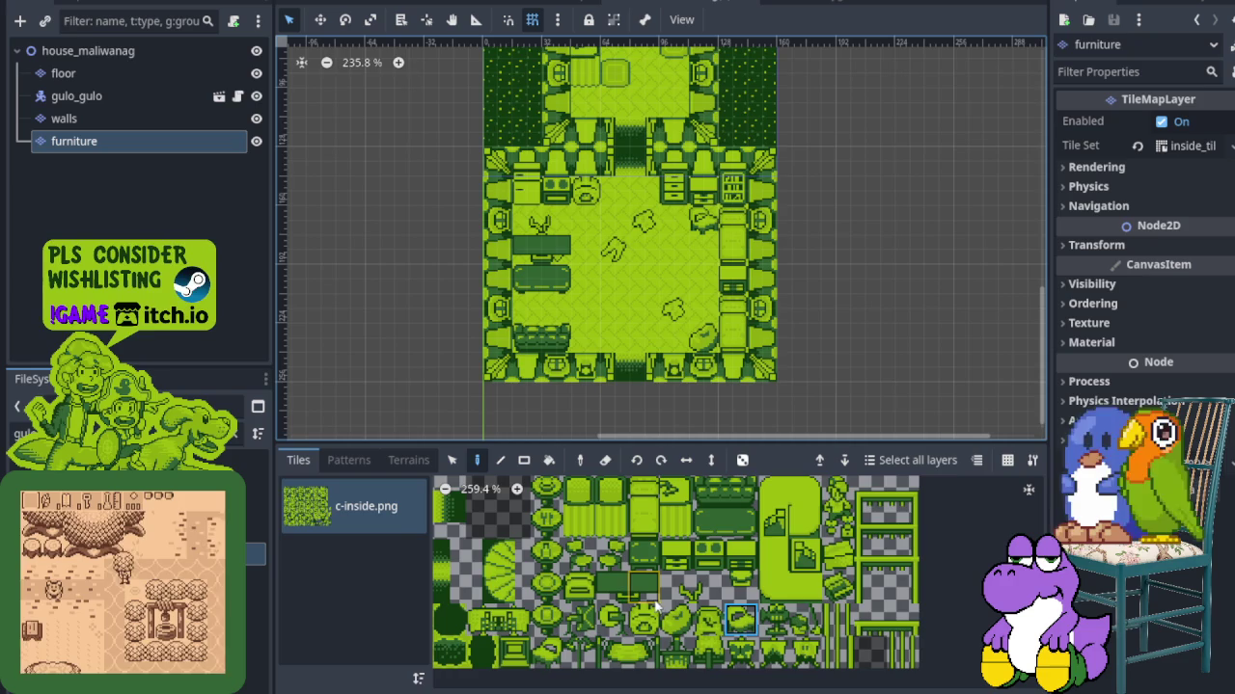
pyautogui.scroll(3, 665, 608)
pyautogui.scroll(-2, 772, 656)
# On the floor layer, paint the diamond decor tile onto the room floor
pyautogui.click(63, 73)
pyautogui.scroll(-4, 645, 543)
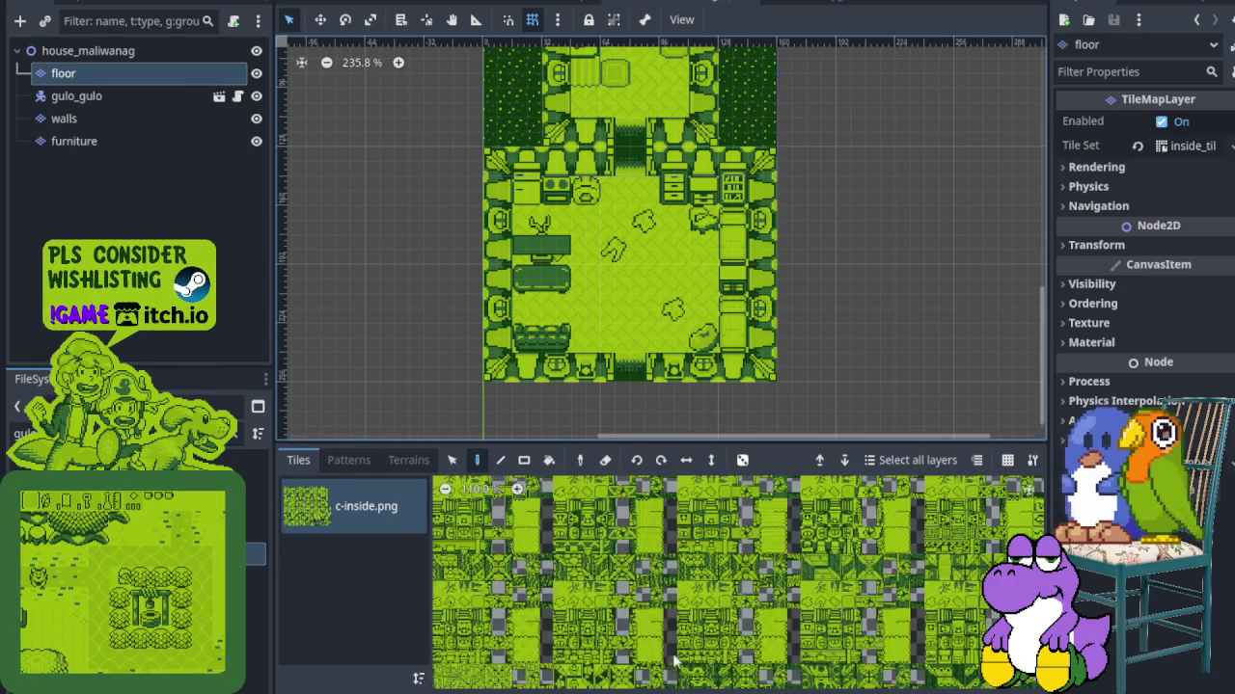
pyautogui.scroll(5, 712, 495)
pyautogui.scroll(-2, 759, 578)
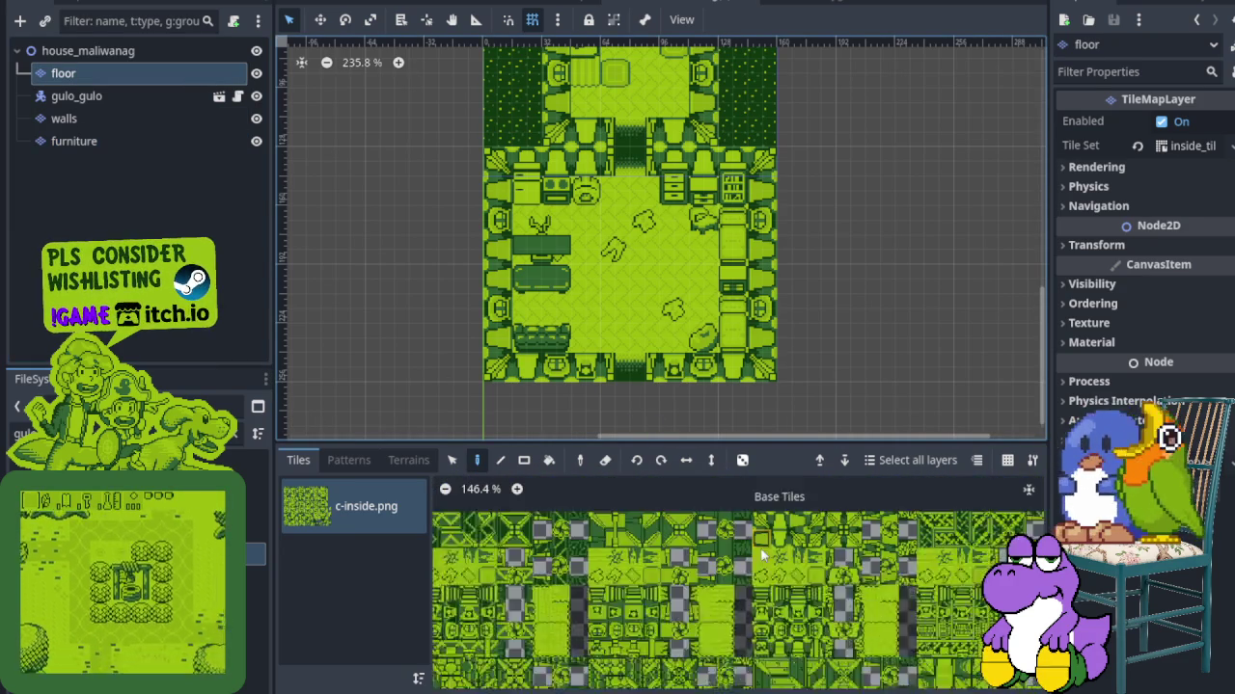
pyautogui.scroll(4, 761, 556)
pyautogui.click(698, 519)
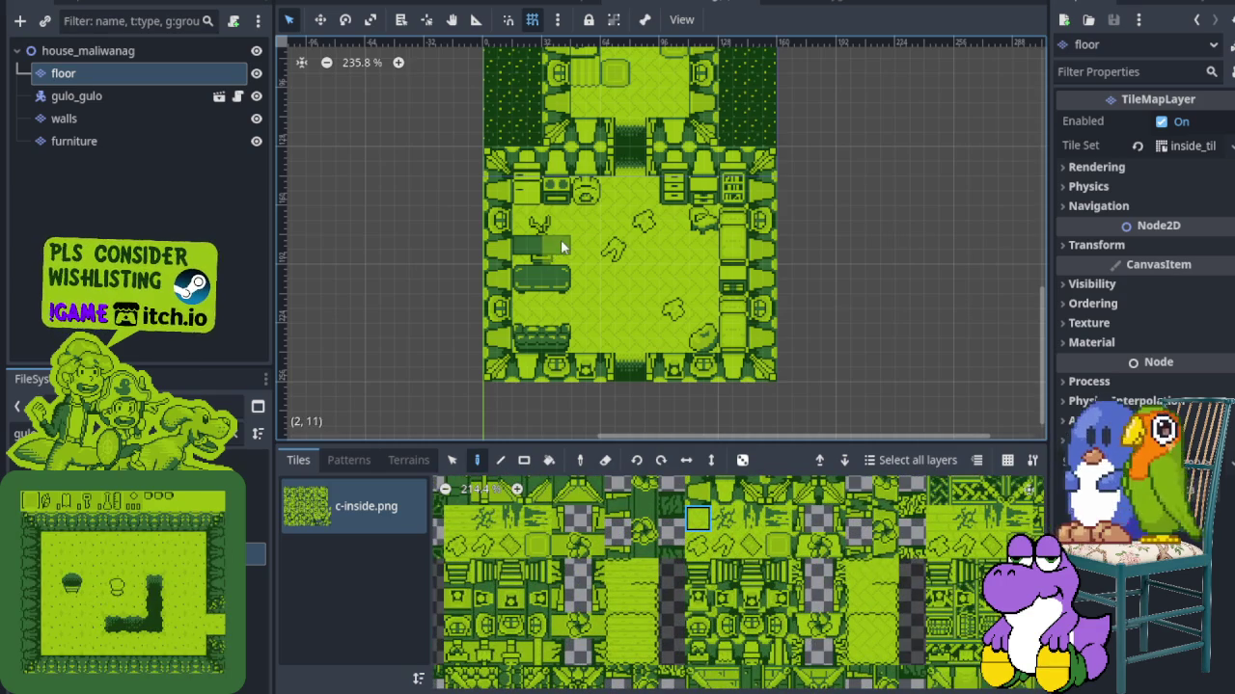
pyautogui.click(752, 545)
pyautogui.click(604, 294)
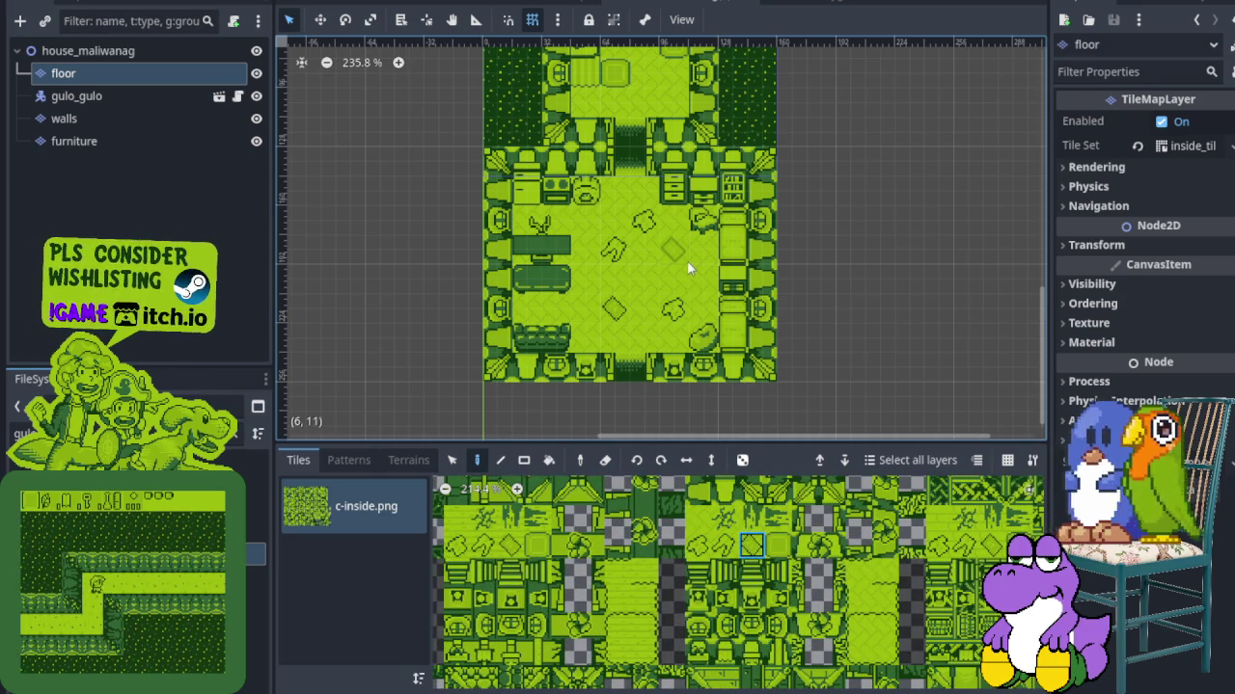
pyautogui.scroll(-4, 699, 270)
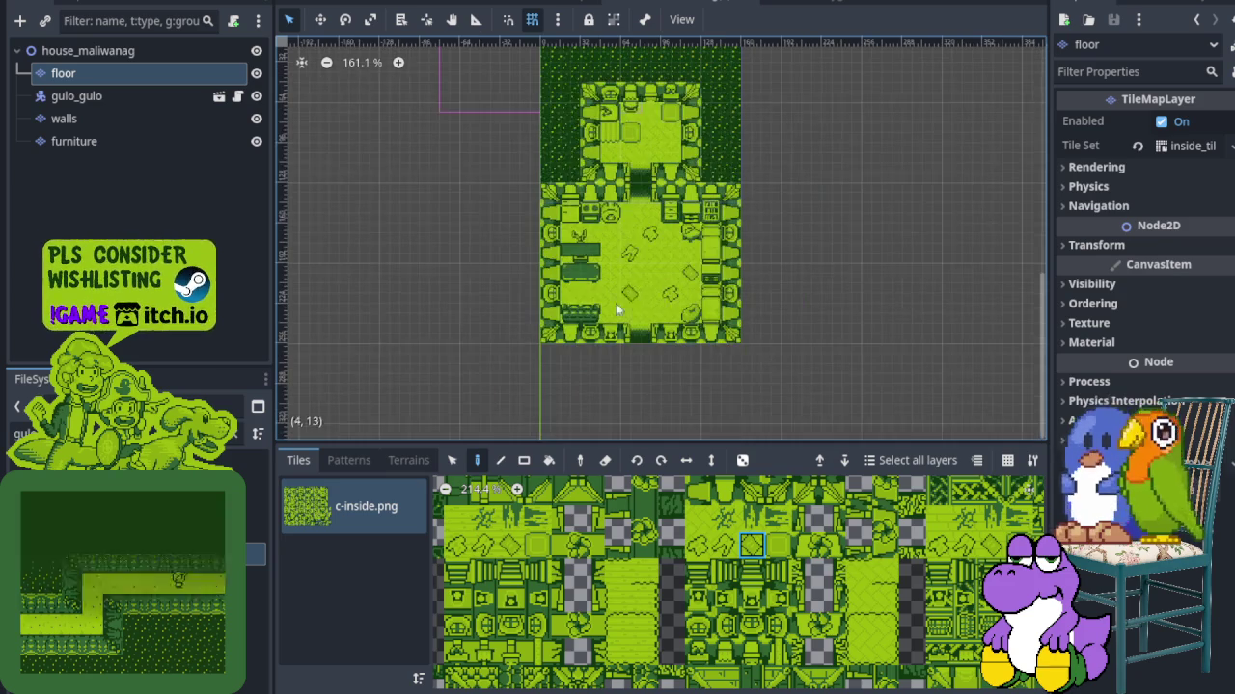
pyautogui.scroll(4, 547, 218)
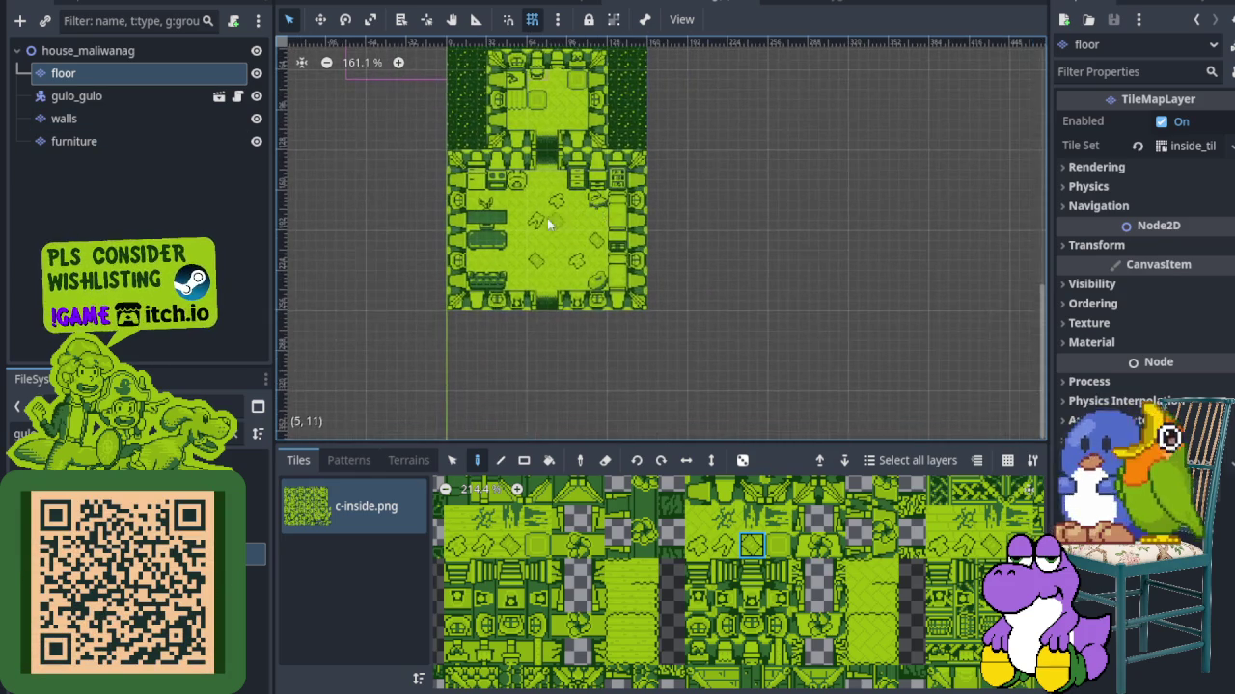
pyautogui.scroll(1, 596, 245)
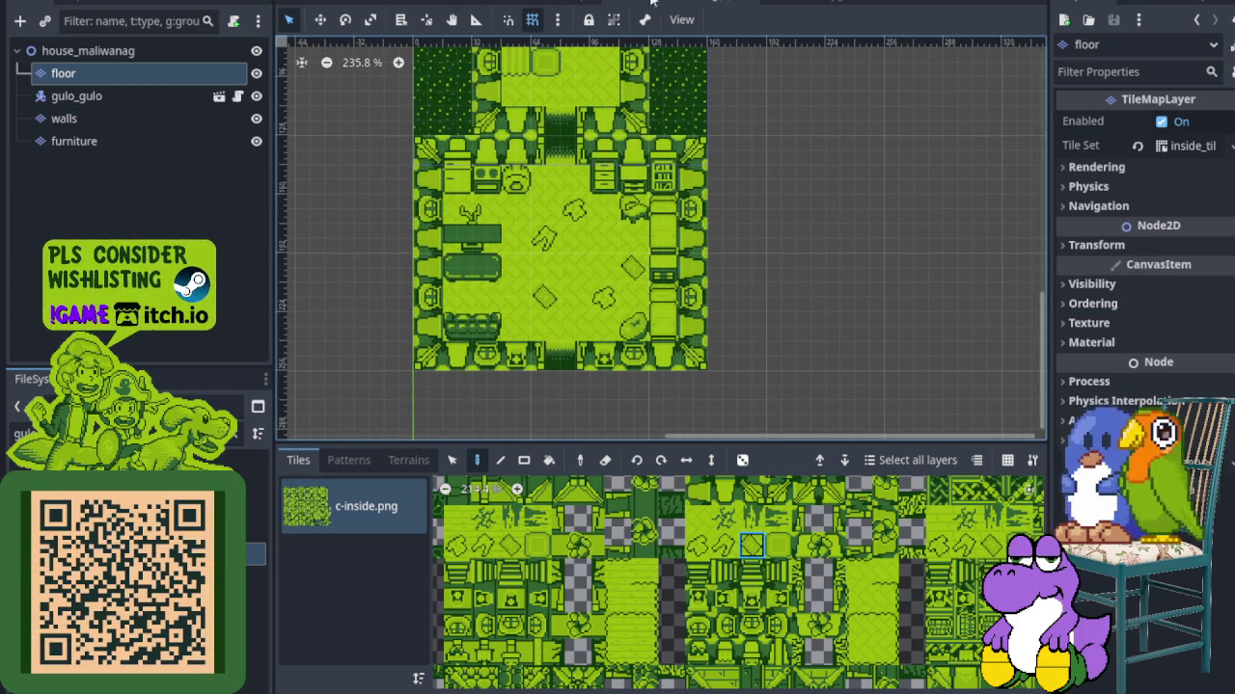
# Save, then add a camera_fence.tscn instance under house_maliwanag and position it over the upper room
pyautogui.hotkey('ctrl', 's')
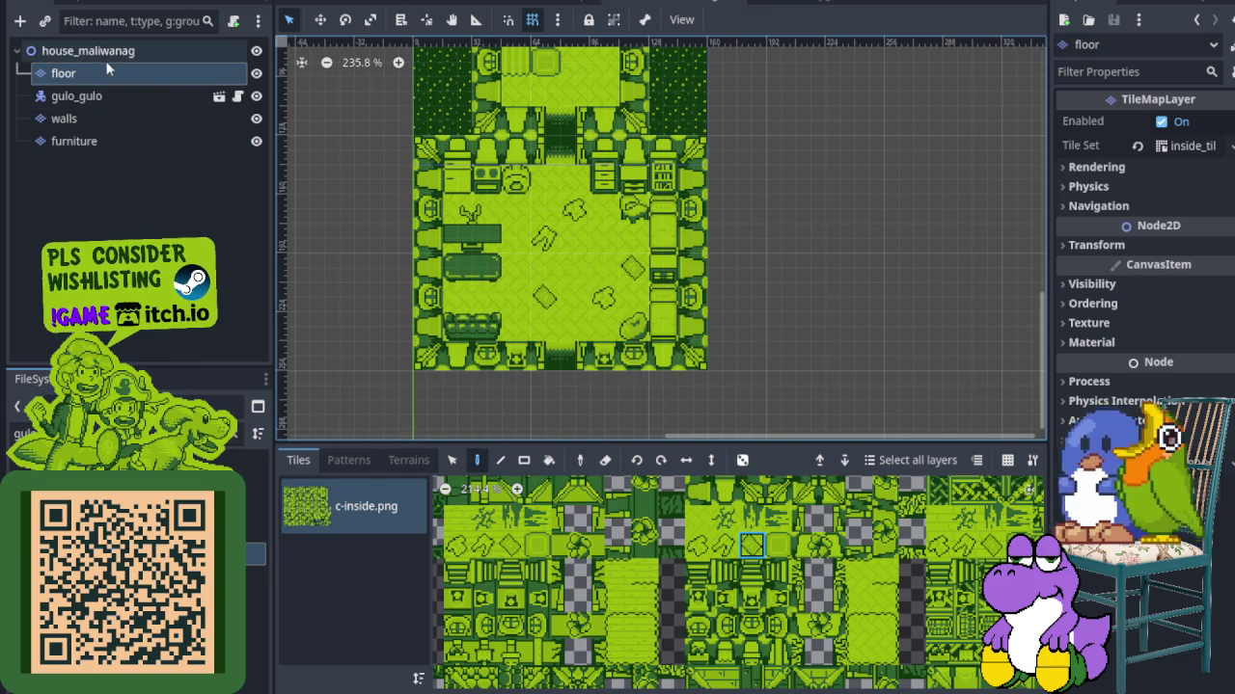
pyautogui.rightClick(102, 56)
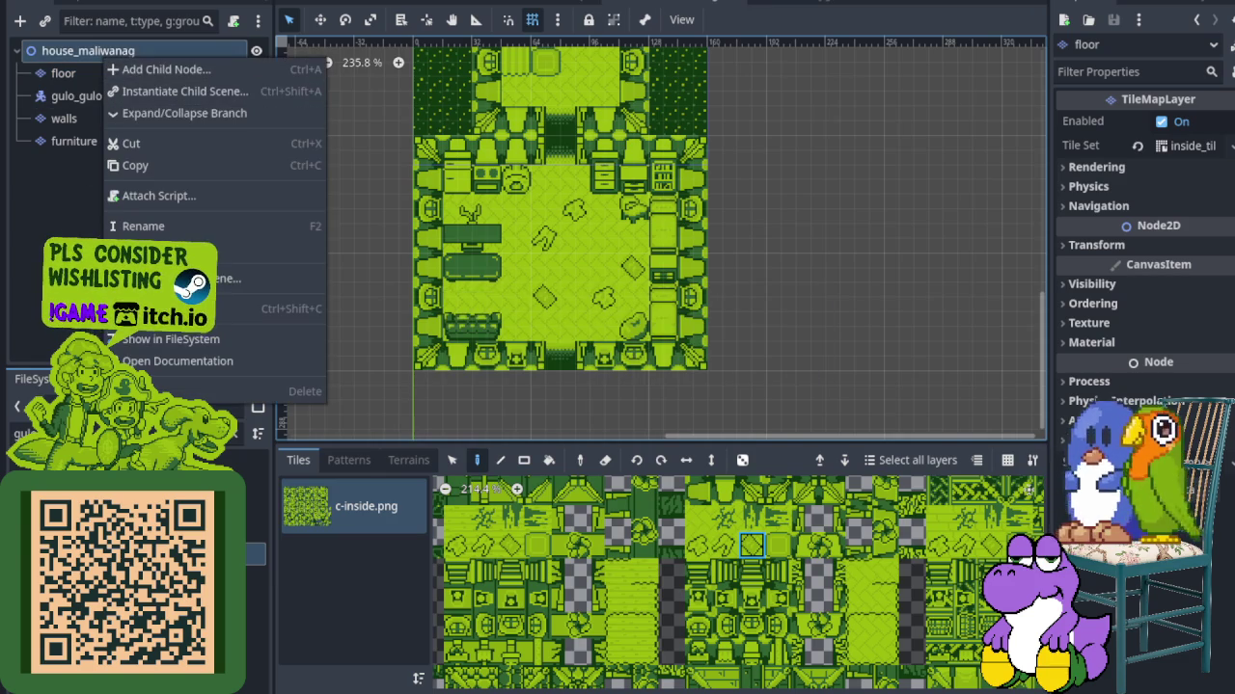
pyautogui.press('Escape')
pyautogui.click(231, 436)
pyautogui.write('ca')
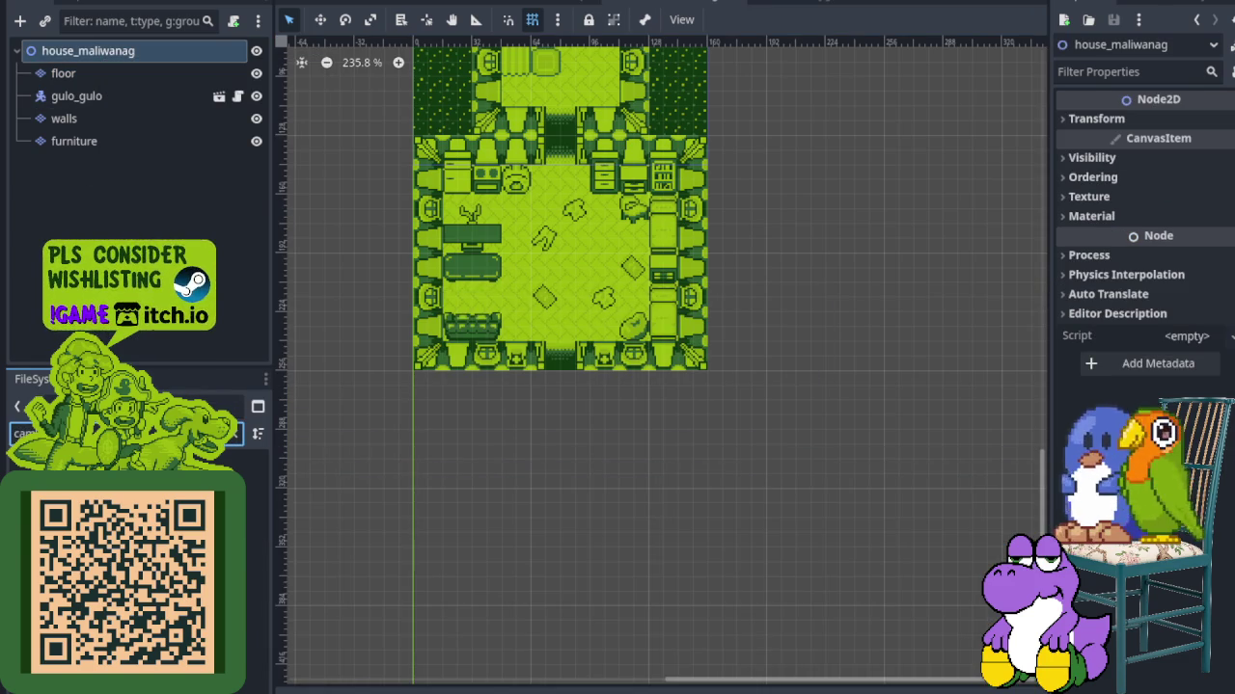
pyautogui.moveTo(242, 575); pyautogui.dragTo(106, 50)
pyautogui.scroll(-3, 492, 164)
pyautogui.scroll(2, 441, 260)
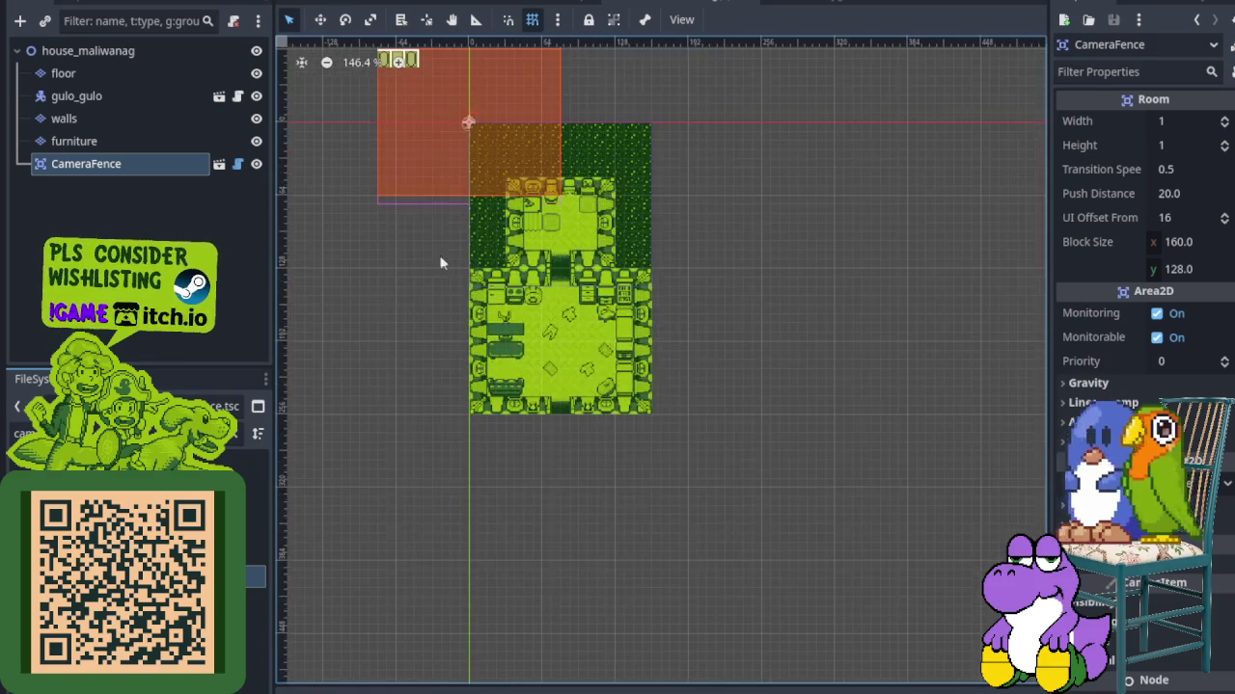
pyautogui.moveTo(408, 121); pyautogui.dragTo(518, 214)
pyautogui.scroll(1, 502, 199)
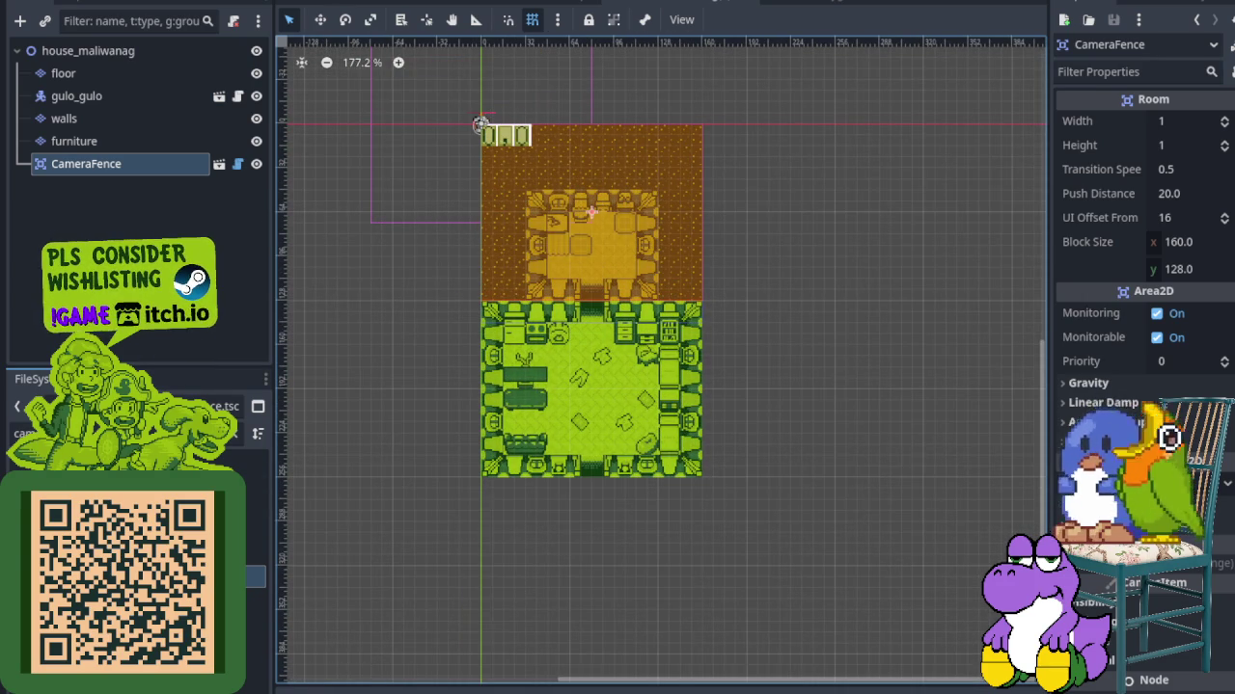
# Add CameraFence2 over the lower room and save the scene
pyautogui.moveTo(135, 463); pyautogui.dragTo(78, 61)
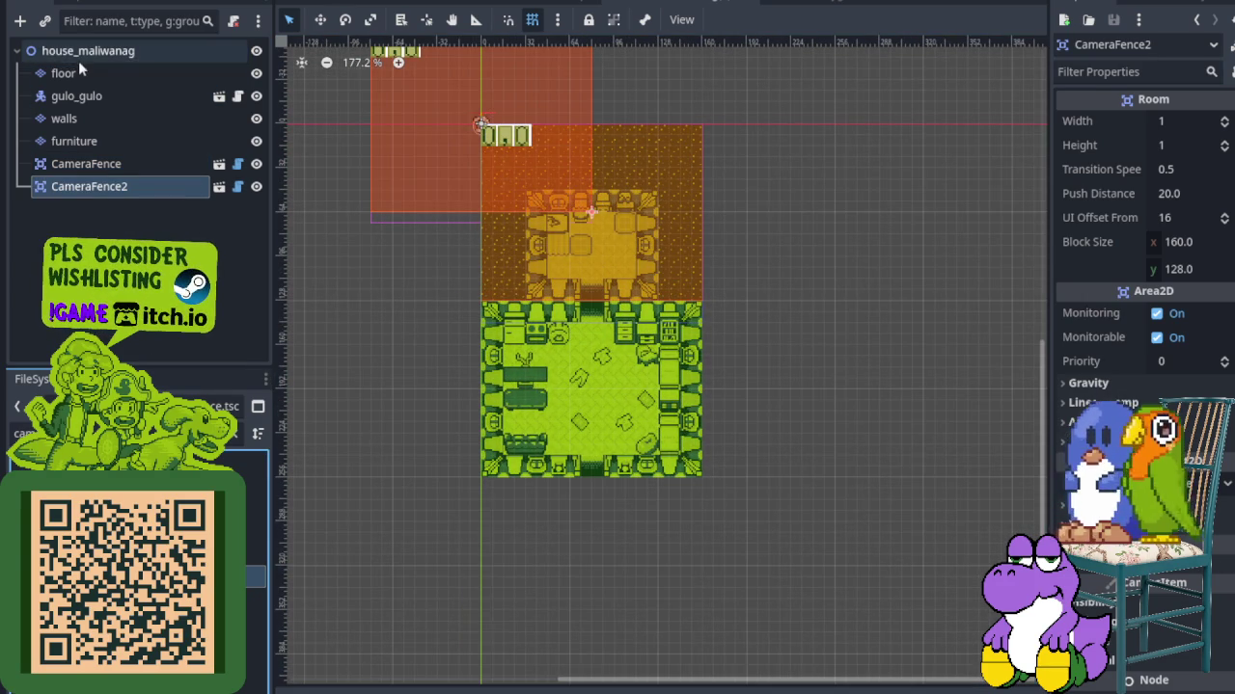
pyautogui.moveTo(377, 123)
pyautogui.mouseDown()
pyautogui.moveTo(487, 357)
pyautogui.moveTo(487, 385)
pyautogui.mouseUp()
pyautogui.hotkey('ctrl', 's')
pyautogui.click(560, 5)
# Compare camera fences in house_kandarapa and camera_fence.tscn, then filter files for 'ho'
pyautogui.scroll(-4, 576, 239)
pyautogui.scroll(-4, 549, 304)
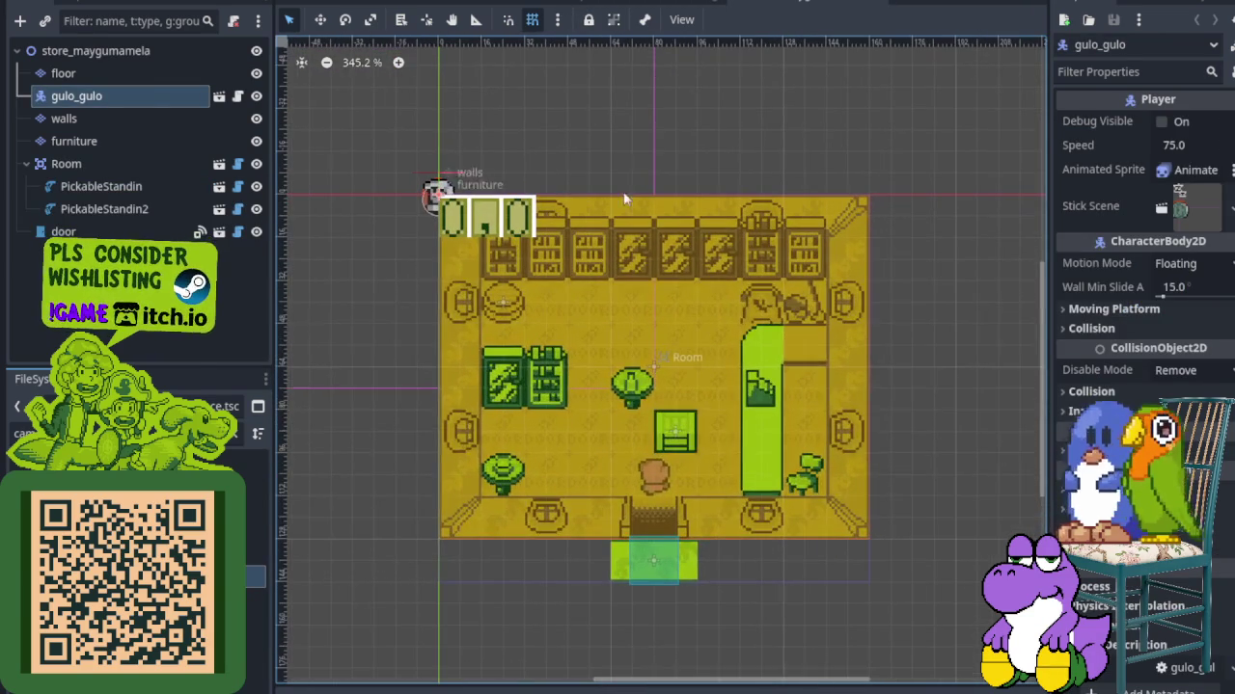
pyautogui.click(673, 4)
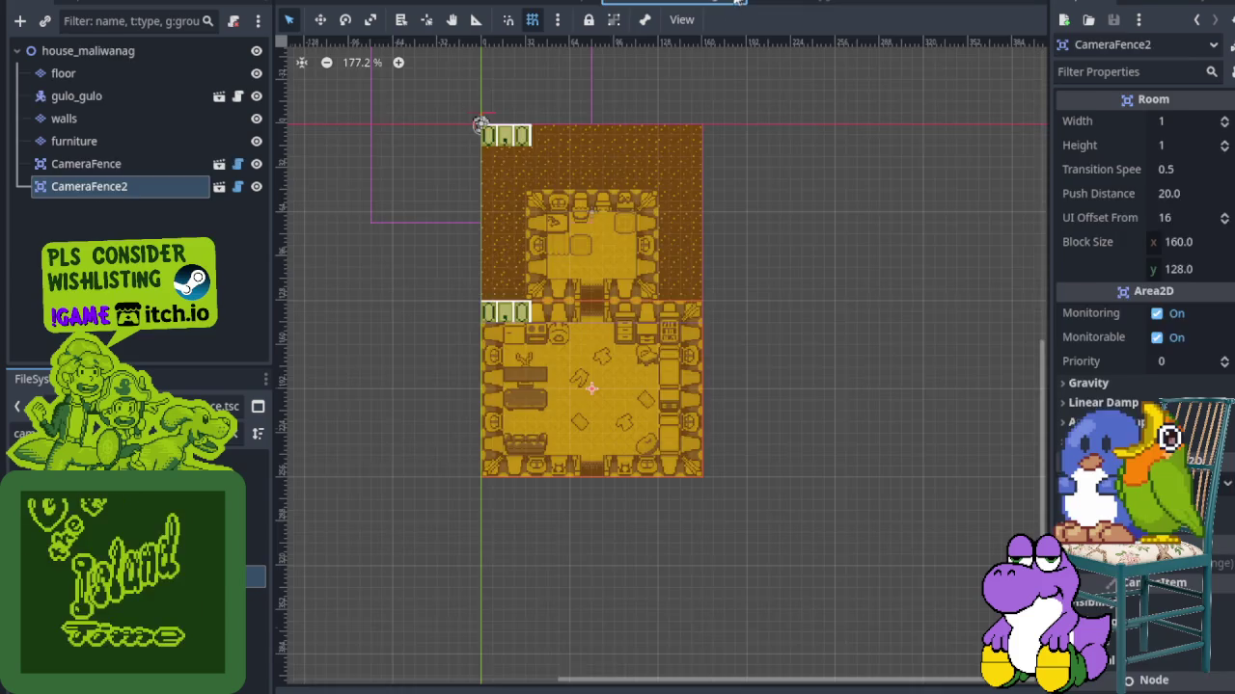
pyautogui.doubleClick(239, 441)
pyautogui.click(222, 434)
pyautogui.doubleClick(126, 454)
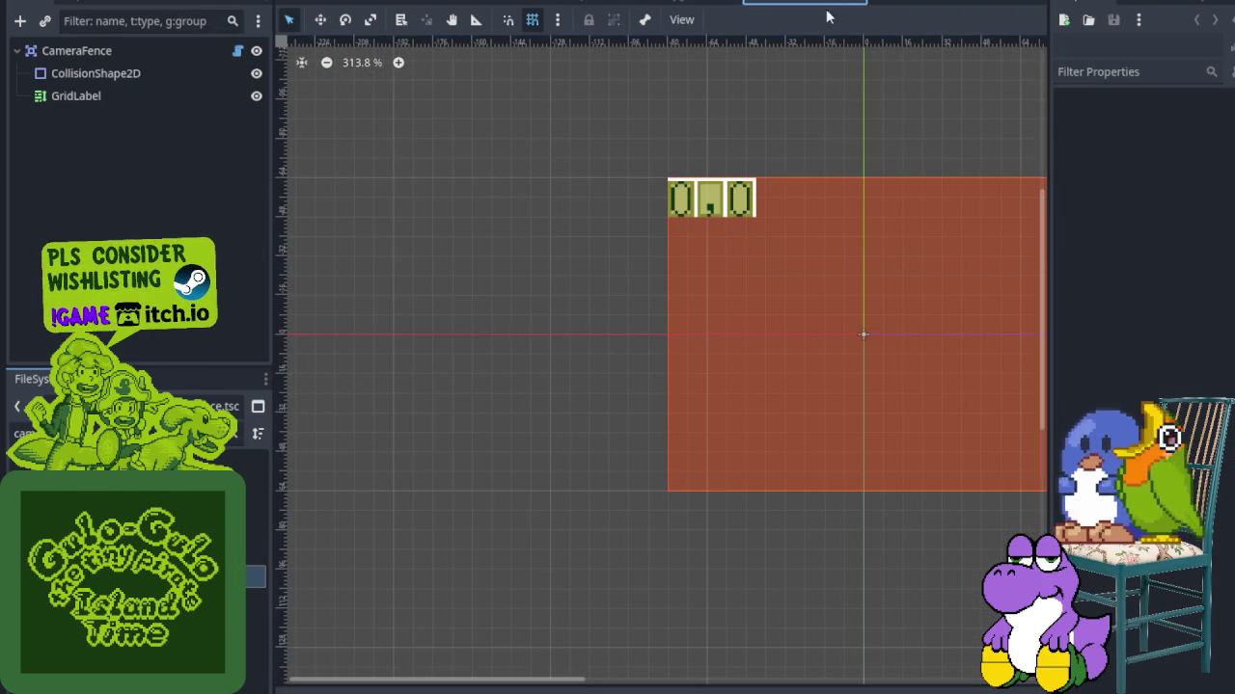
pyautogui.click(859, 3)
pyautogui.click(231, 436)
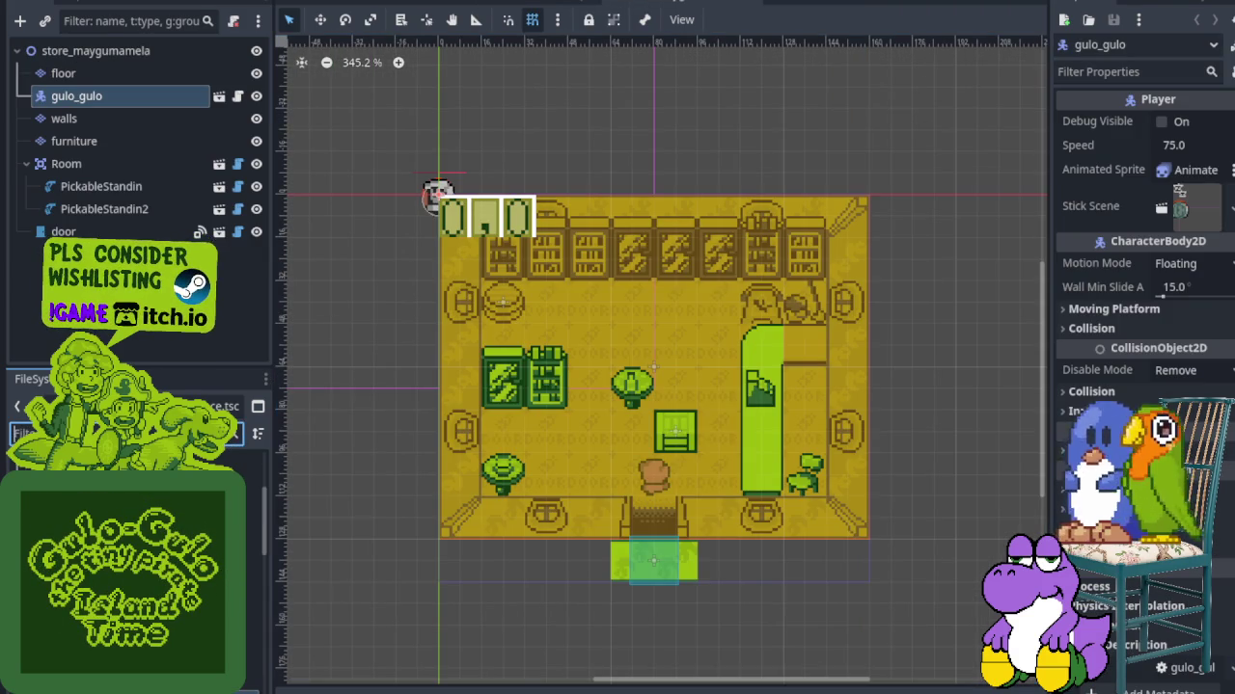
pyautogui.write('ho')
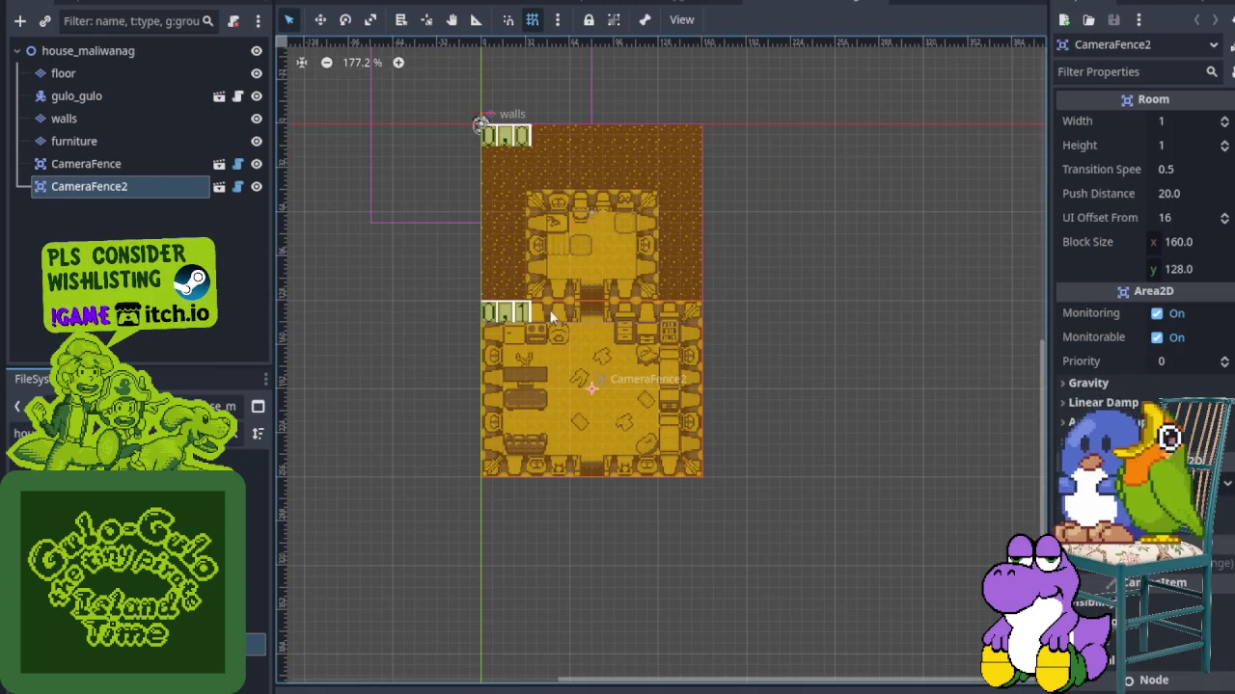
pyautogui.scroll(5, 554, 318)
pyautogui.scroll(3, 567, 314)
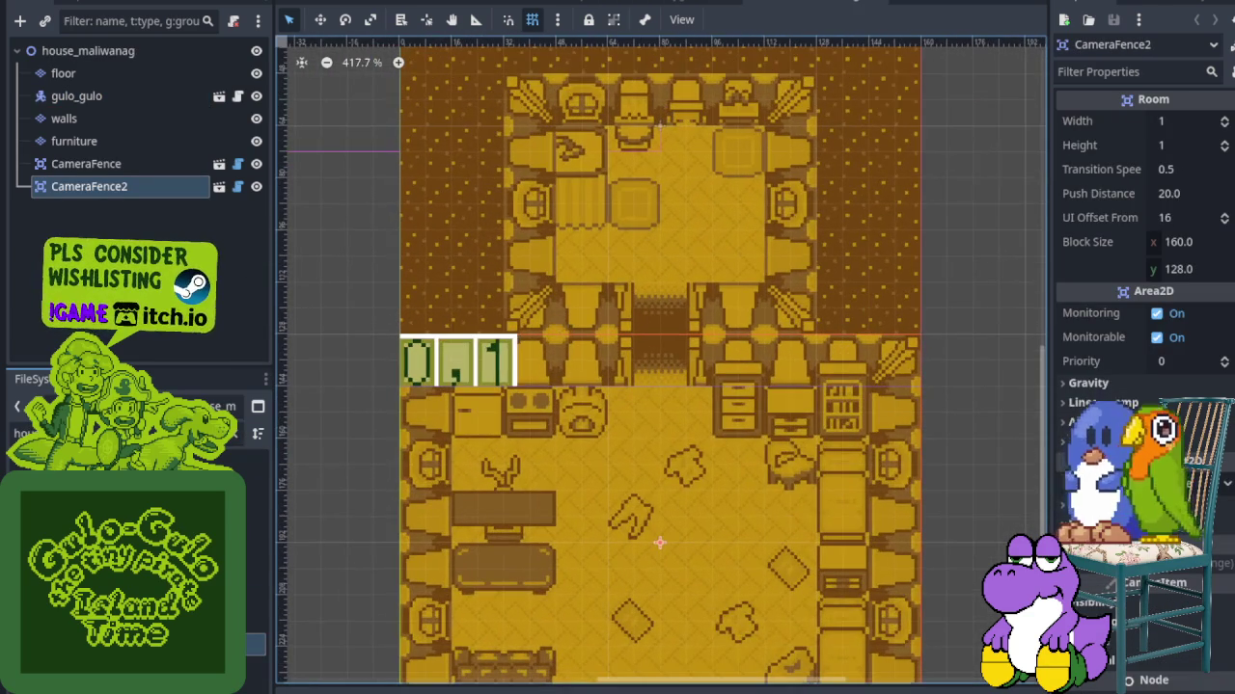
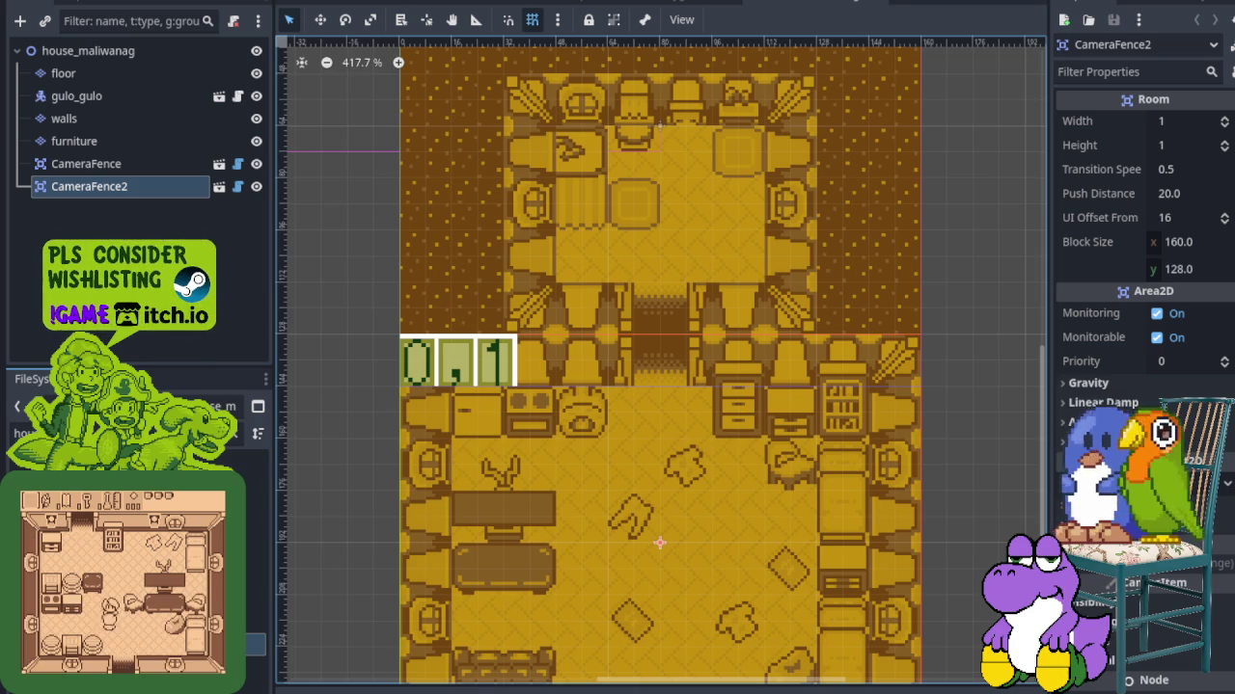
# Filter the FileSystem for 'sta' and drop pickable_standin.tscn under CameraFence
pyautogui.scroll(-6, 582, 385)
pyautogui.scroll(3, 574, 405)
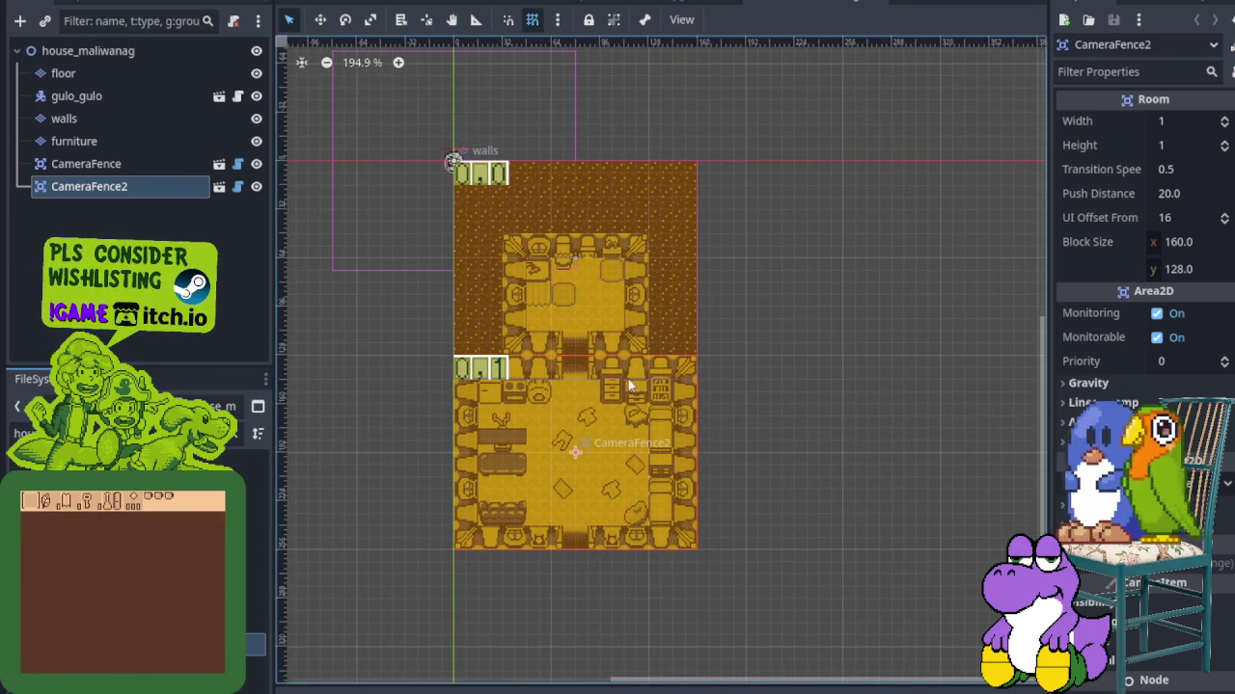
pyautogui.scroll(1, 610, 361)
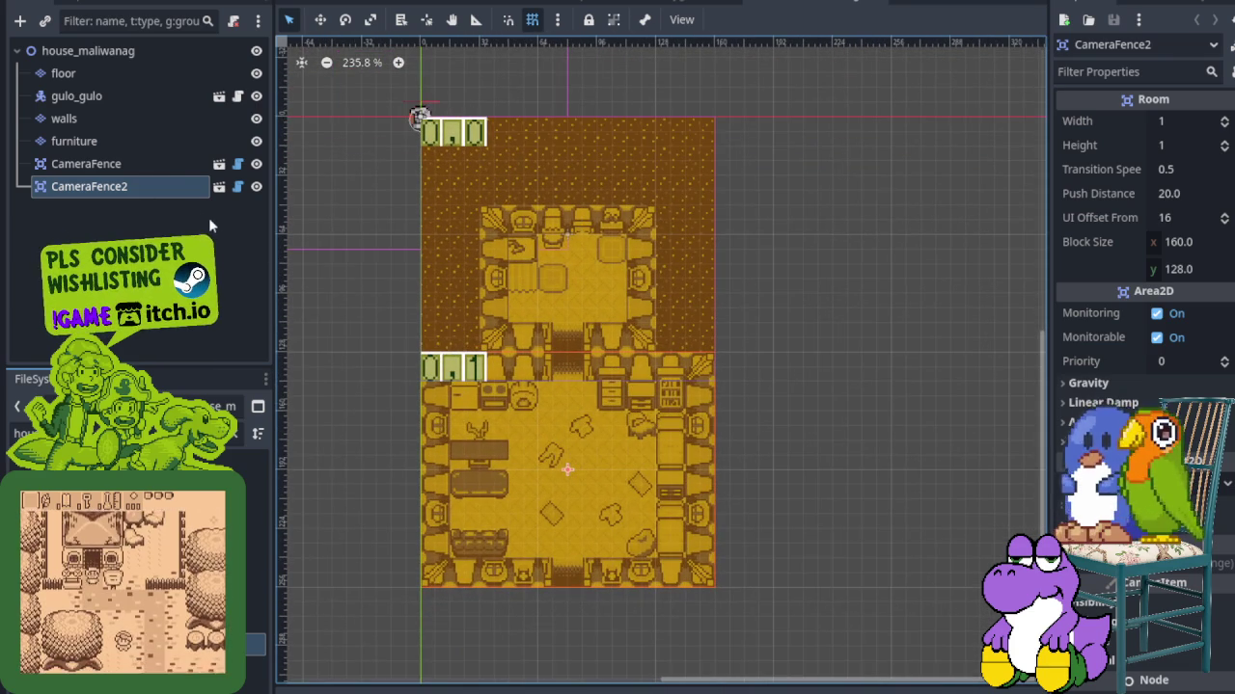
pyautogui.click(233, 433)
pyautogui.write('sta')
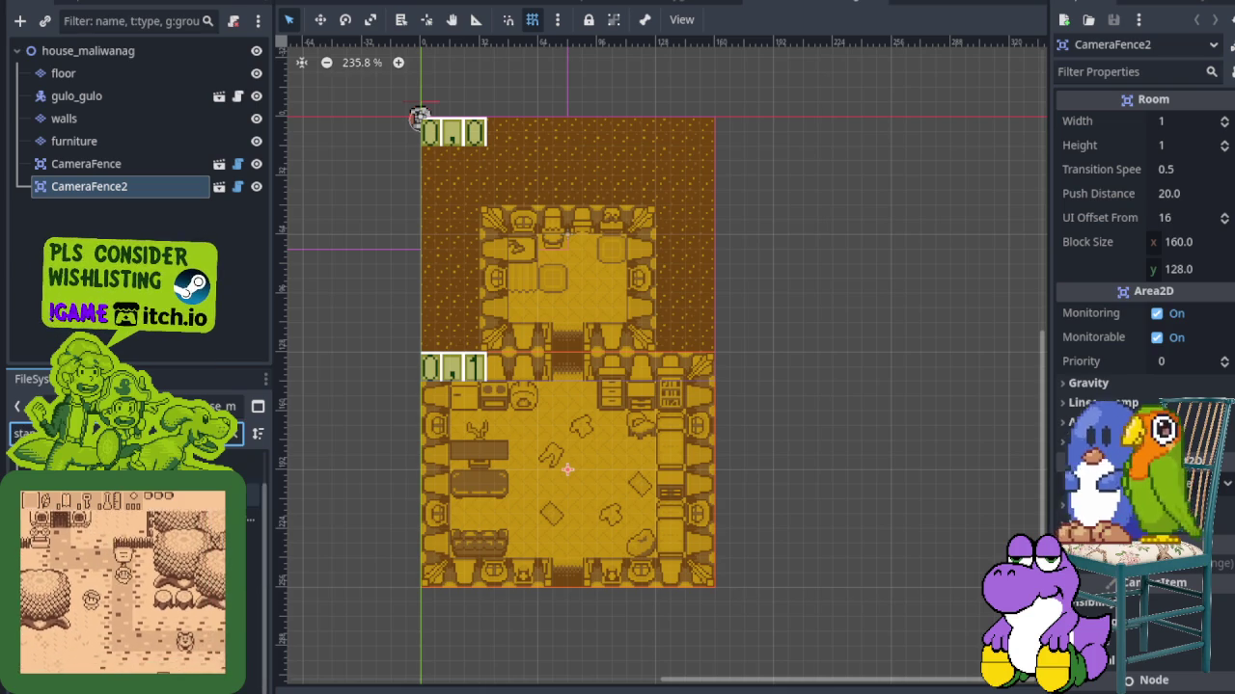
pyautogui.moveTo(145, 487); pyautogui.dragTo(109, 171)
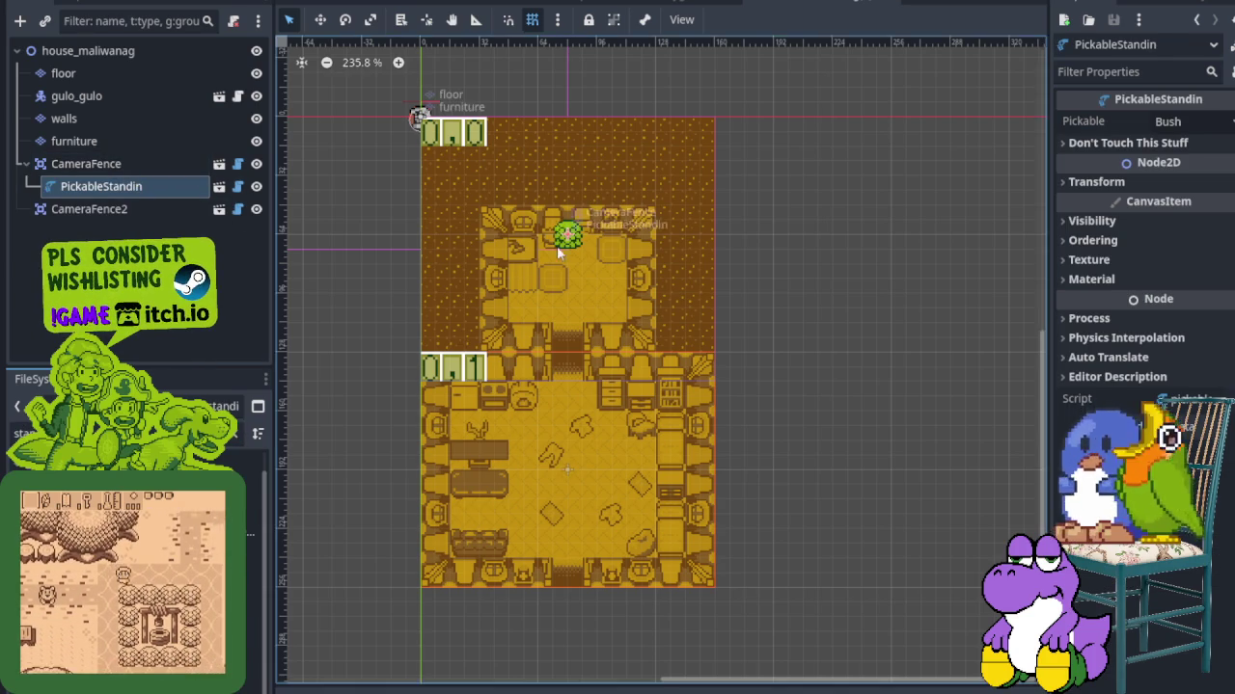
# Move the first stand-in into place in the upper room and set its Pickable to Barrel
pyautogui.scroll(2, 567, 231)
pyautogui.moveTo(570, 231); pyautogui.dragTo(643, 351)
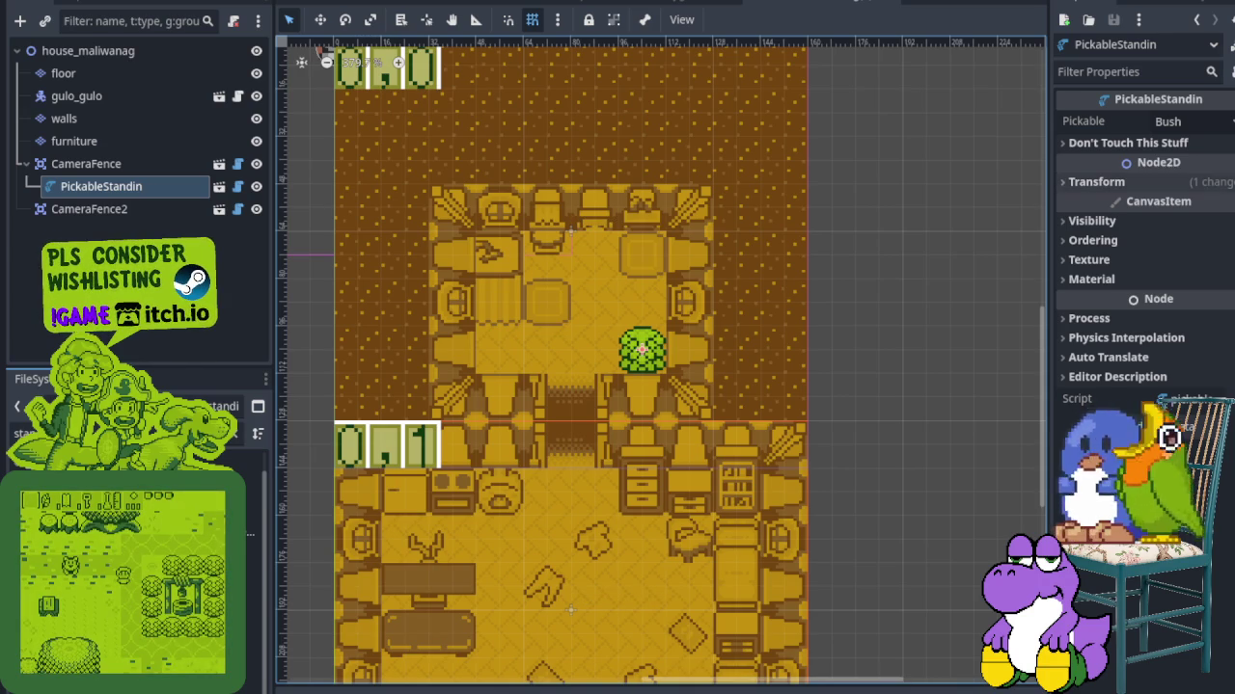
pyautogui.click(1186, 121)
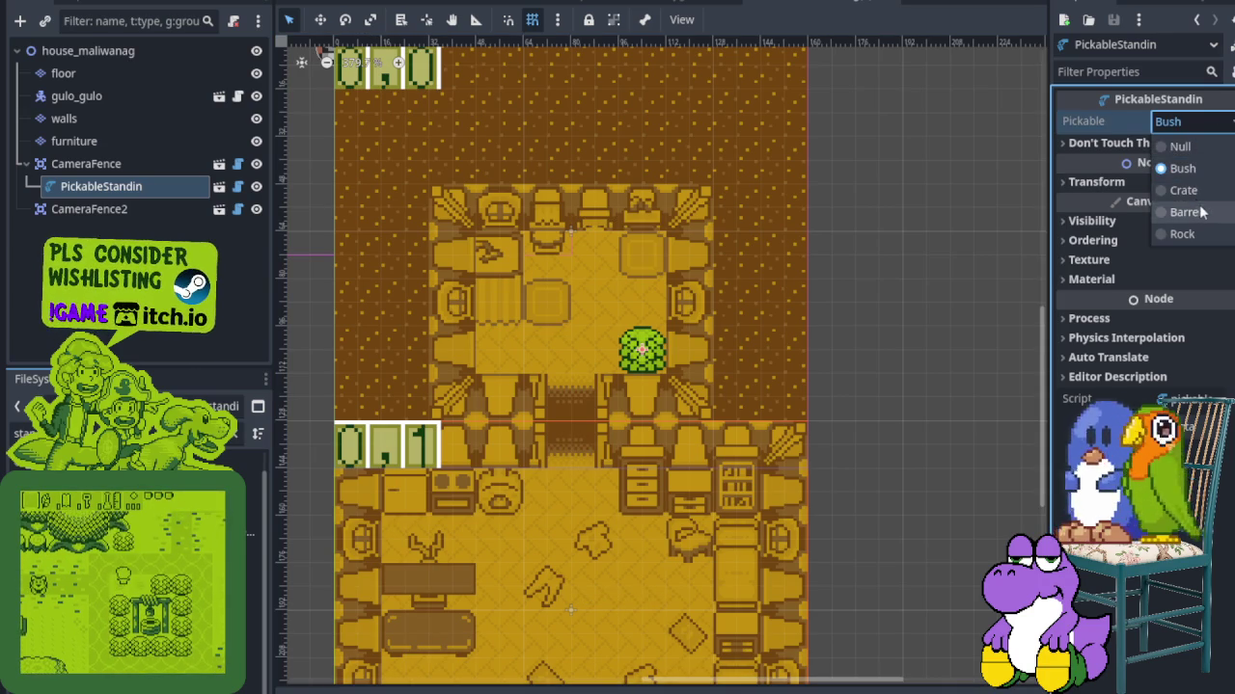
pyautogui.click(1192, 211)
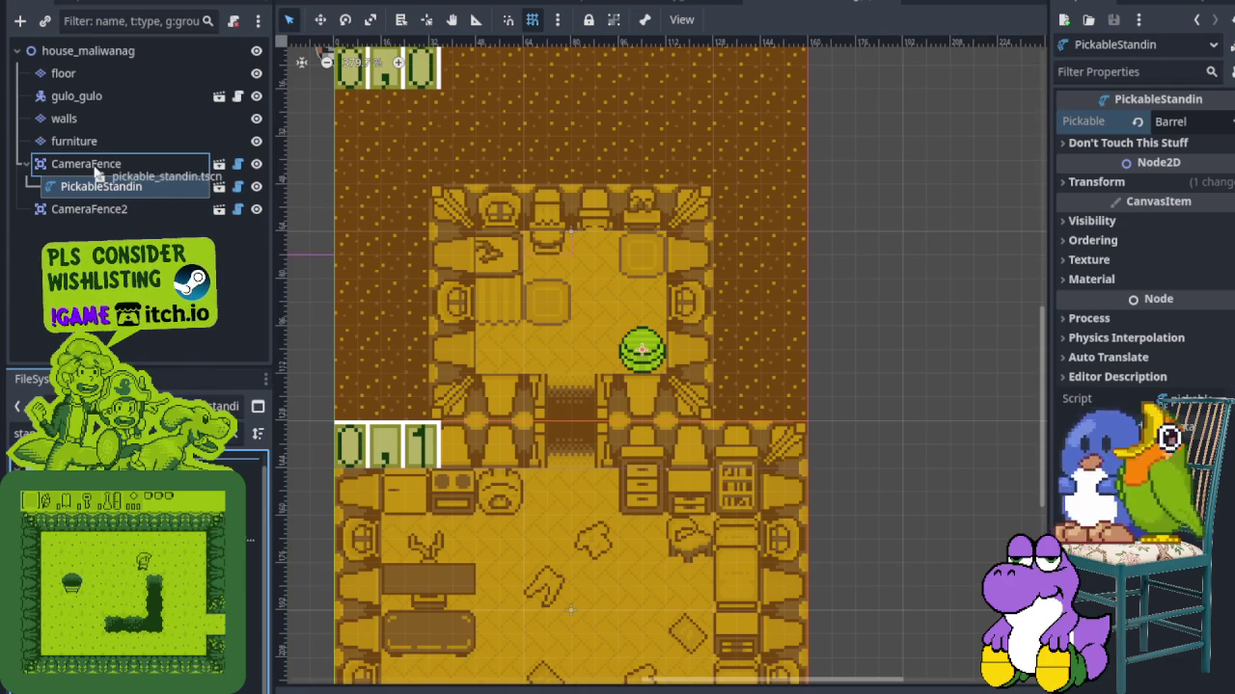
# Add a second stand-in on the room's left side, set its Pickable to Crate, and save
pyautogui.moveTo(96, 171); pyautogui.dragTo(96, 171)
pyautogui.moveTo(566, 249); pyautogui.dragTo(496, 348)
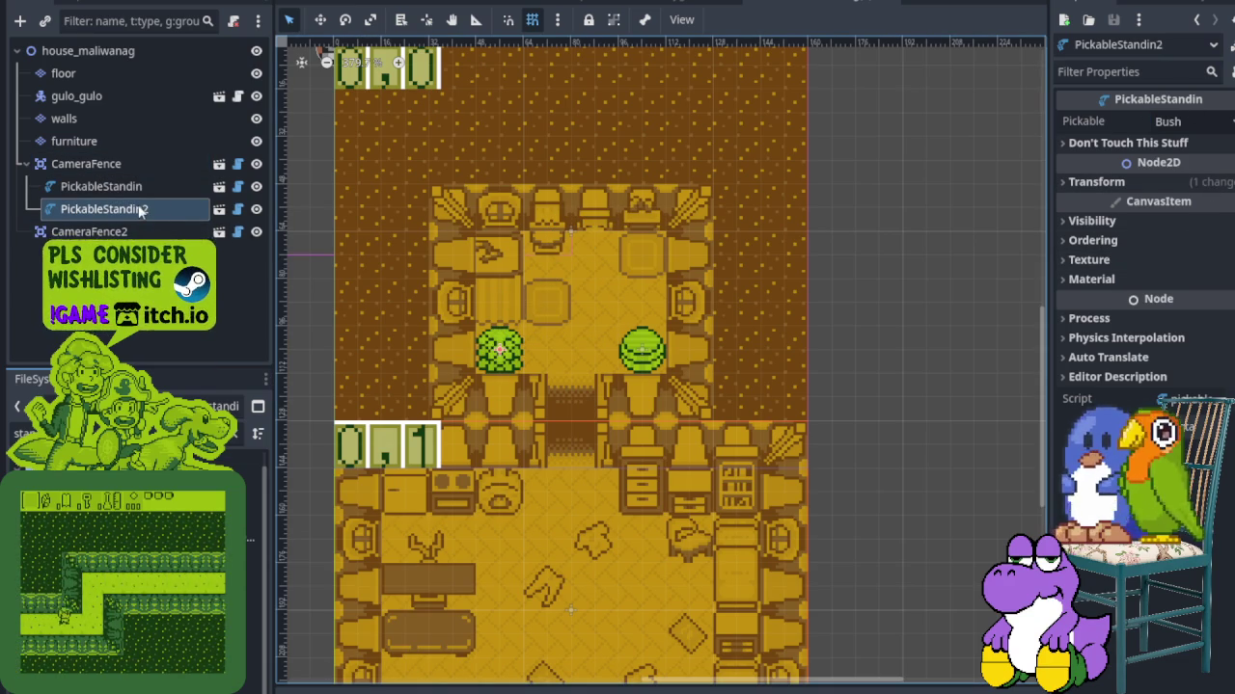
pyautogui.click(1211, 123)
pyautogui.click(1189, 214)
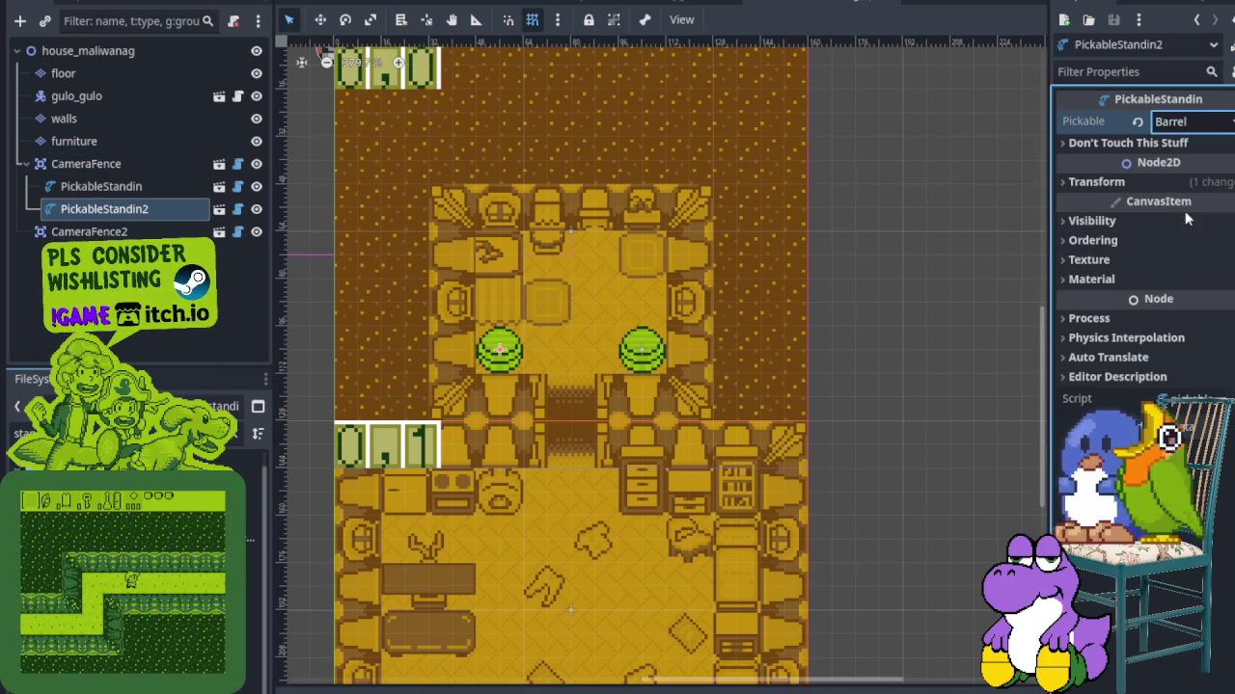
pyautogui.click(1194, 121)
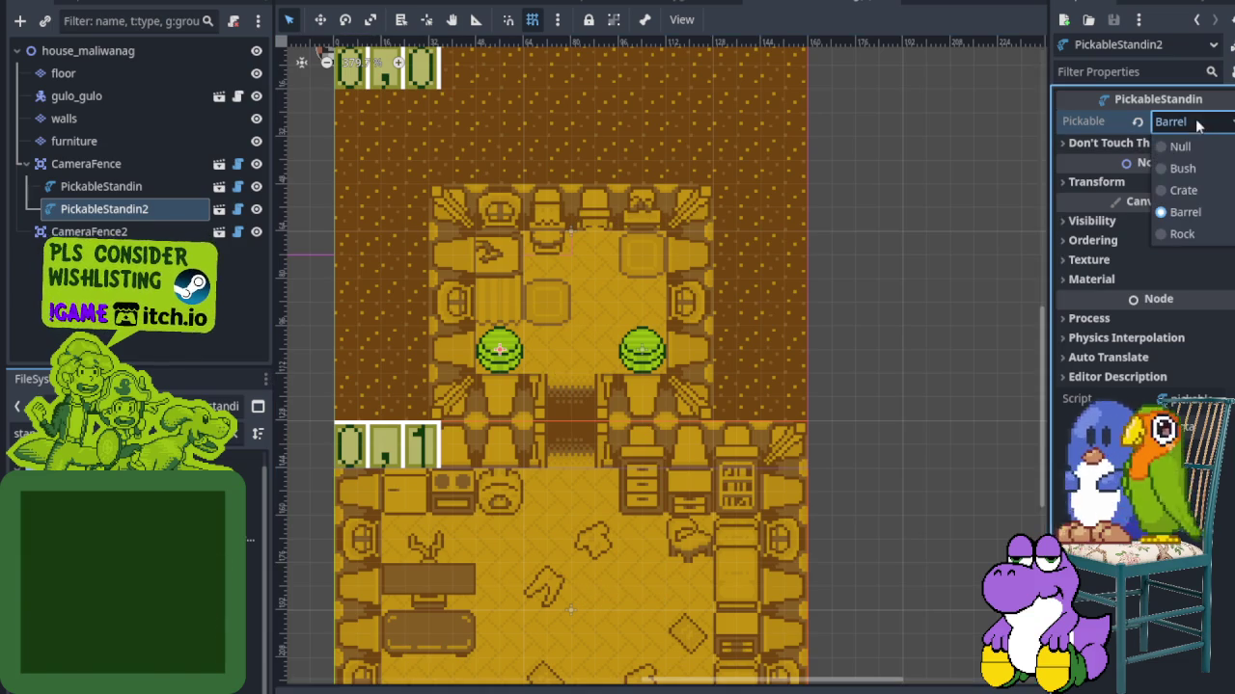
pyautogui.click(1205, 193)
pyautogui.hotkey('ctrl', 's')
pyautogui.scroll(-5, 537, 554)
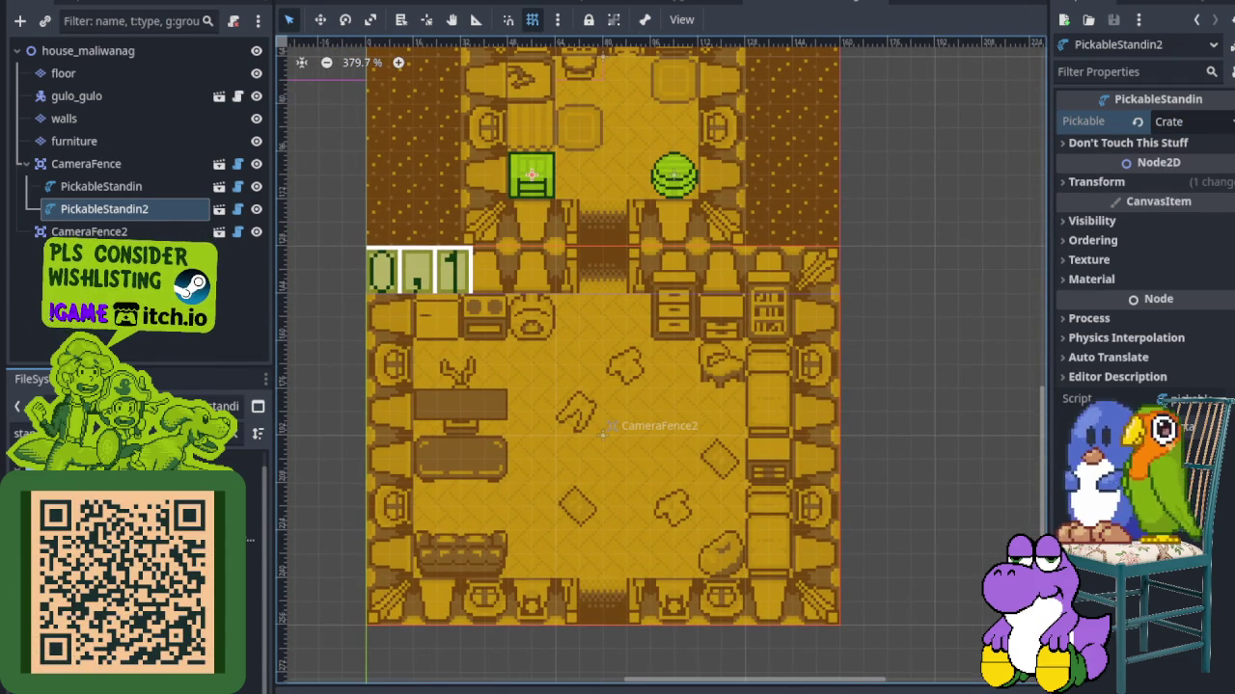
pyautogui.click(678, 498)
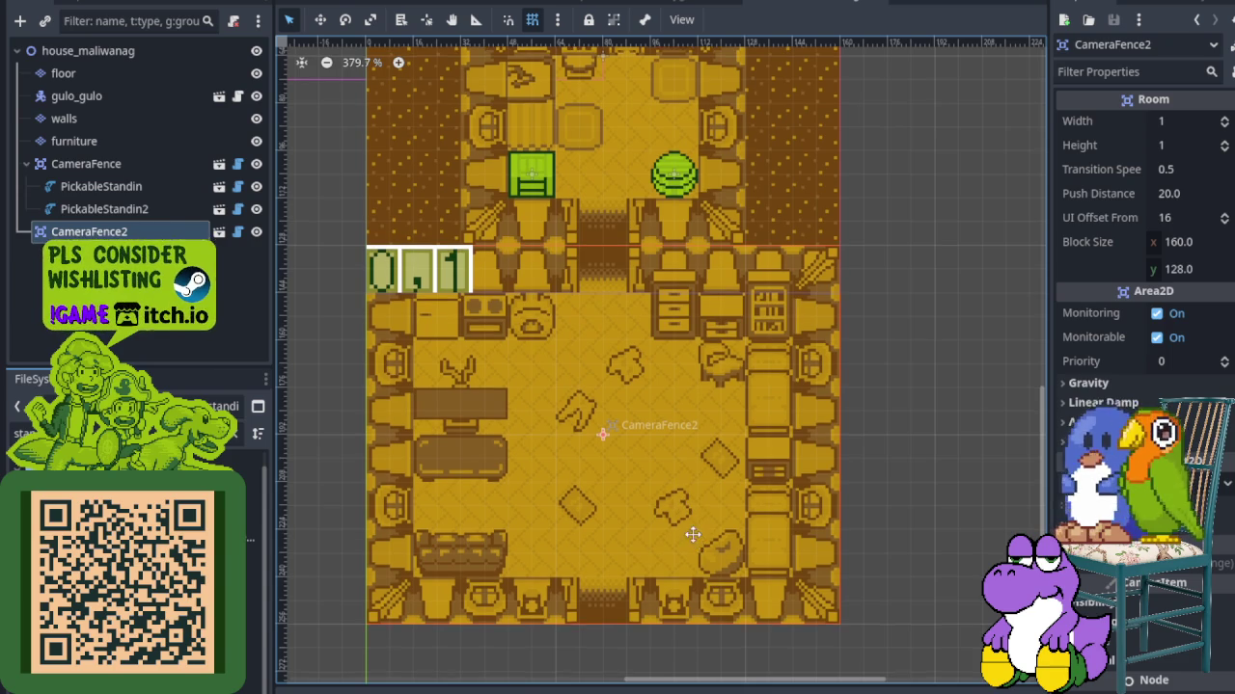
# Add a stand-in under CameraFence2, move it near the lower room's bottom, and set Pickable to Crate
pyautogui.scroll(-1, 686, 532)
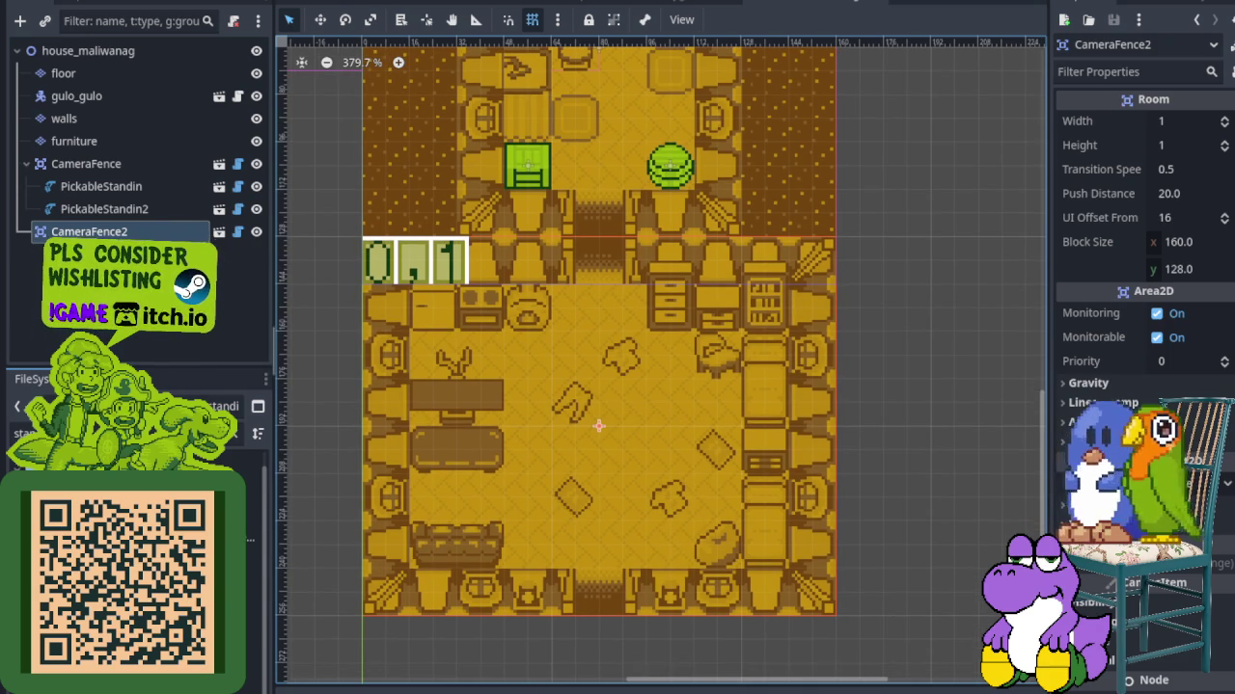
pyautogui.rightClick(141, 231)
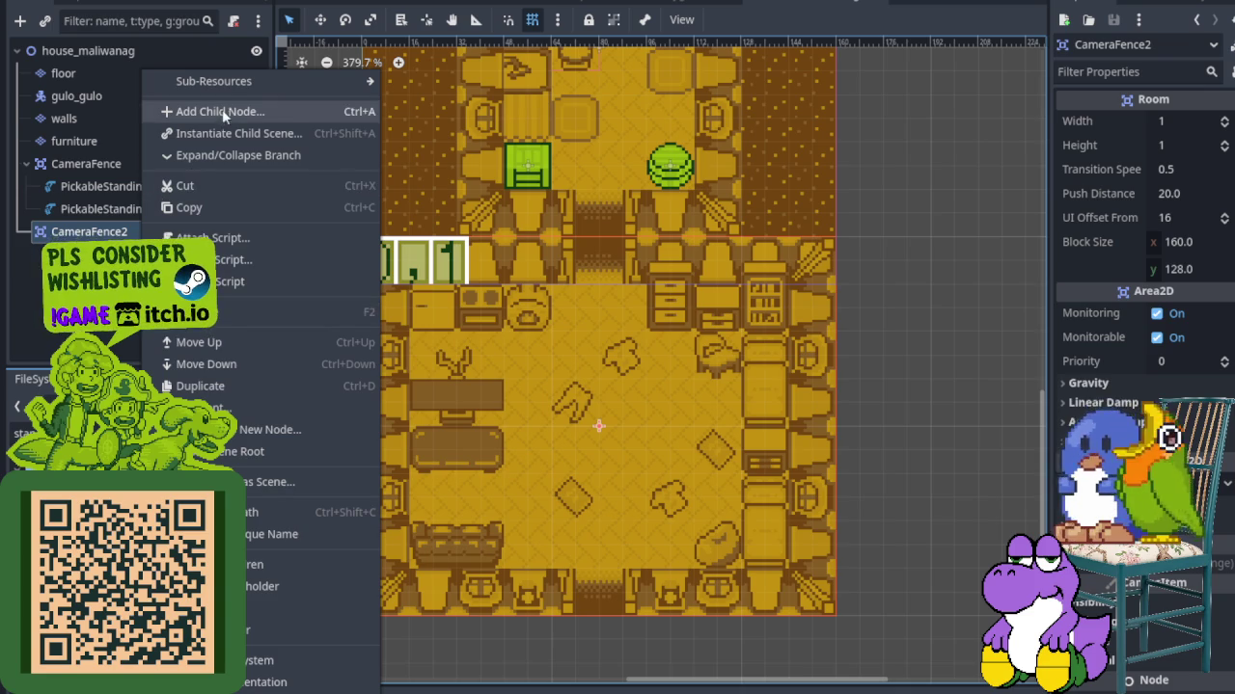
pyautogui.press('Escape')
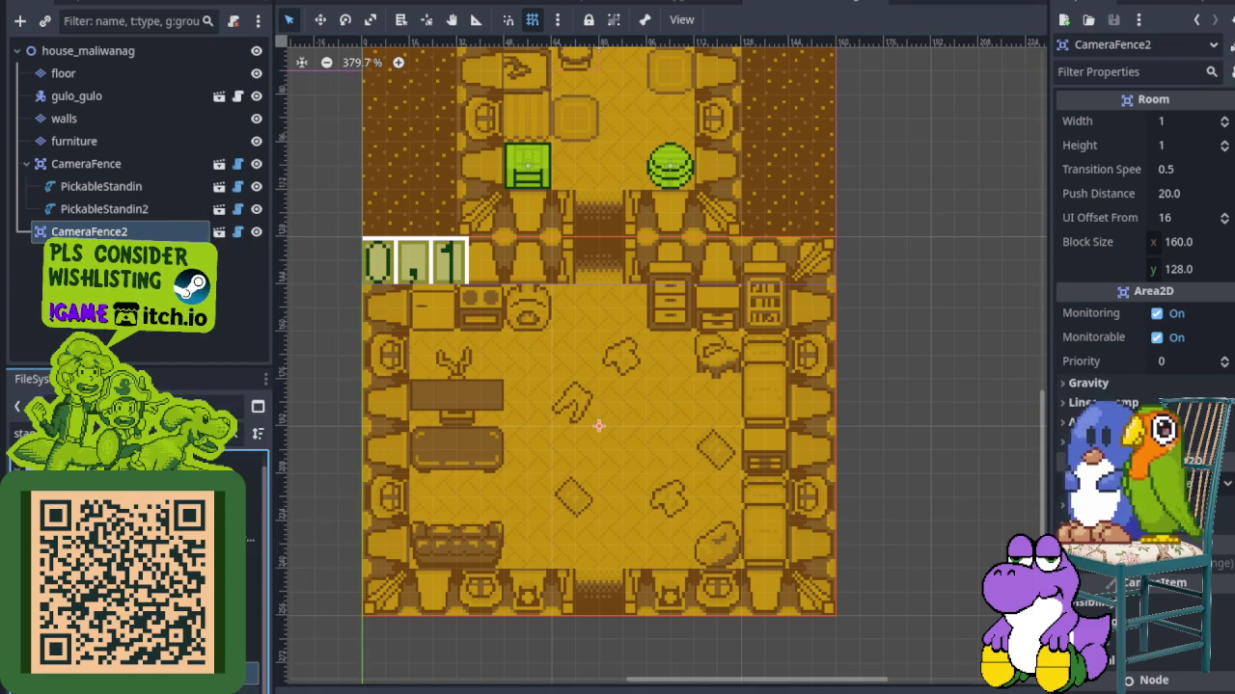
pyautogui.moveTo(149, 236); pyautogui.dragTo(149, 237)
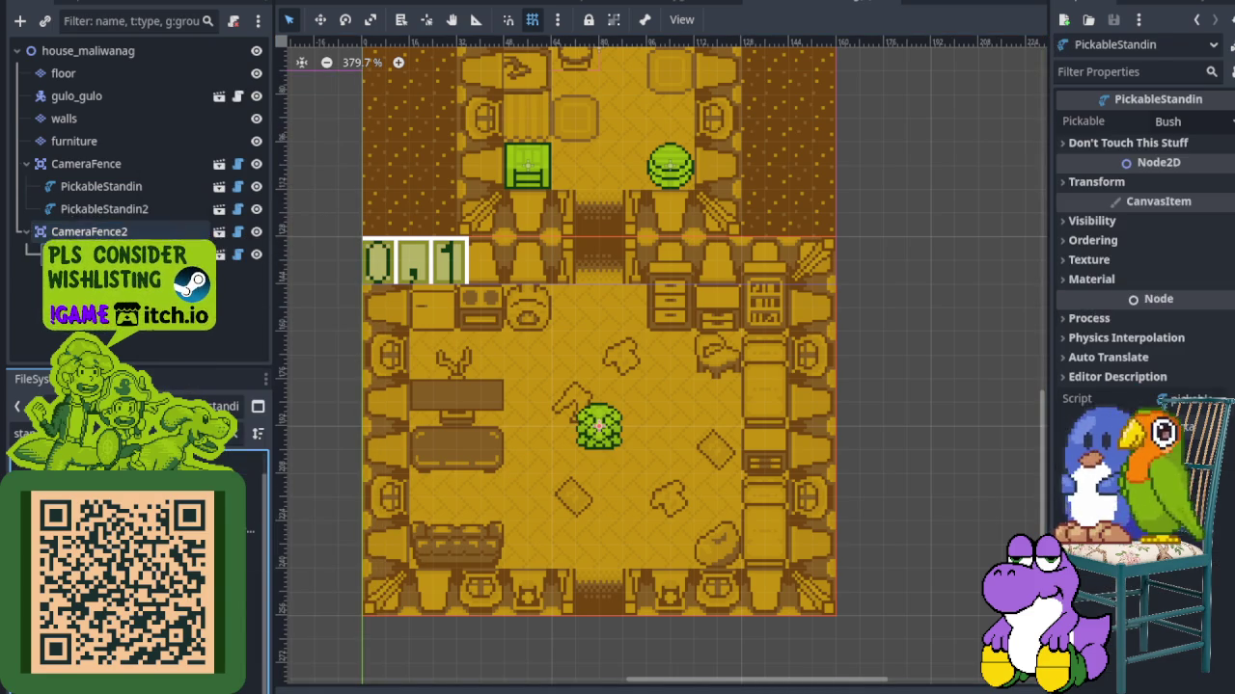
pyautogui.moveTo(613, 405); pyautogui.dragTo(701, 545)
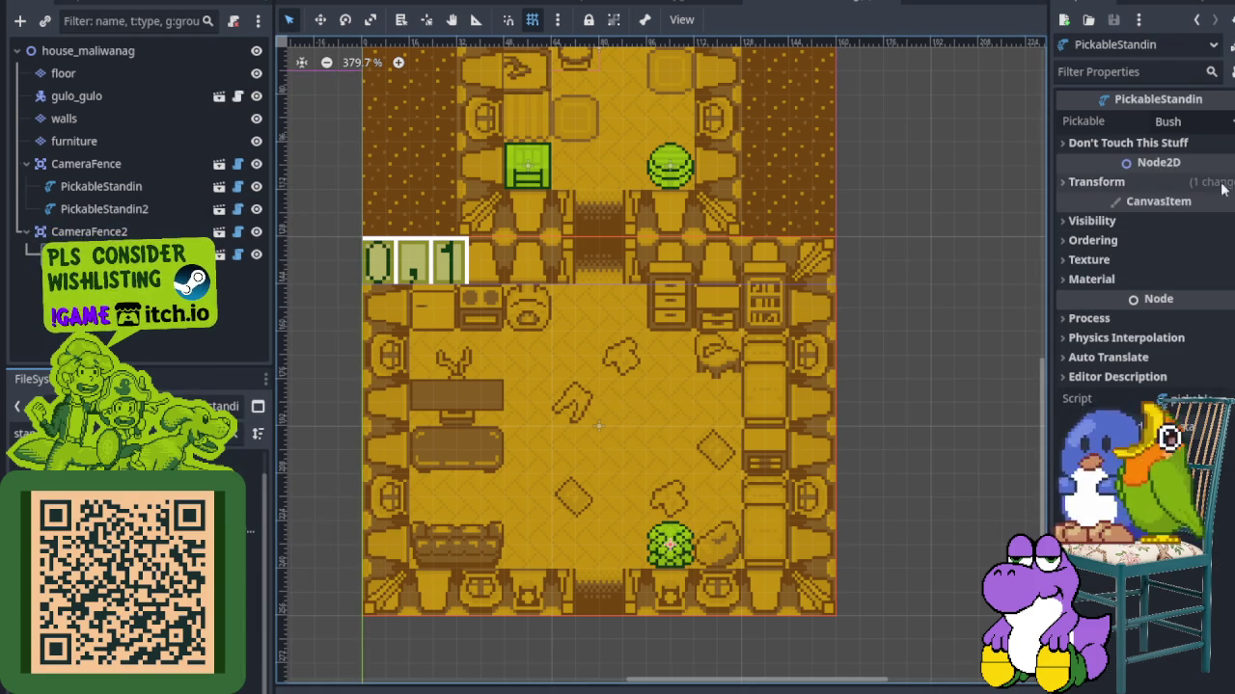
pyautogui.click(1211, 122)
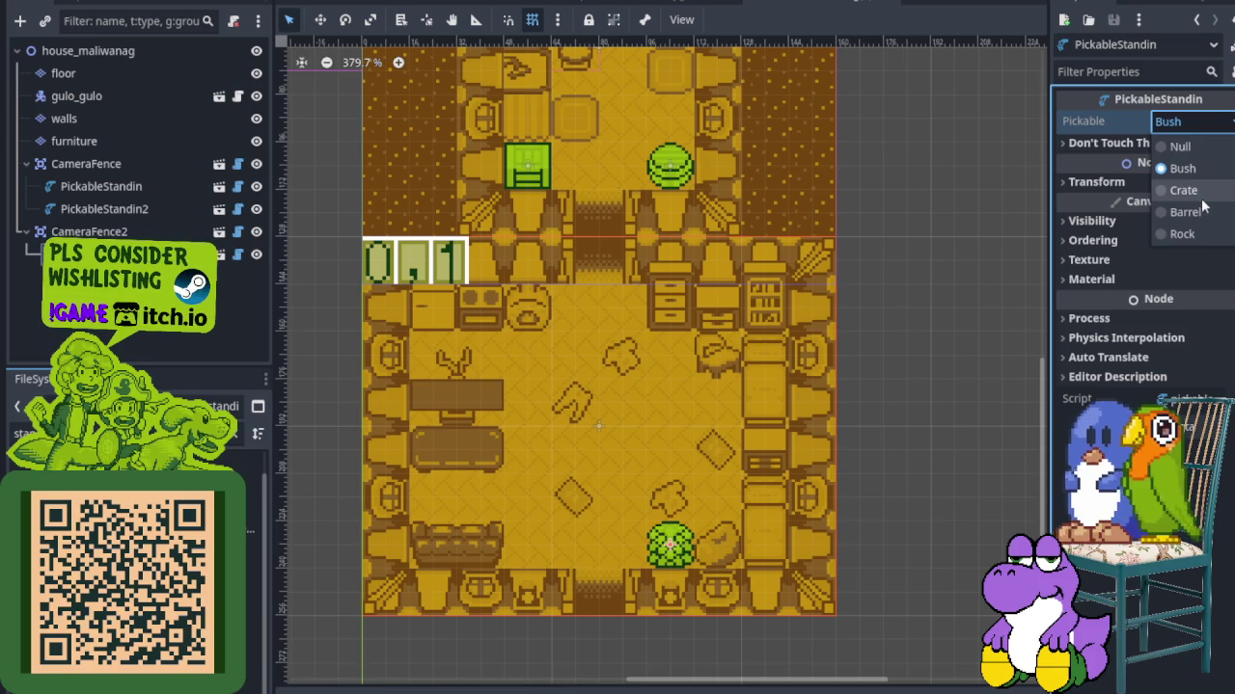
pyautogui.click(1202, 195)
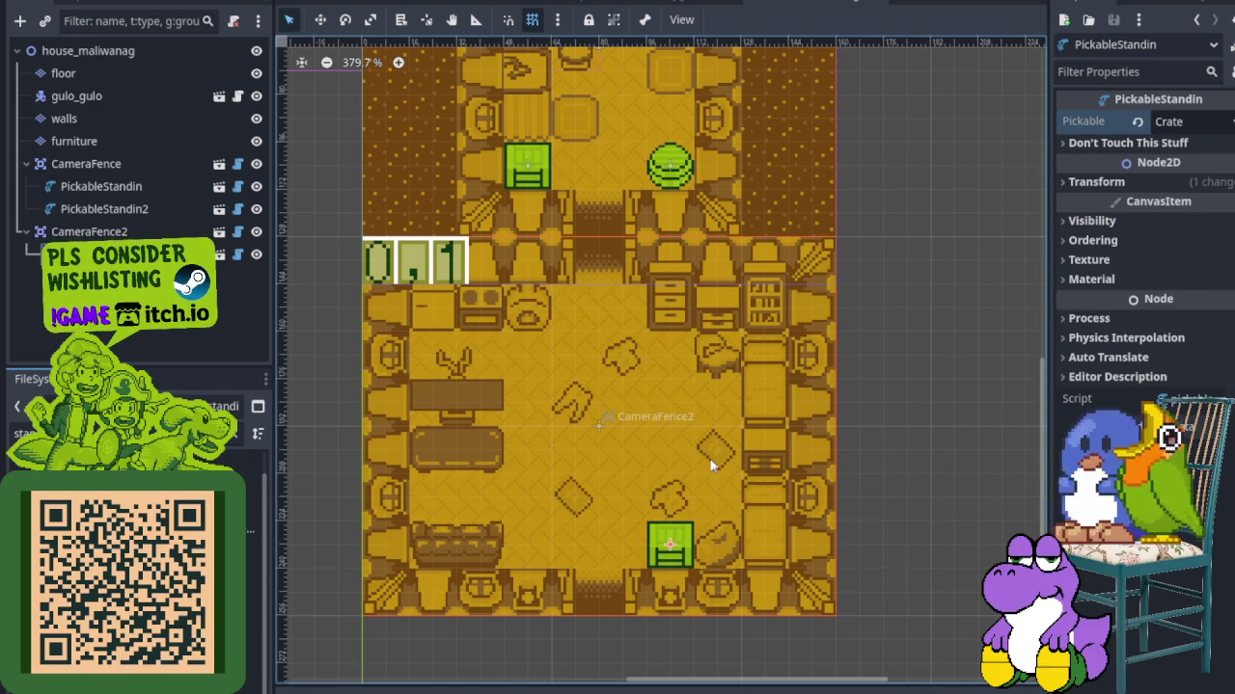
pyautogui.scroll(-4, 710, 465)
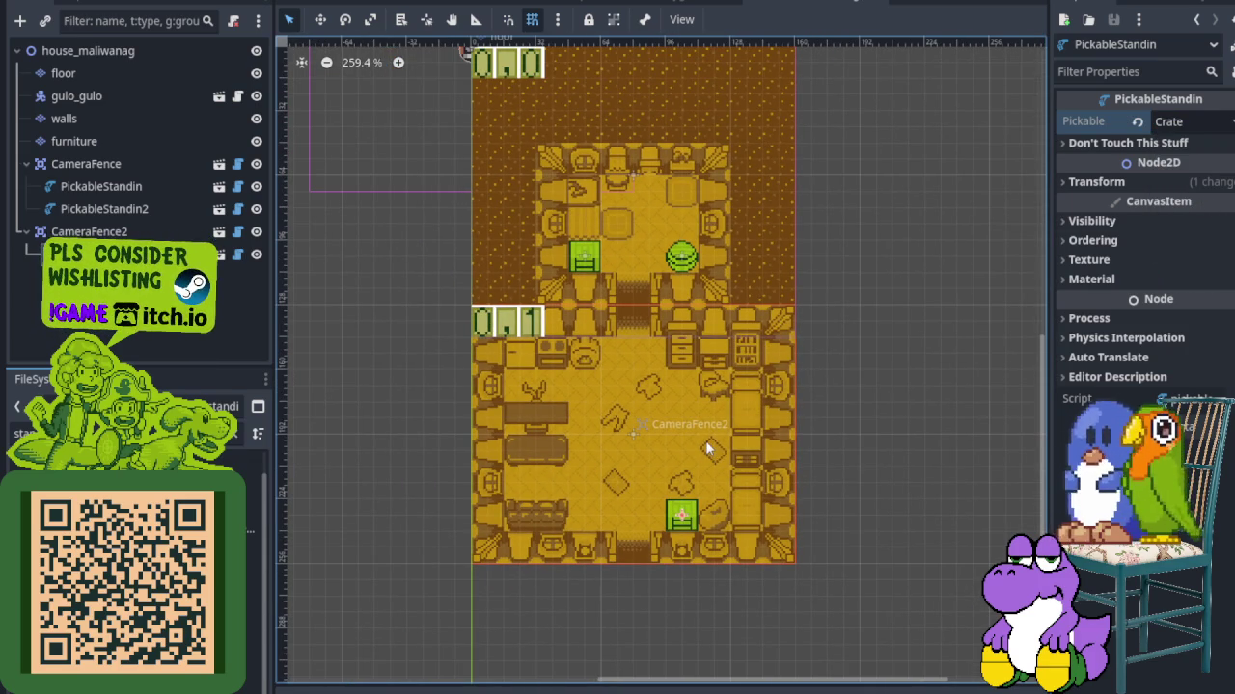
pyautogui.click(163, 141)
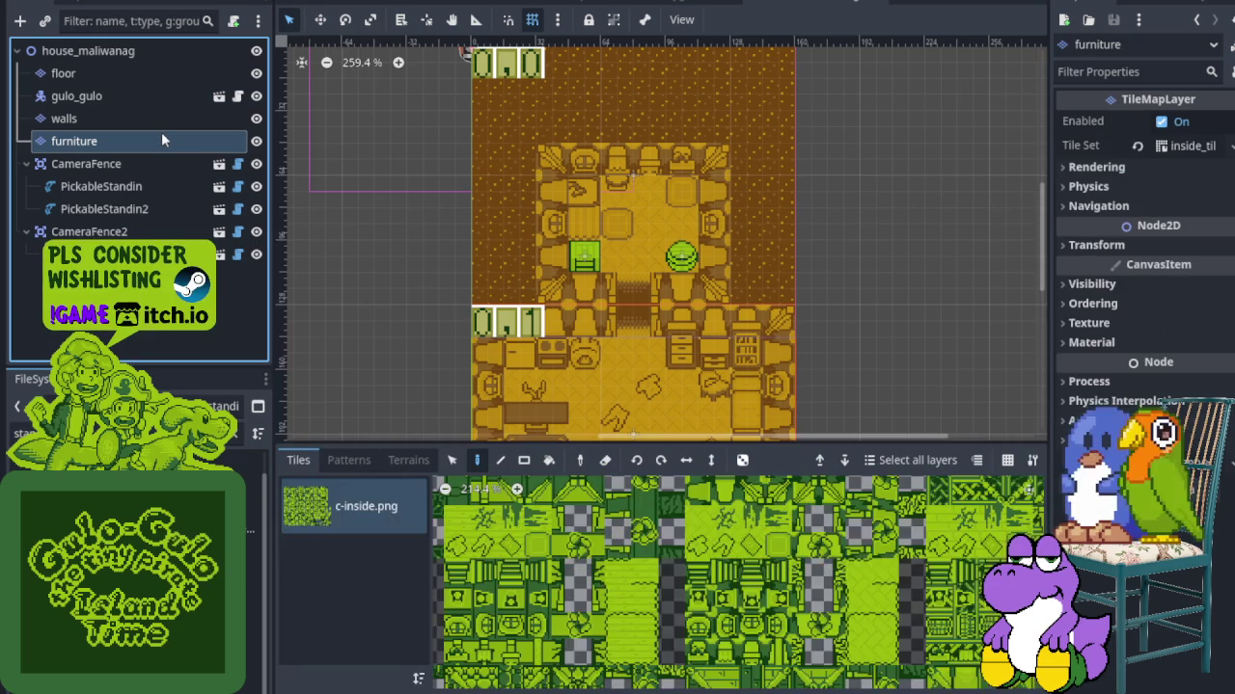
# Select a chair tile in the c-inside.png atlas and make the walls layer active
pyautogui.scroll(-5, 665, 568)
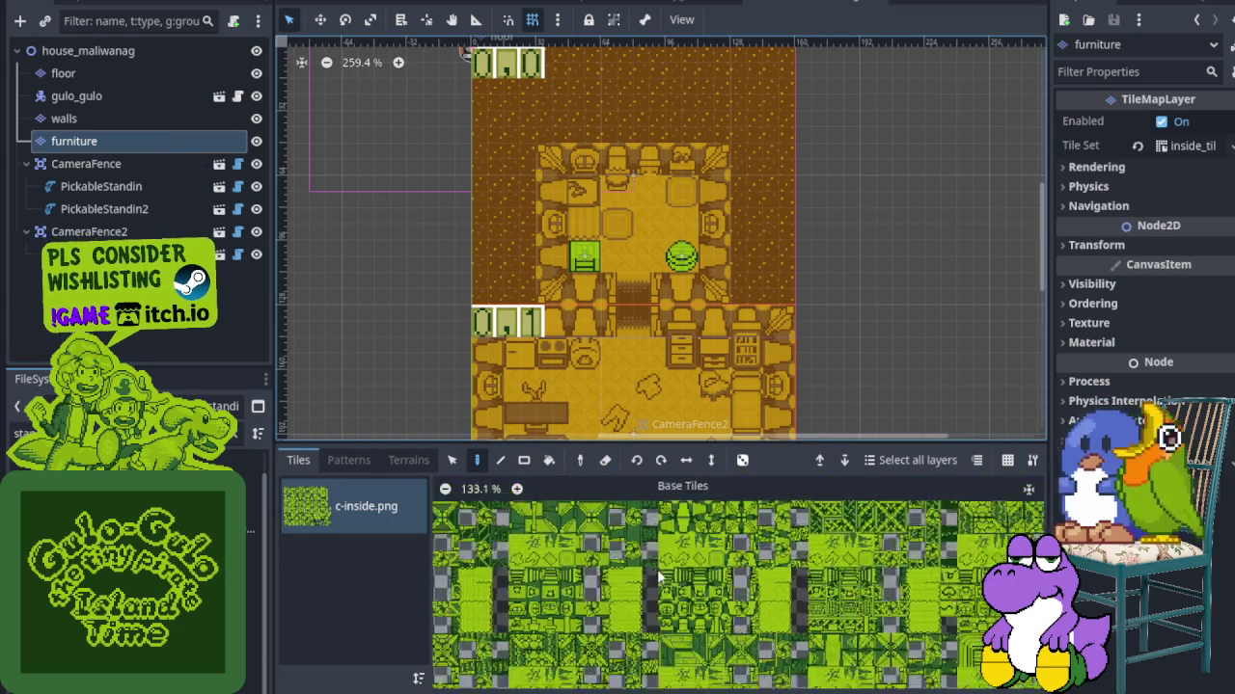
pyautogui.scroll(-2, 639, 526)
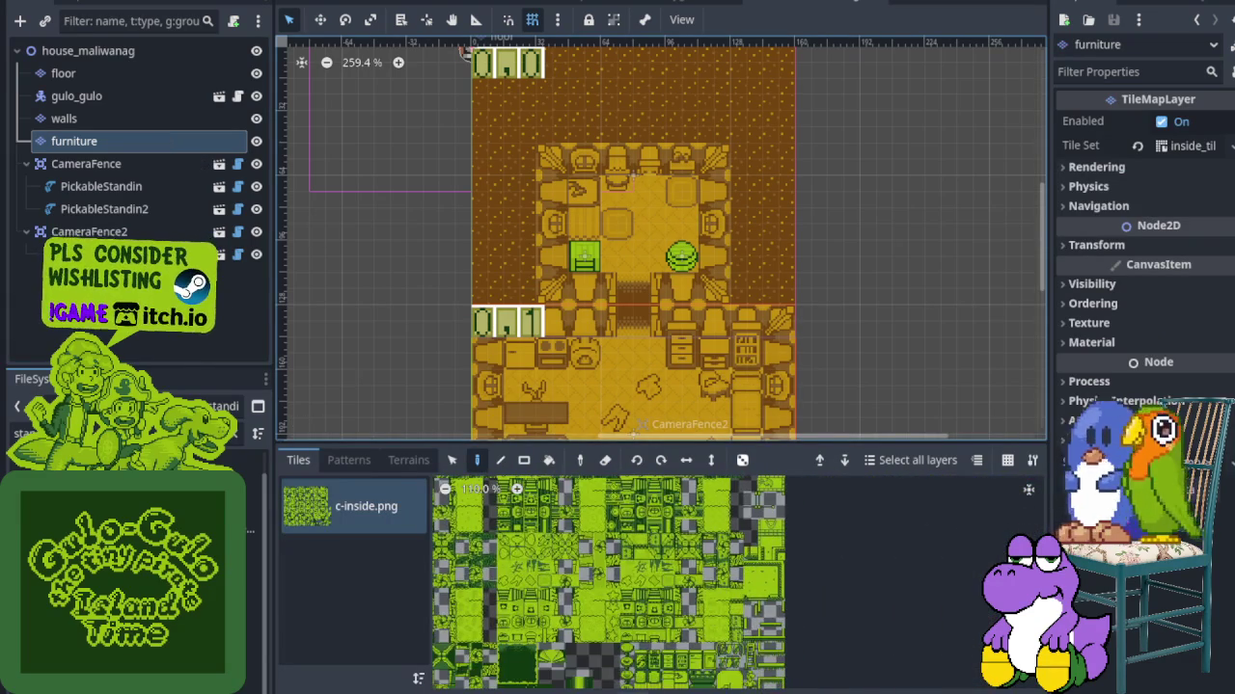
pyautogui.scroll(5, 696, 665)
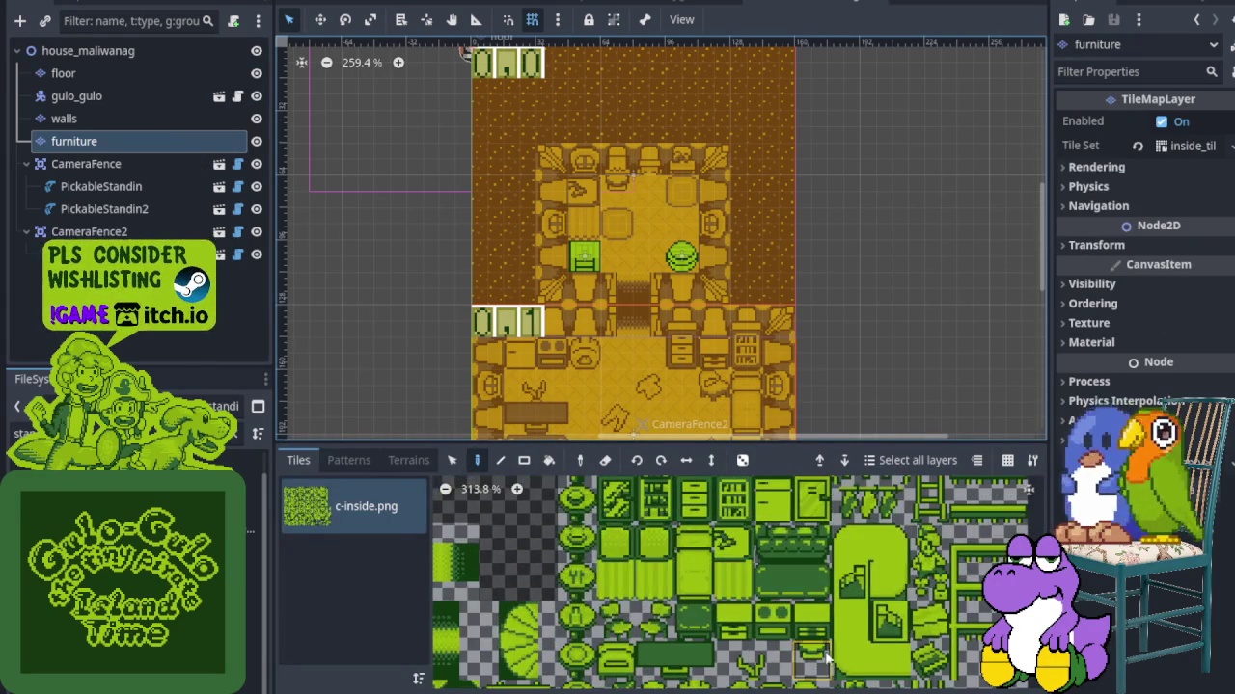
pyautogui.click(815, 643)
pyautogui.scroll(3, 655, 197)
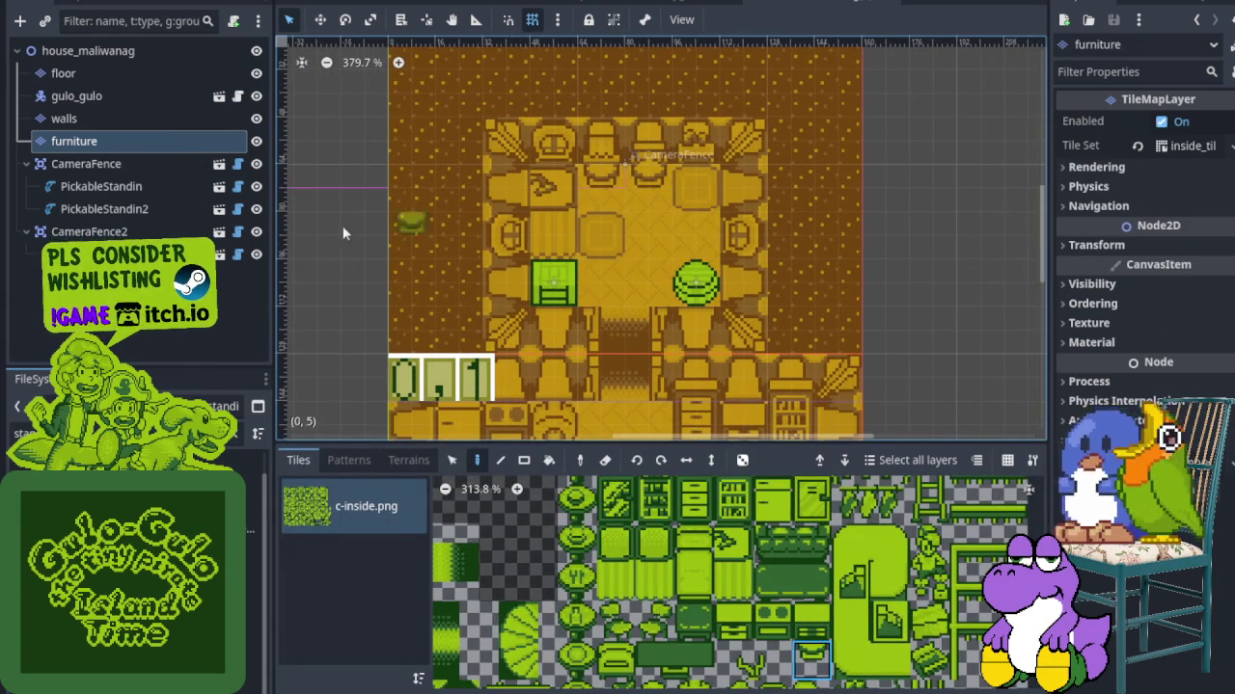
pyautogui.scroll(3, 587, 175)
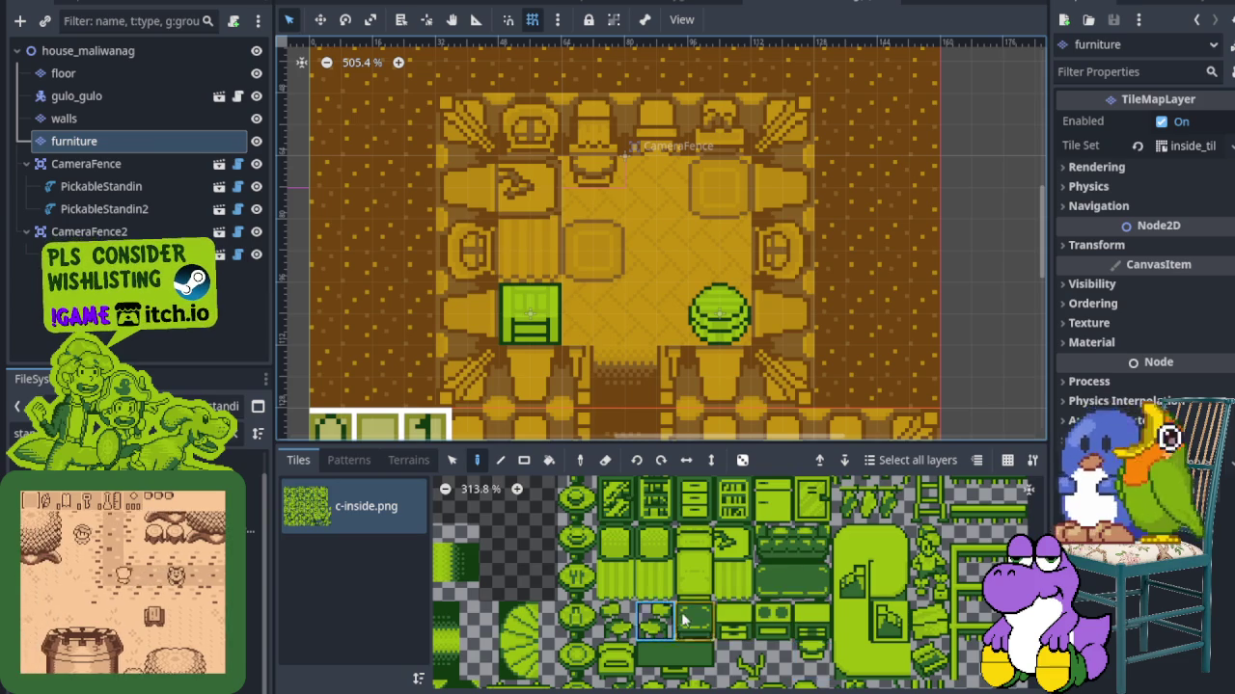
pyautogui.scroll(-5, 682, 621)
pyautogui.scroll(10, 670, 576)
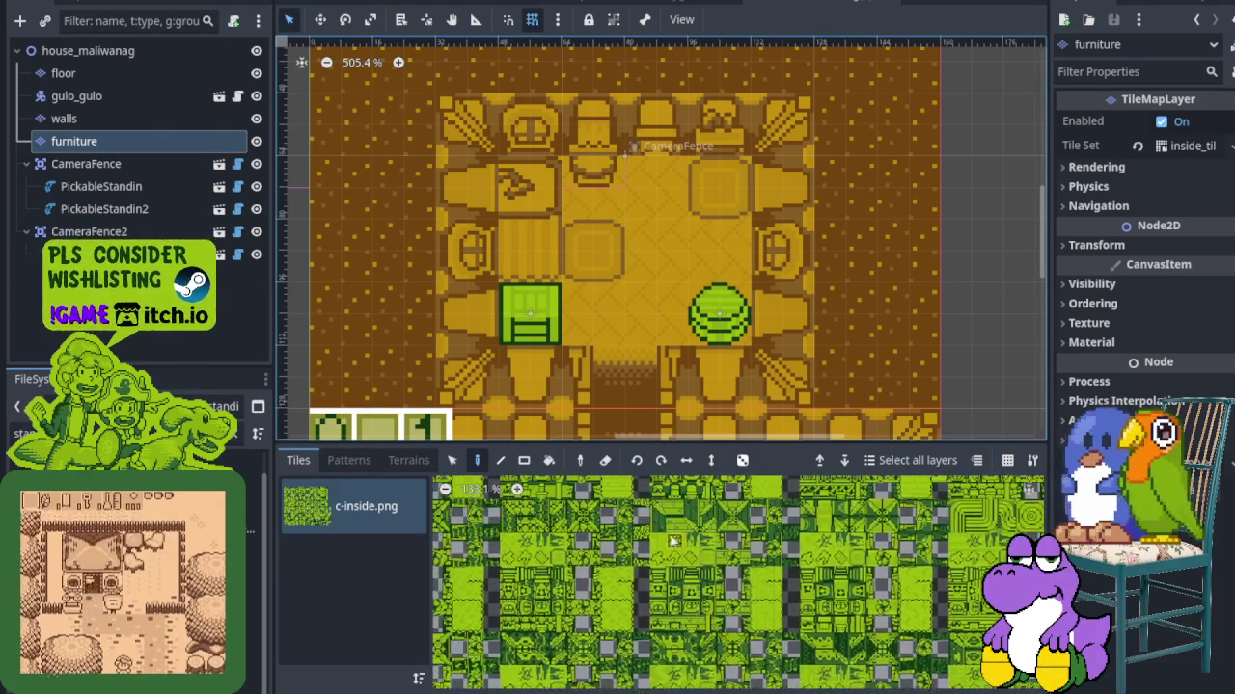
pyautogui.scroll(5, 673, 543)
pyautogui.scroll(3, 837, 579)
pyautogui.click(819, 460)
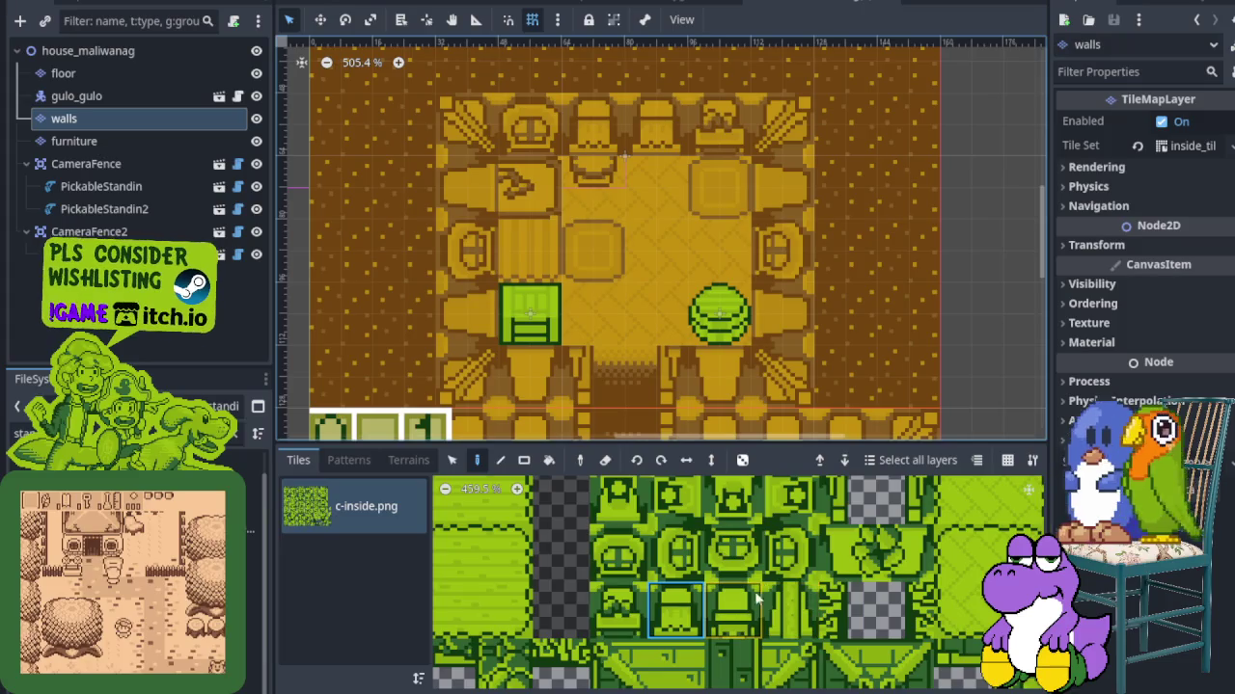
# Paint the chair tile onto the upper room's back wall and save the scene
pyautogui.moveTo(644, 147); pyautogui.dragTo(604, 129)
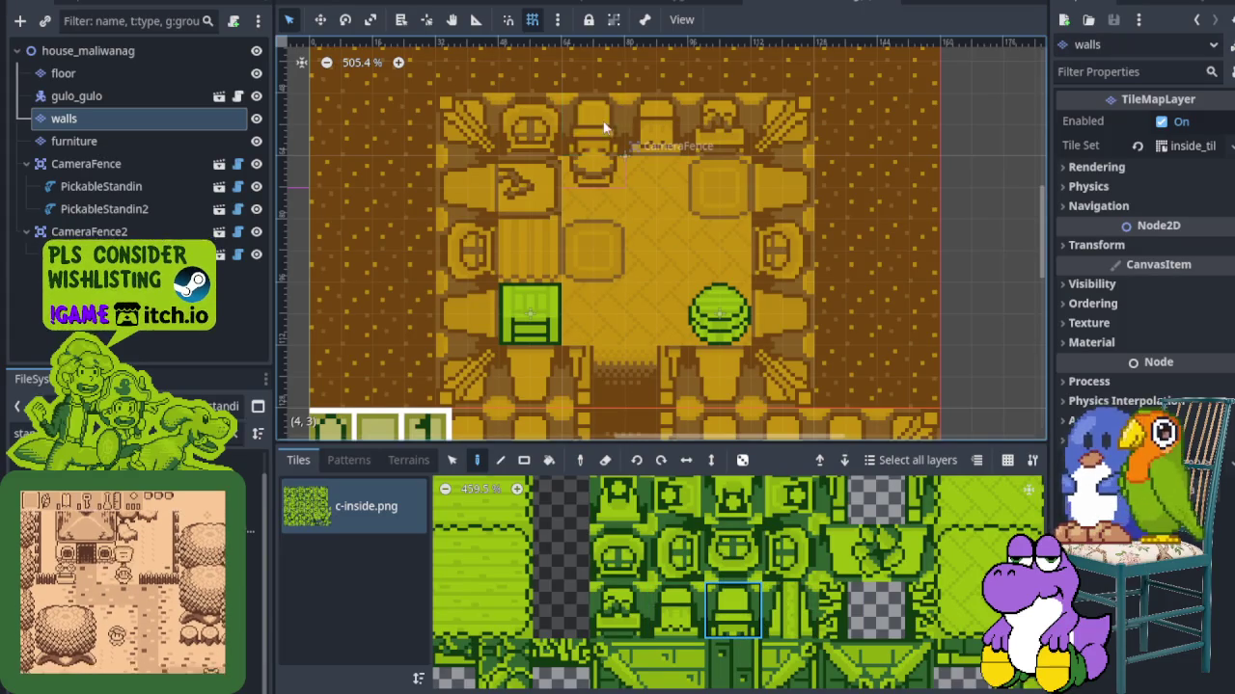
pyautogui.scroll(-4, 636, 379)
pyautogui.scroll(4, 665, 379)
pyautogui.scroll(-4, 694, 379)
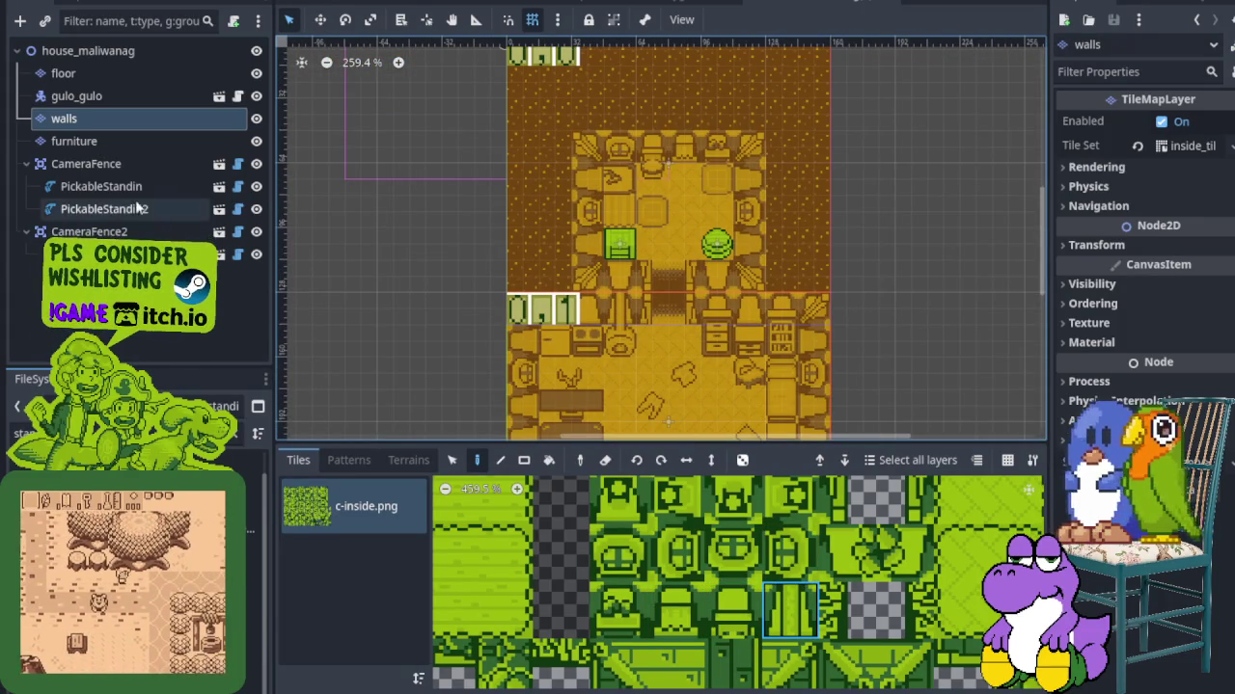
pyautogui.hotkey('ctrl', 's')
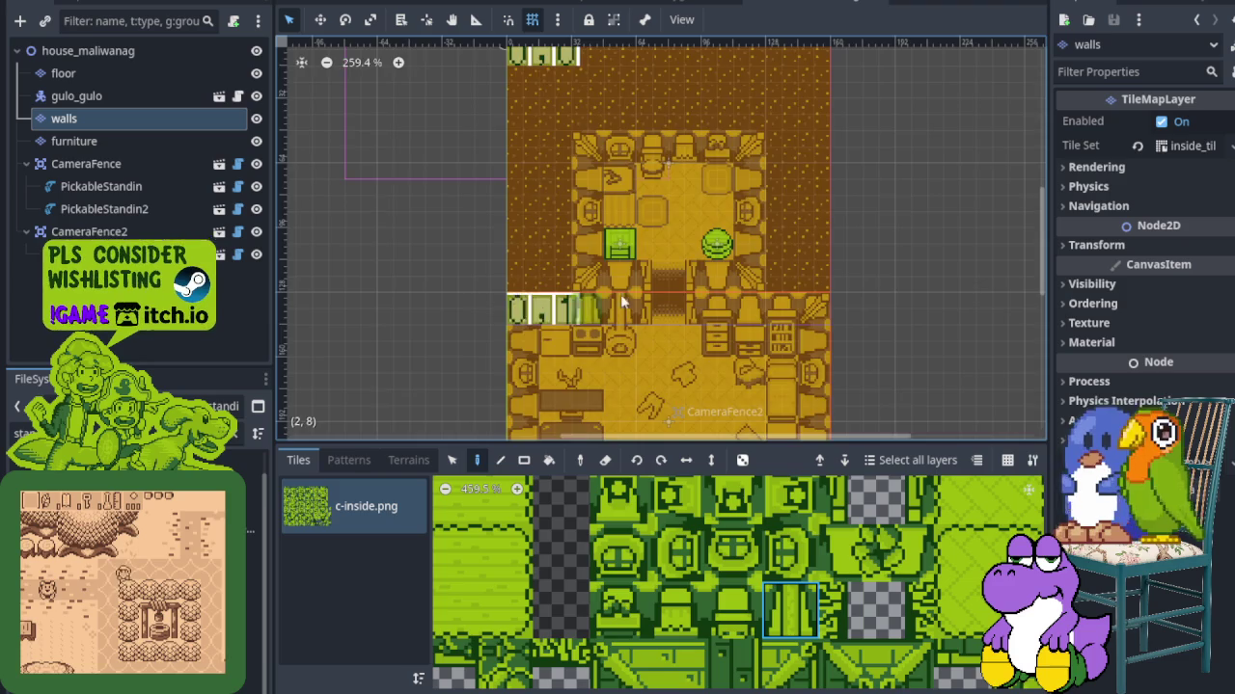
# Paint two green tiles just below the lower room's bottom wall
pyautogui.scroll(-2, 627, 294)
pyautogui.scroll(4, 621, 252)
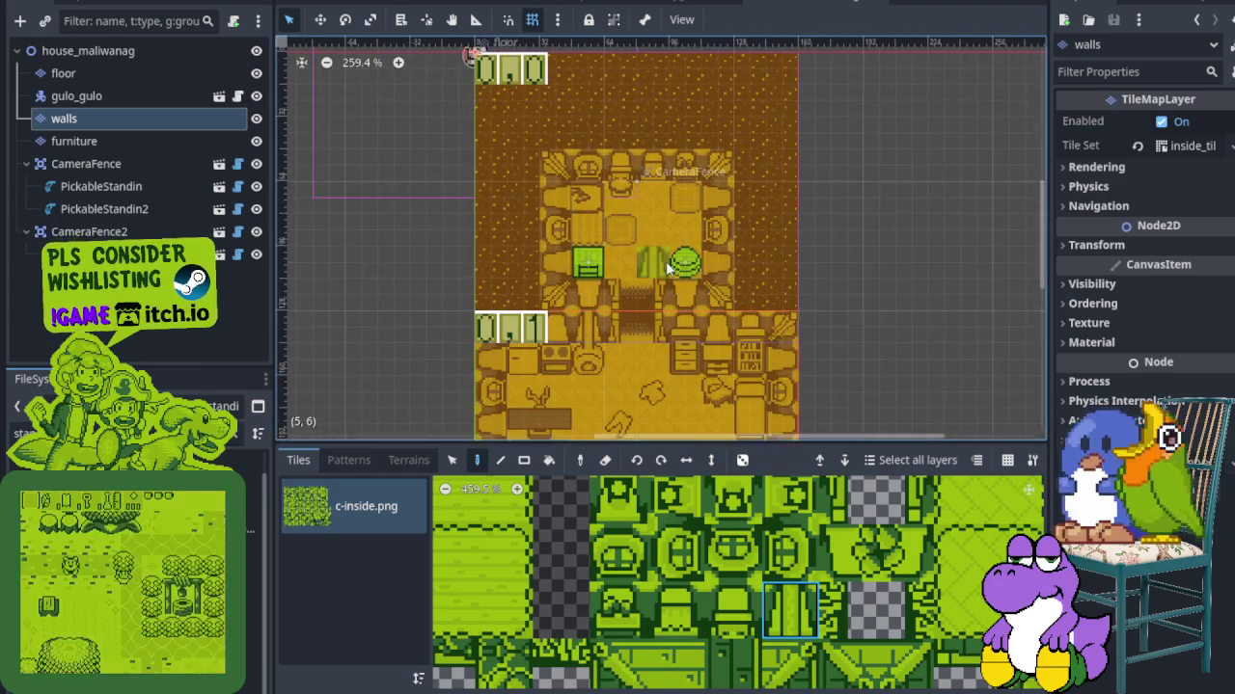
pyautogui.scroll(-2, 655, 271)
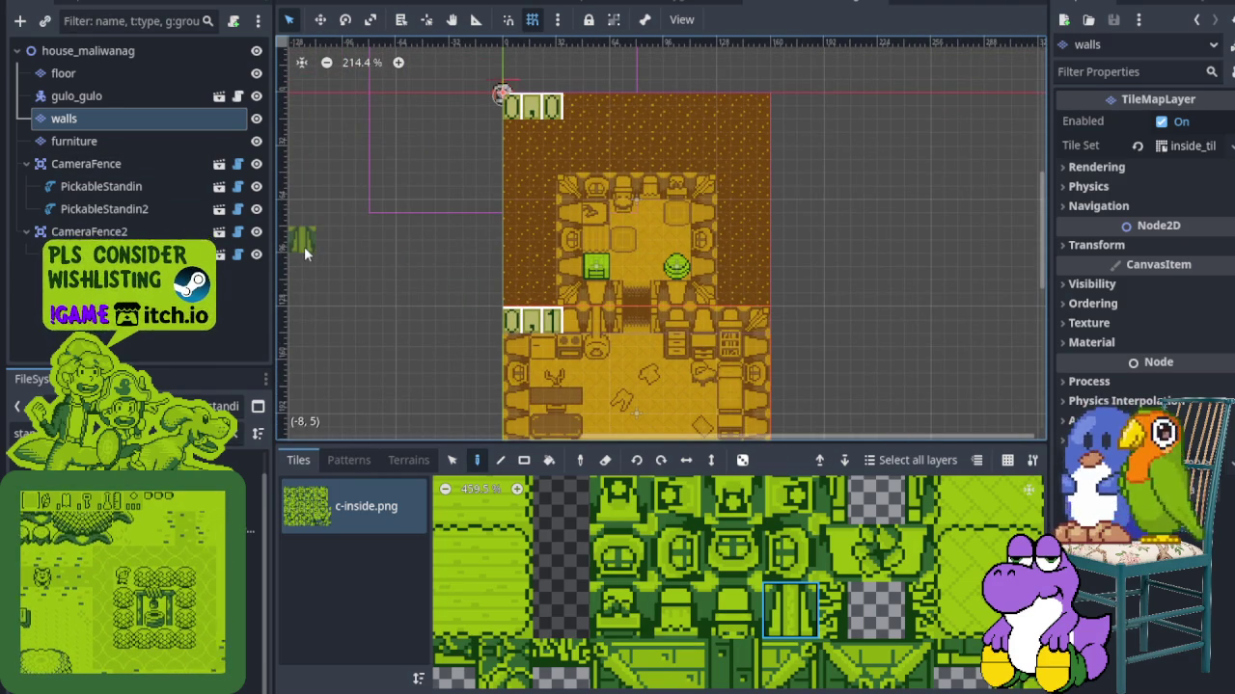
pyautogui.moveTo(676, 345); pyautogui.dragTo(626, 220)
pyautogui.scroll(-10, 707, 548)
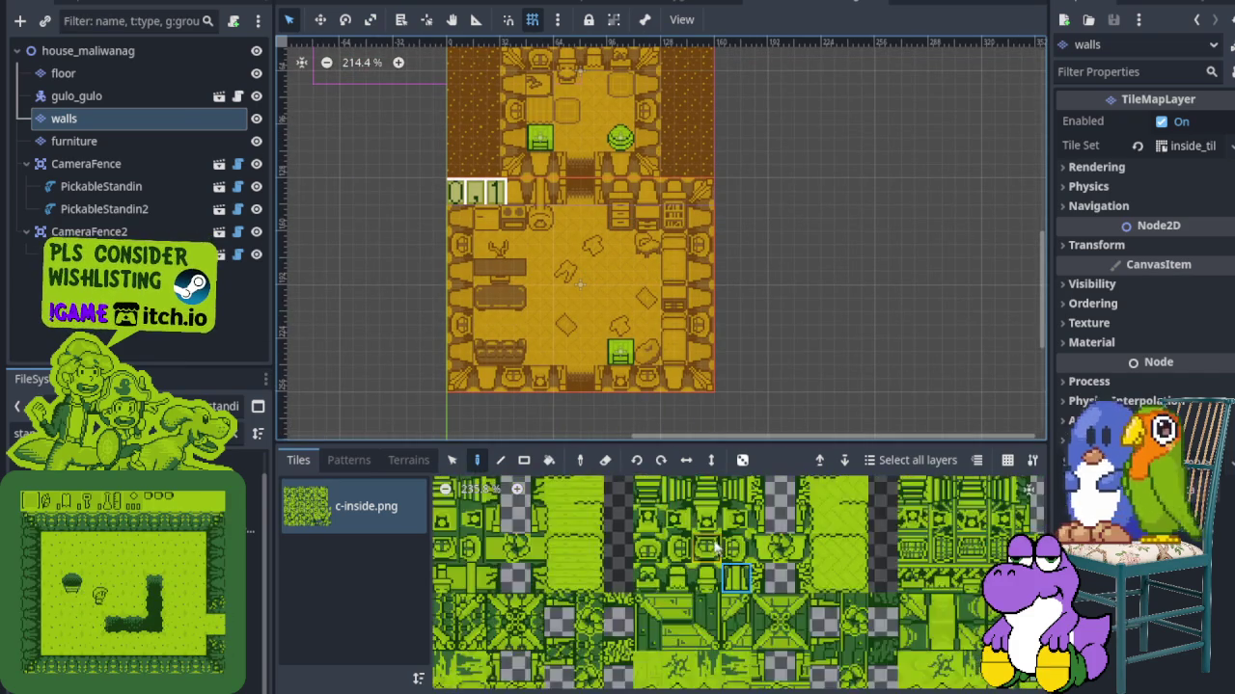
pyautogui.scroll(-5, 705, 548)
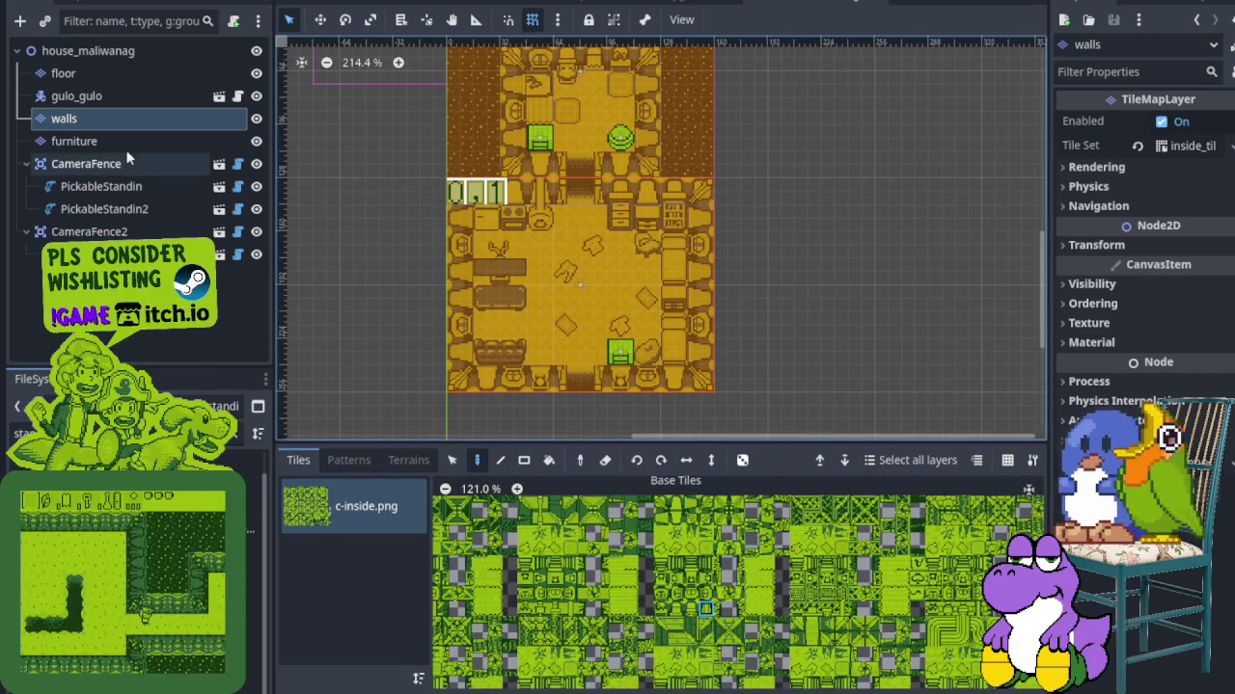
pyautogui.scroll(6, 694, 562)
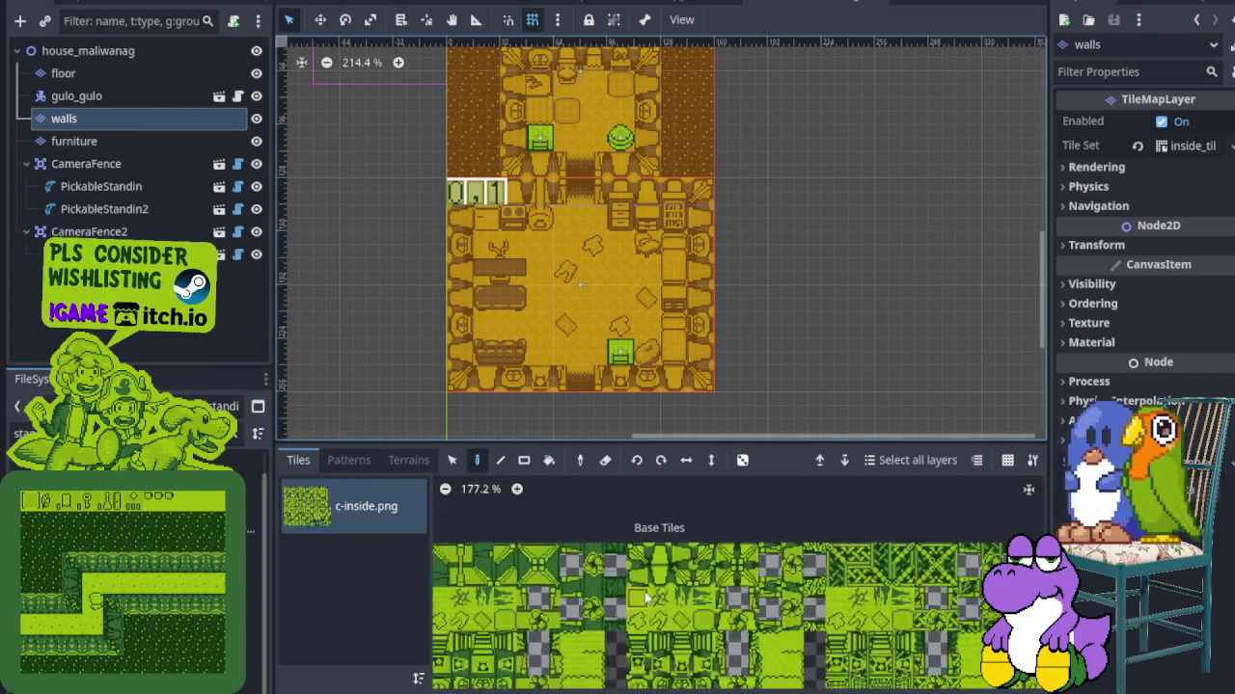
pyautogui.scroll(3, 579, 374)
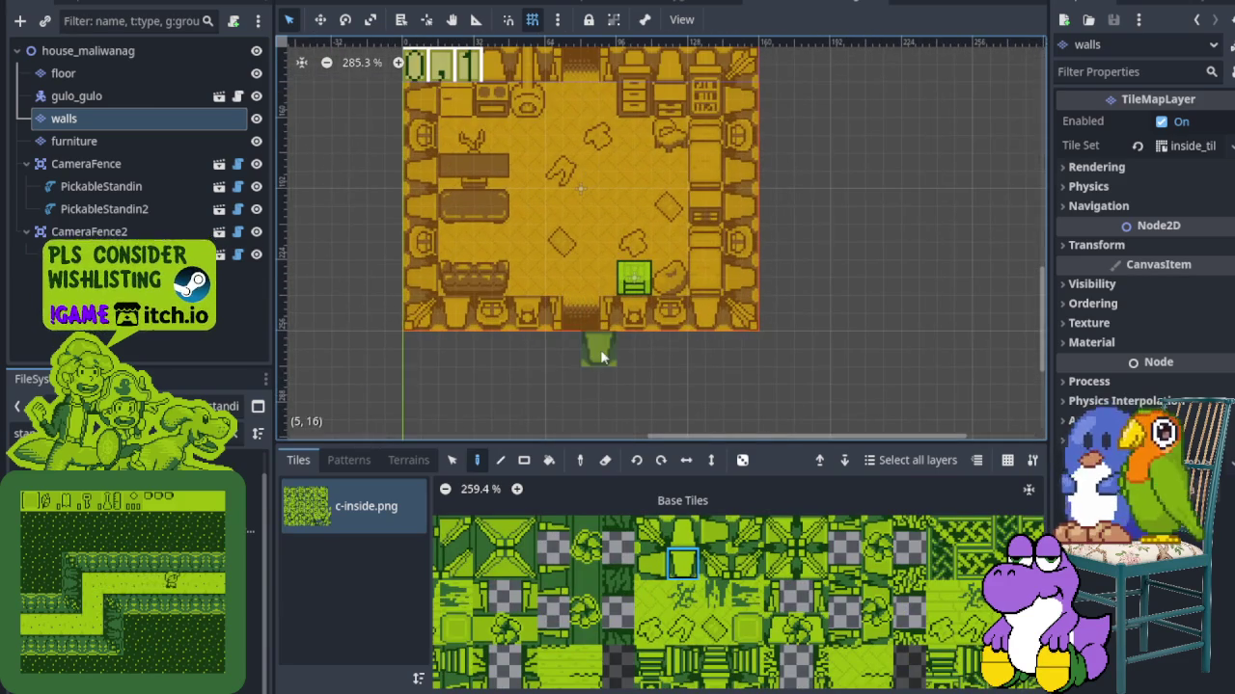
pyautogui.moveTo(600, 349); pyautogui.dragTo(564, 349)
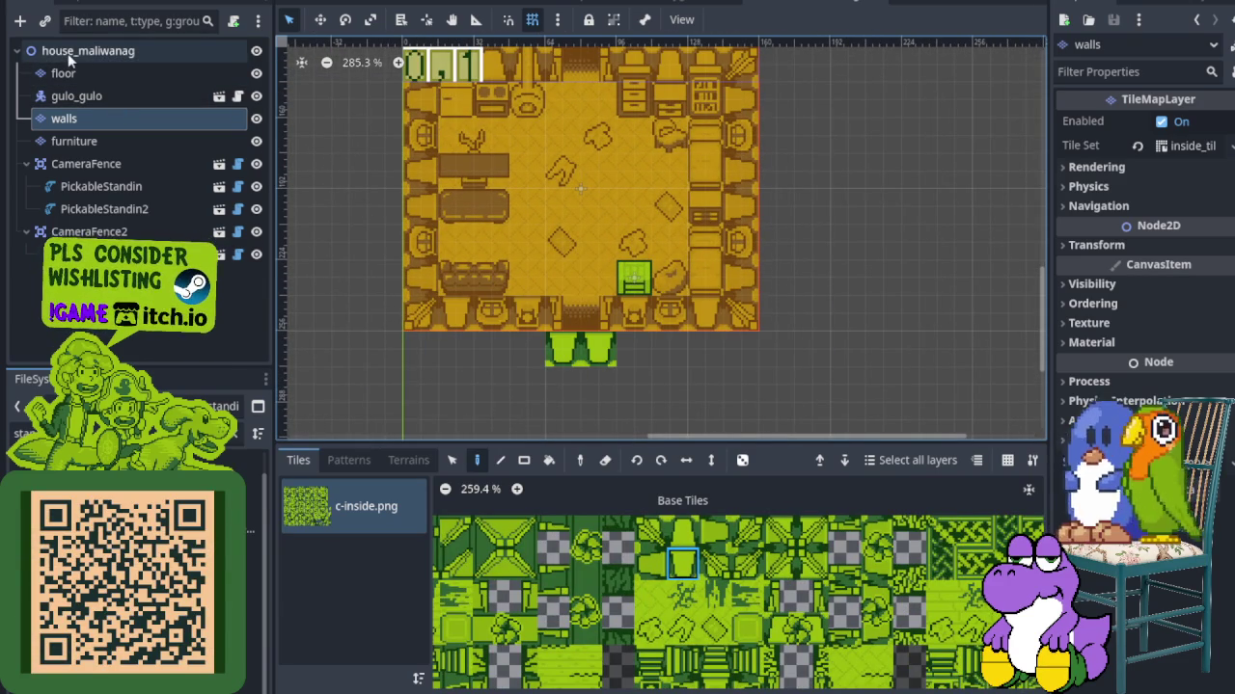
# Filter the FileSystem for 'do' and place door.tscn on the tiles below the room
pyautogui.click(232, 434)
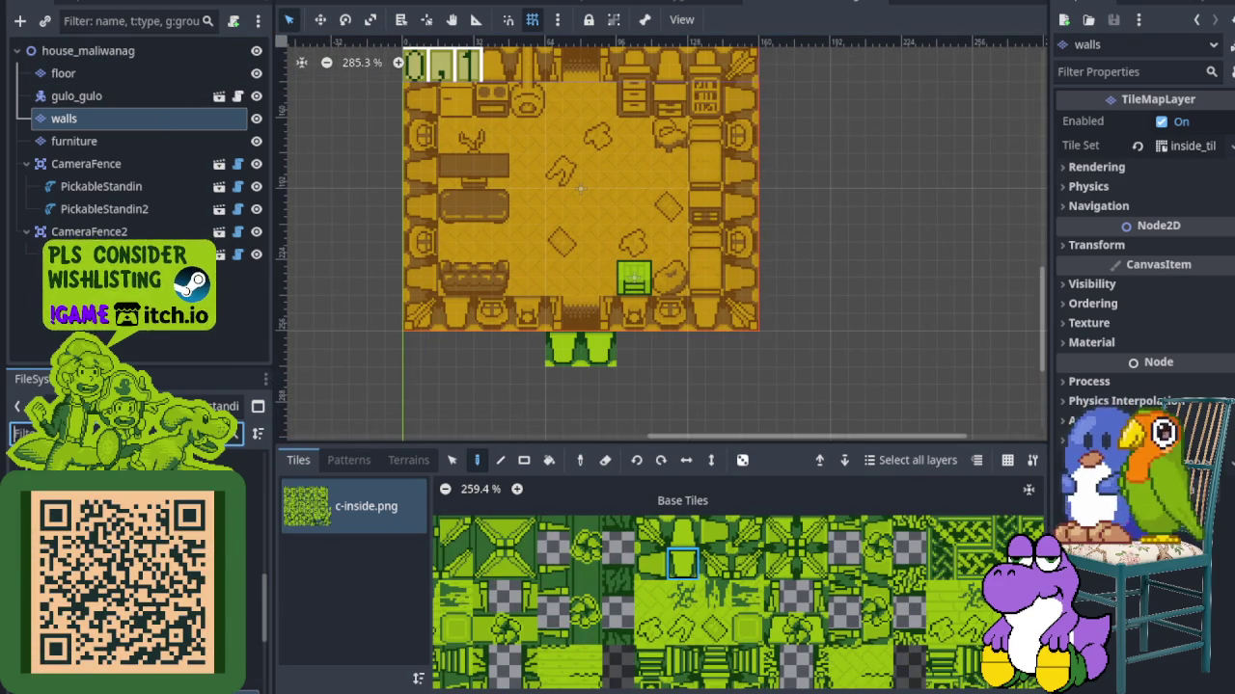
pyautogui.write('do')
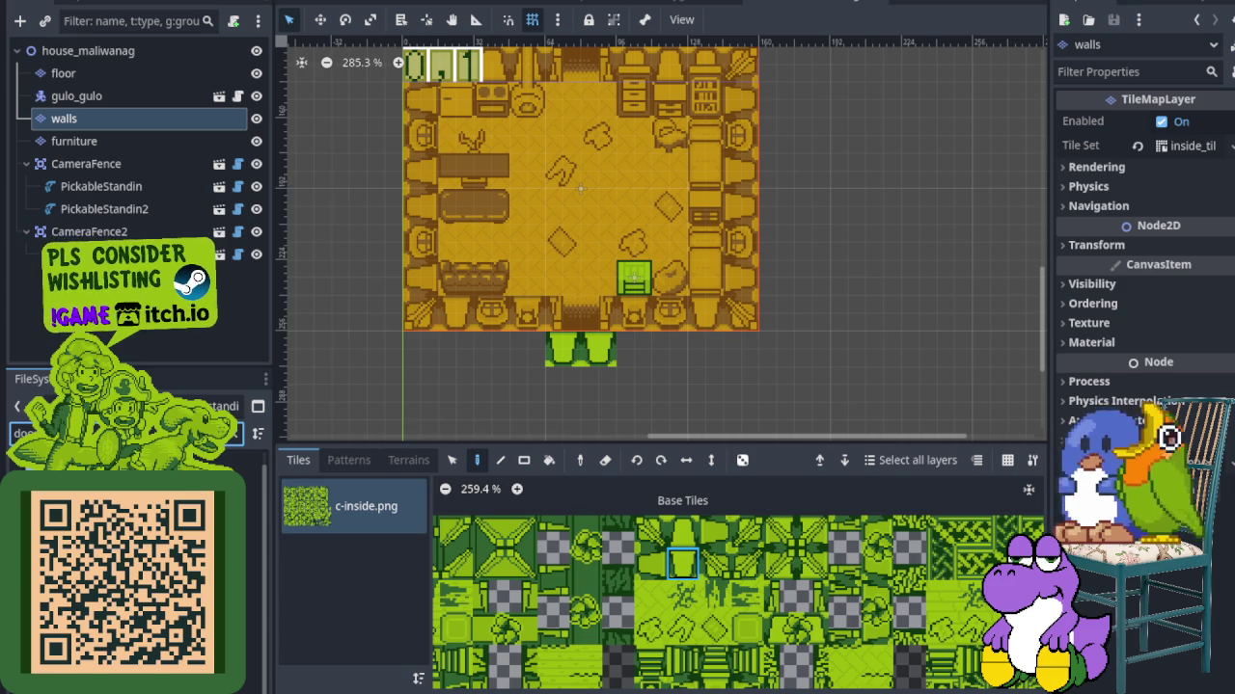
pyautogui.moveTo(125, 463)
pyautogui.mouseDown()
pyautogui.moveTo(77, 34)
pyautogui.moveTo(83, 61)
pyautogui.mouseUp()
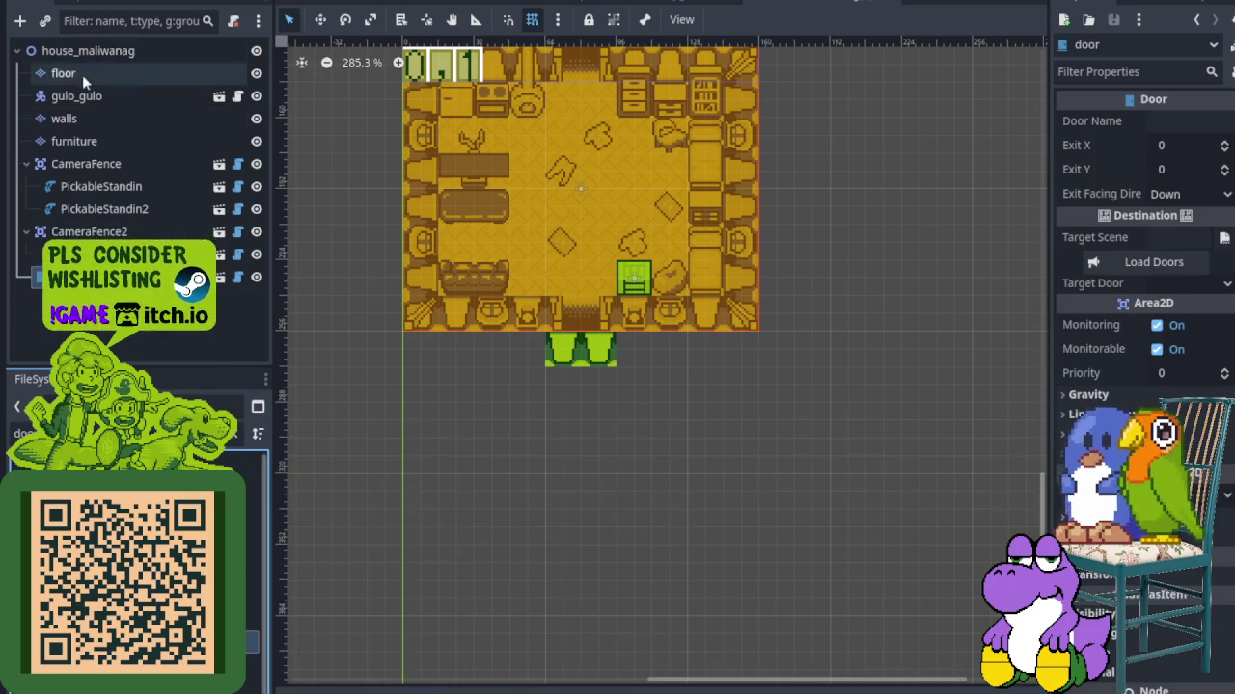
pyautogui.scroll(10, 424, 200)
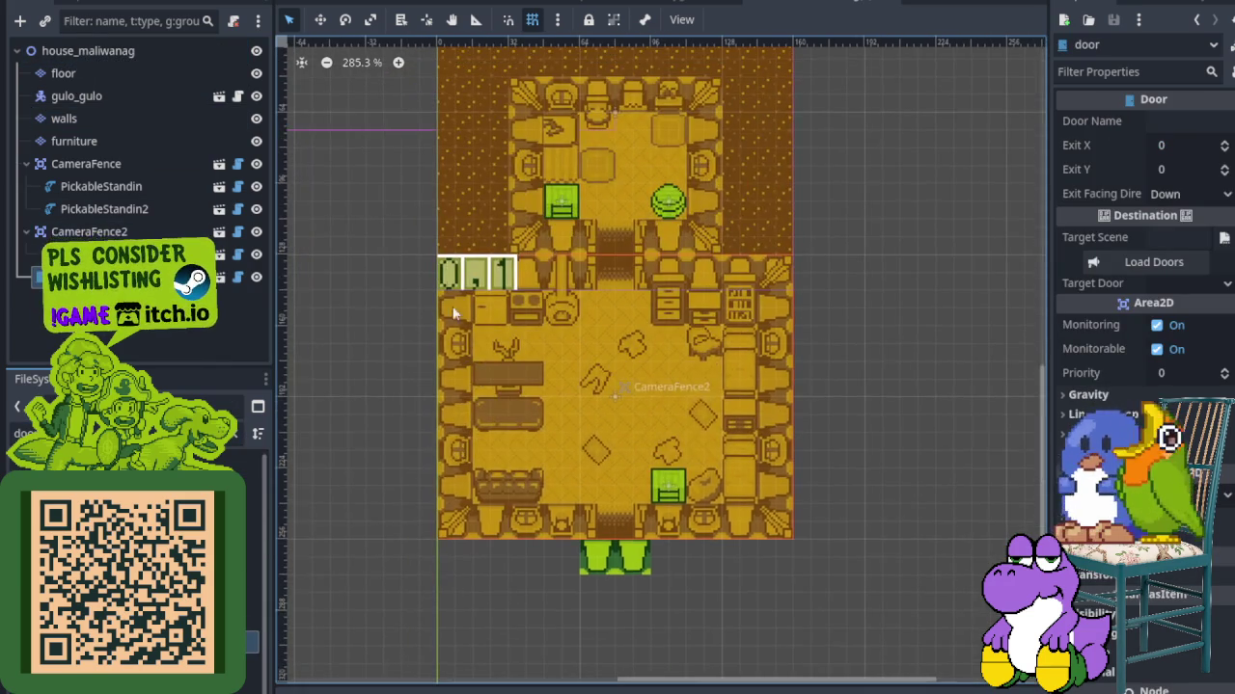
pyautogui.moveTo(452, 253)
pyautogui.mouseDown()
pyautogui.moveTo(560, 590)
pyautogui.moveTo(578, 606)
pyautogui.moveTo(516, 493)
pyautogui.mouseUp()
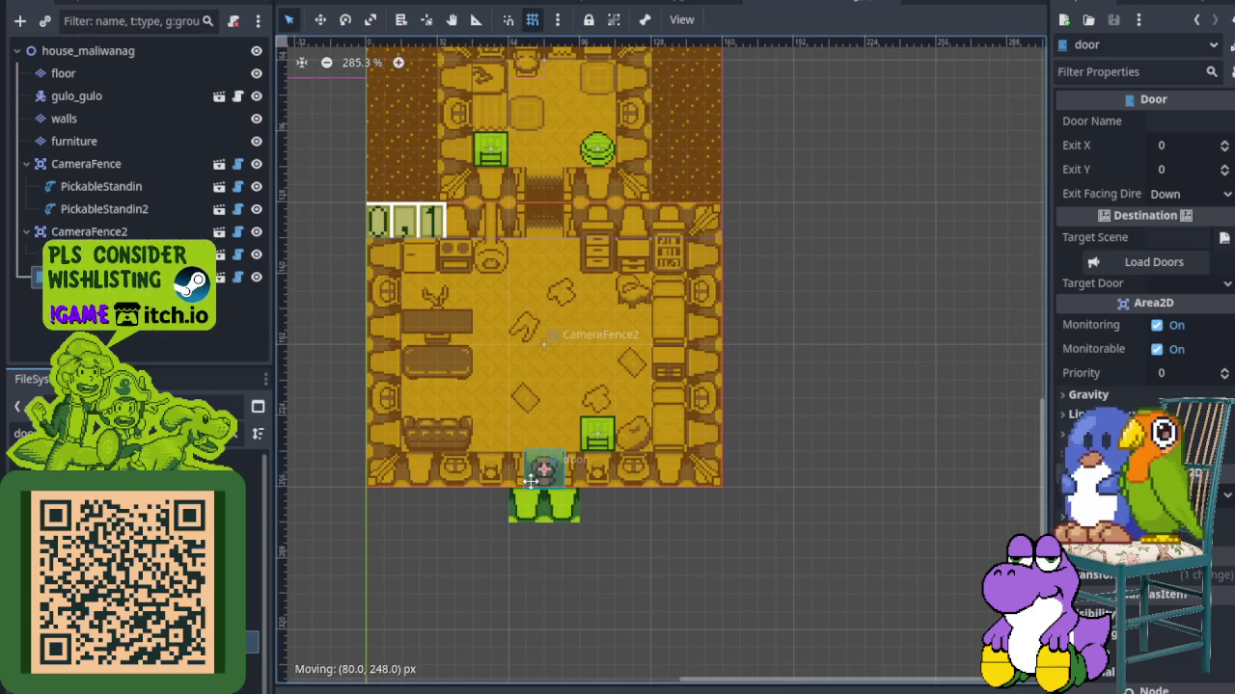
# Set the door's Exit Facing to Up, Exit Y to -32, and Door Name to entrance
pyautogui.click(1198, 196)
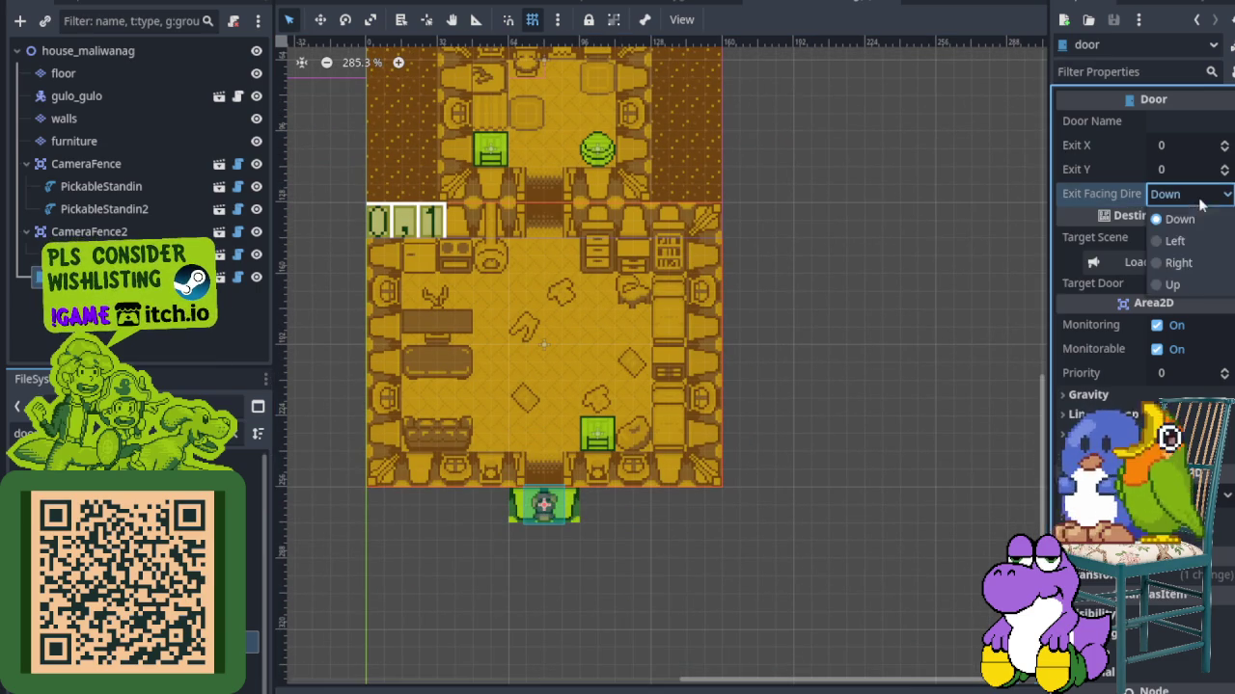
pyautogui.click(1172, 285)
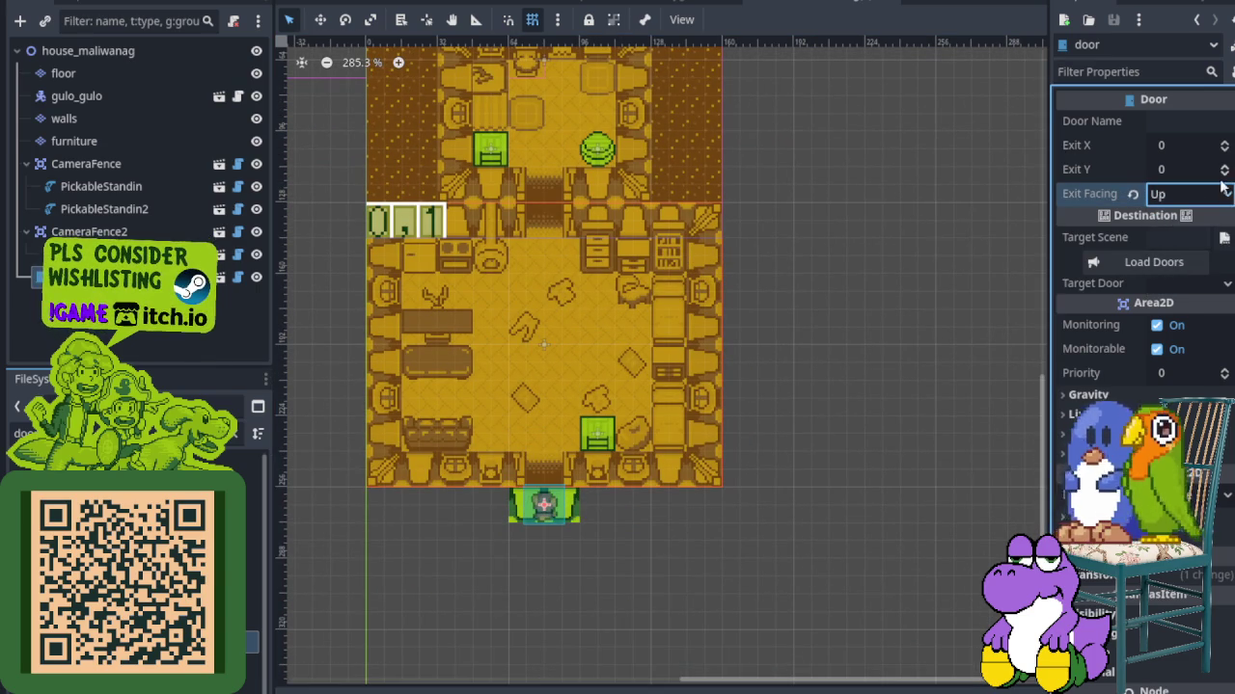
pyautogui.click(1195, 171)
pyautogui.write('-32')
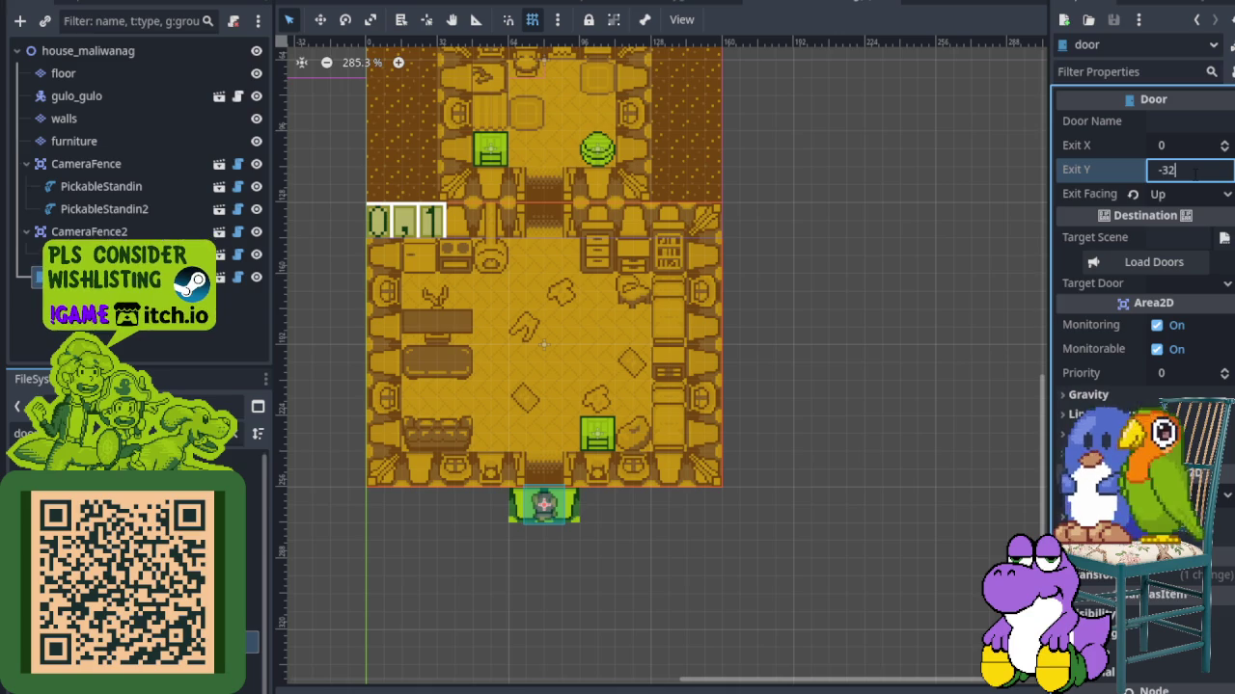
pyautogui.hotkey('ctrl', 's')
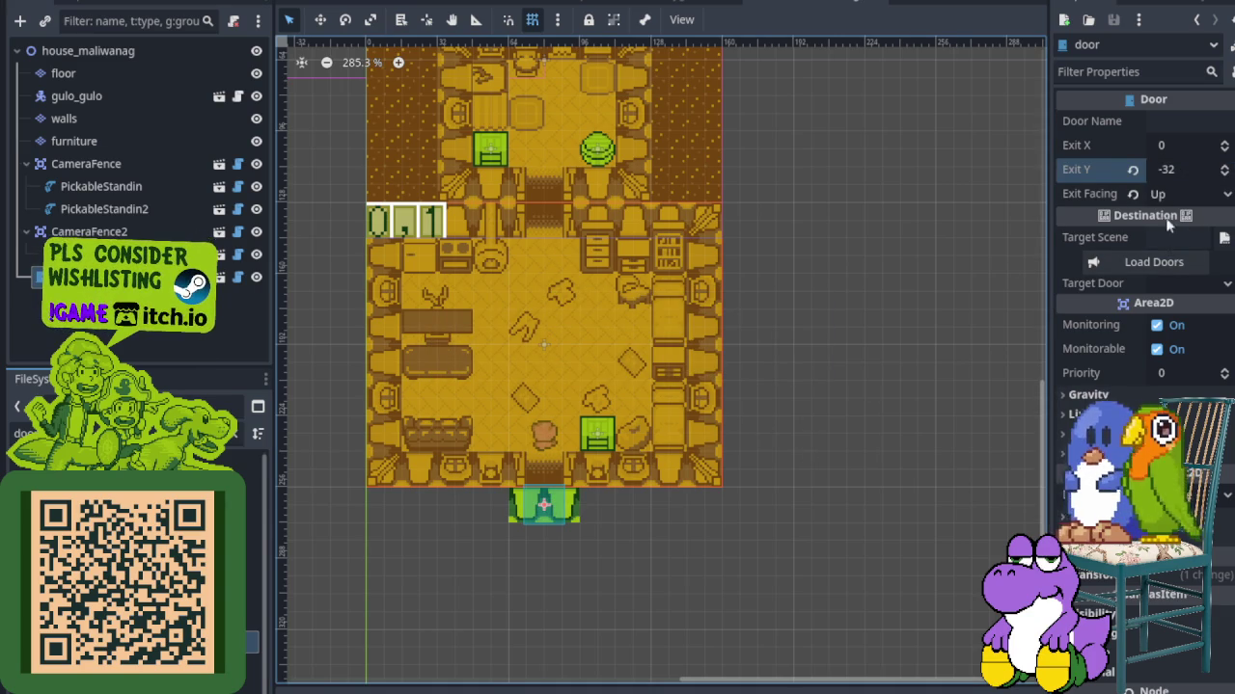
pyautogui.click(1168, 120)
pyautogui.write('entra')
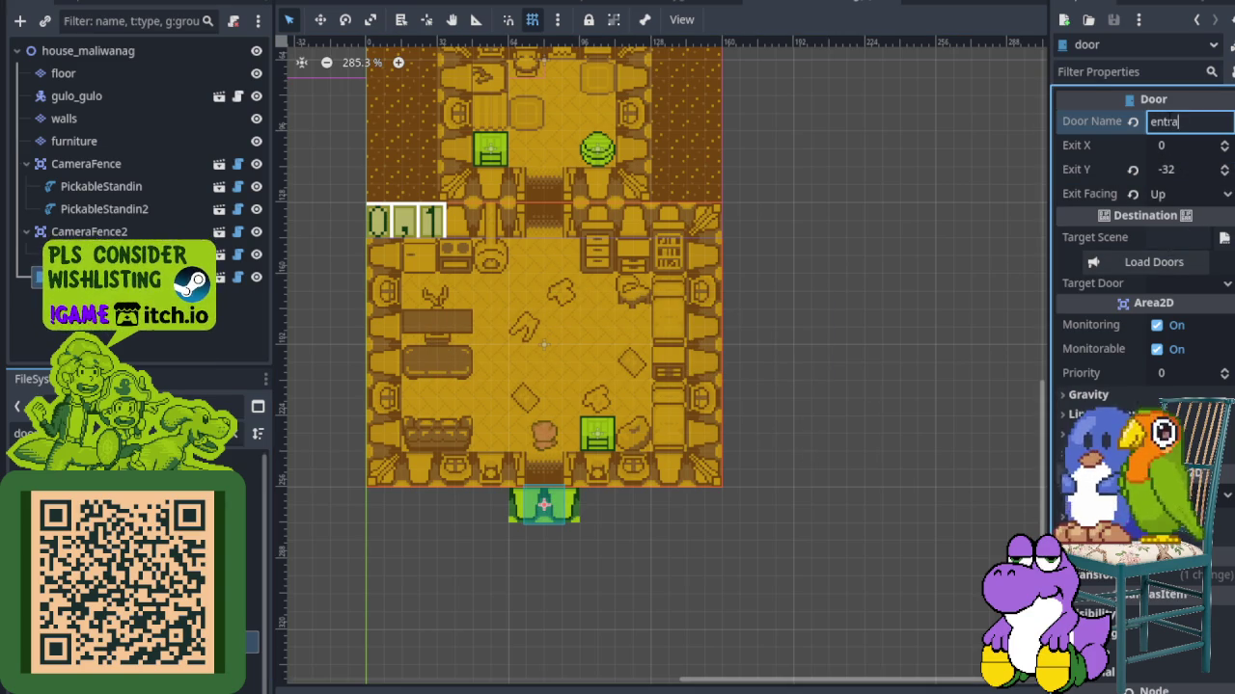
pyautogui.write('nce')
pyautogui.hotkey('ctrl', 's')
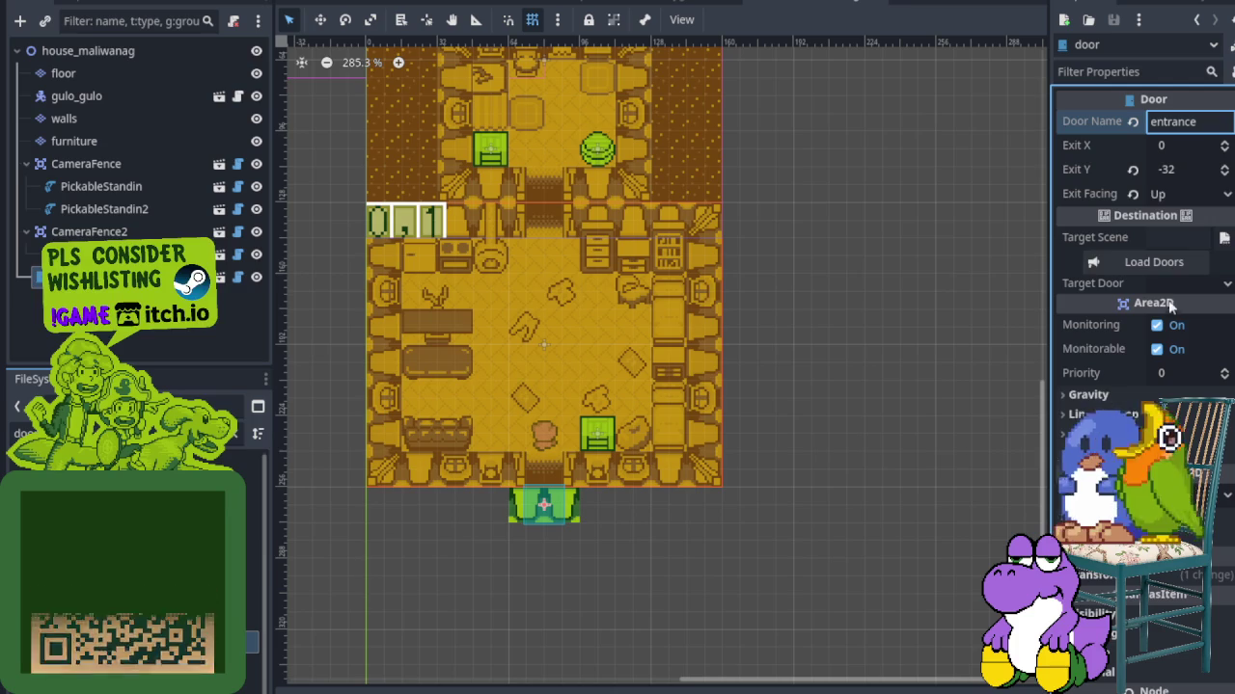
pyautogui.moveTo(1218, 241)
pyautogui.mouseDown()
pyautogui.moveTo(654, 5)
pyautogui.moveTo(328, 8)
pyautogui.mouseUp()
# Add a door.tscn instance under rooms/Maygumamela_00_00 in the overworld
pyautogui.scroll(3, 783, 237)
pyautogui.scroll(4, 784, 237)
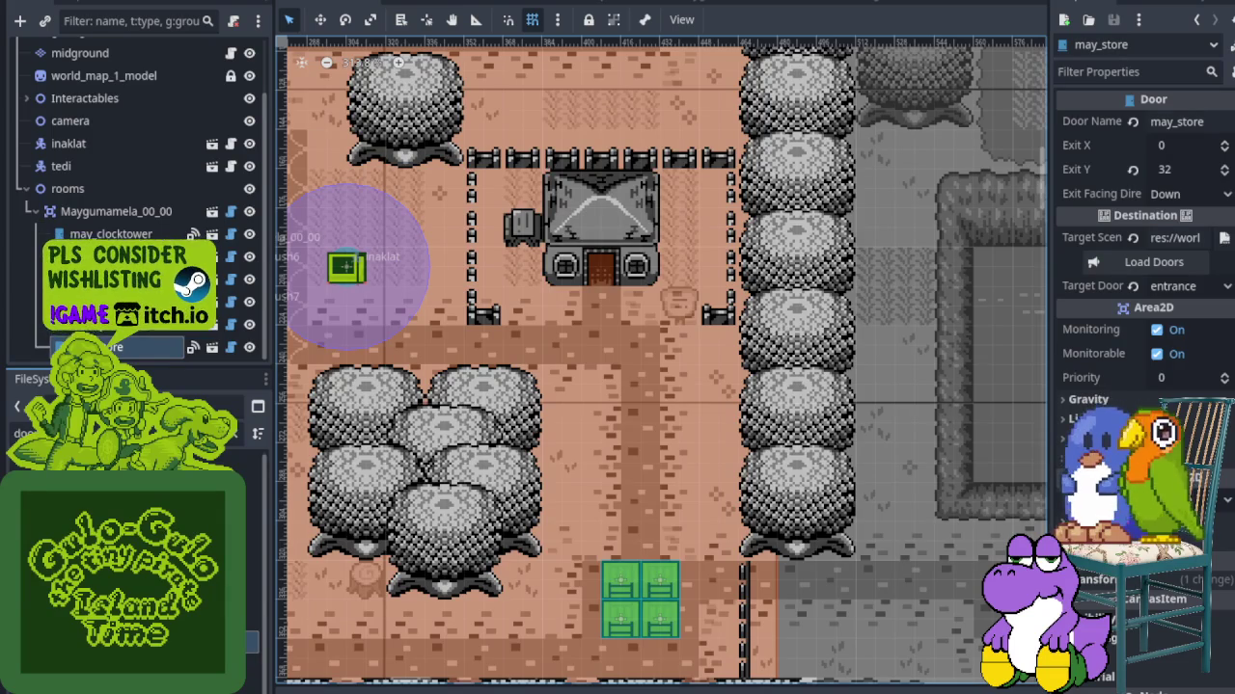
pyautogui.moveTo(97, 453); pyautogui.dragTo(100, 217)
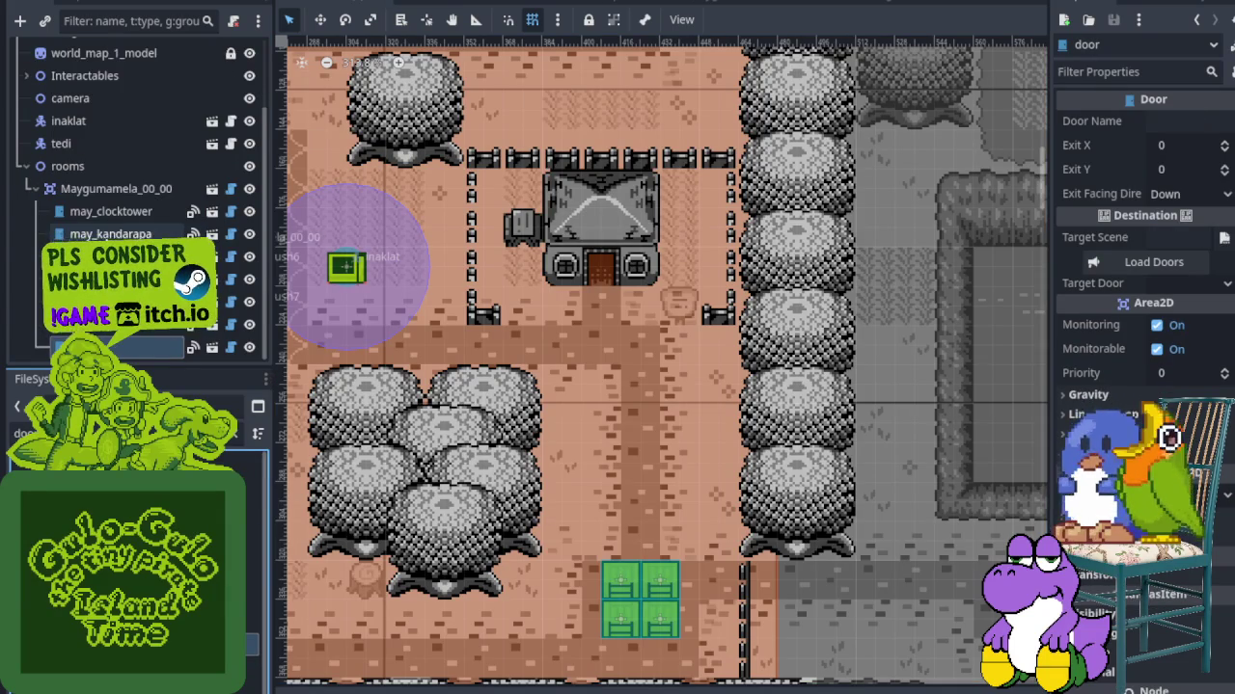
pyautogui.scroll(-8, 503, 434)
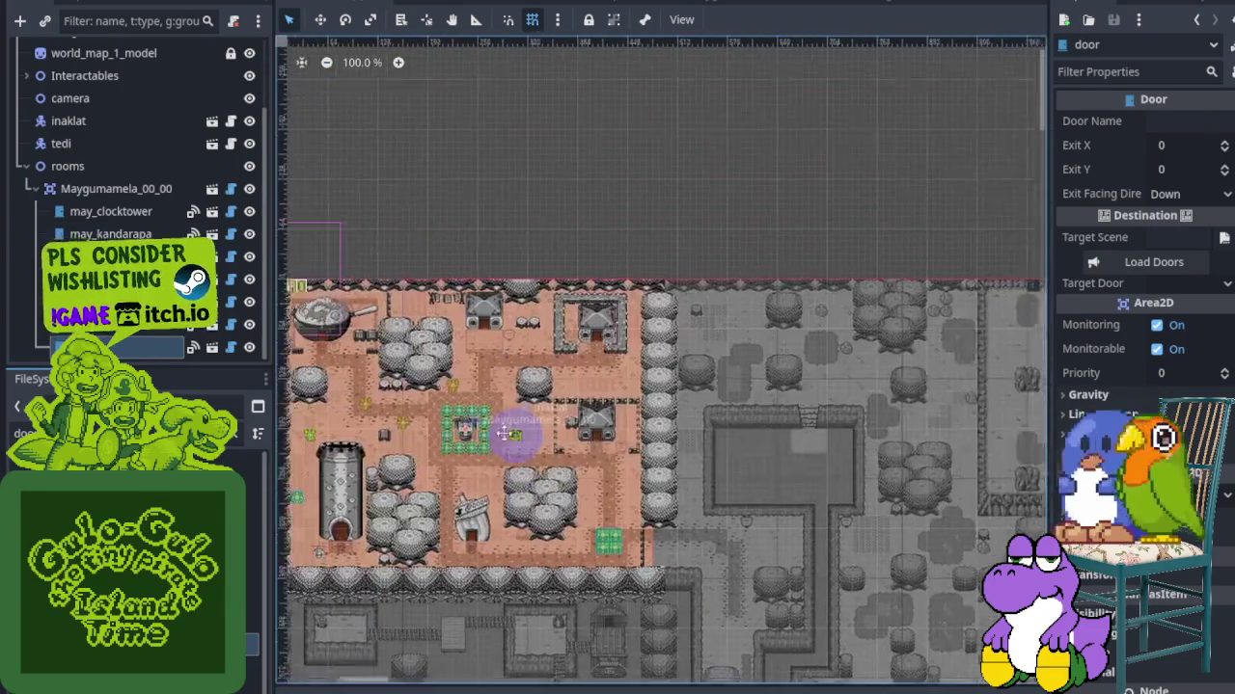
pyautogui.moveTo(504, 434)
pyautogui.mouseDown()
pyautogui.moveTo(629, 376)
pyautogui.moveTo(525, 330)
pyautogui.mouseUp()
pyautogui.scroll(3, 201, 142)
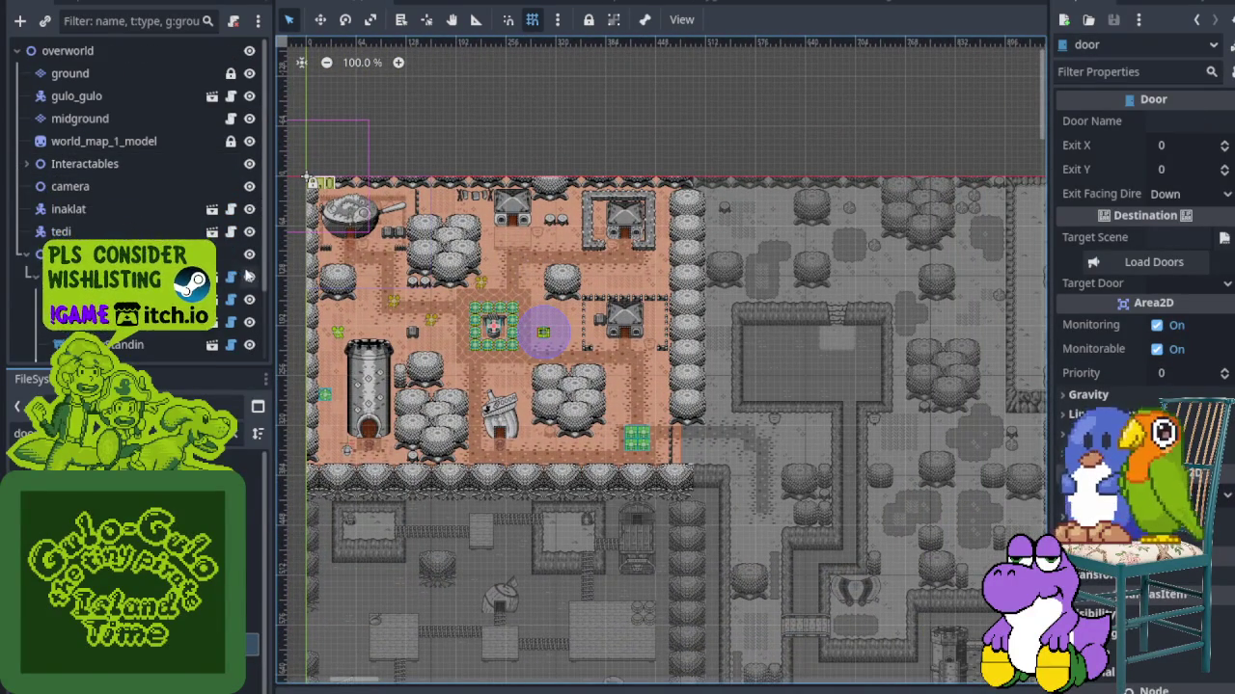
# Toggle layer visibility and position the new door on the house's front entrance
pyautogui.click(248, 164)
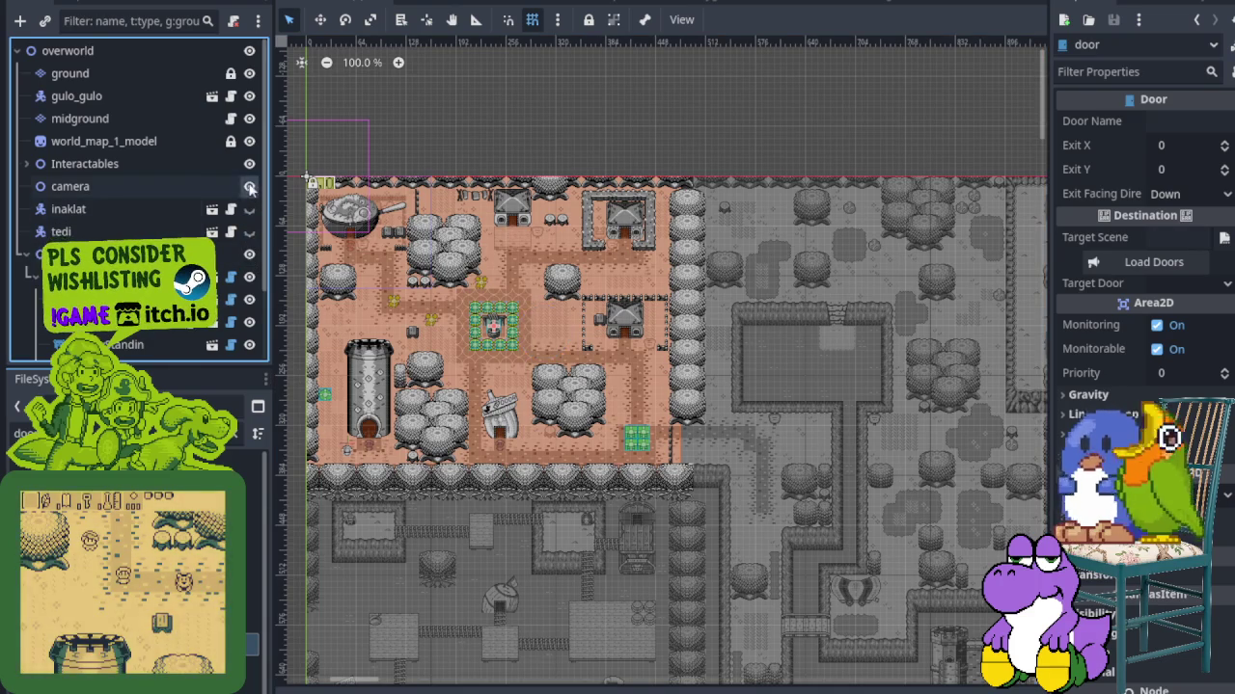
pyautogui.click(249, 140)
pyautogui.click(249, 73)
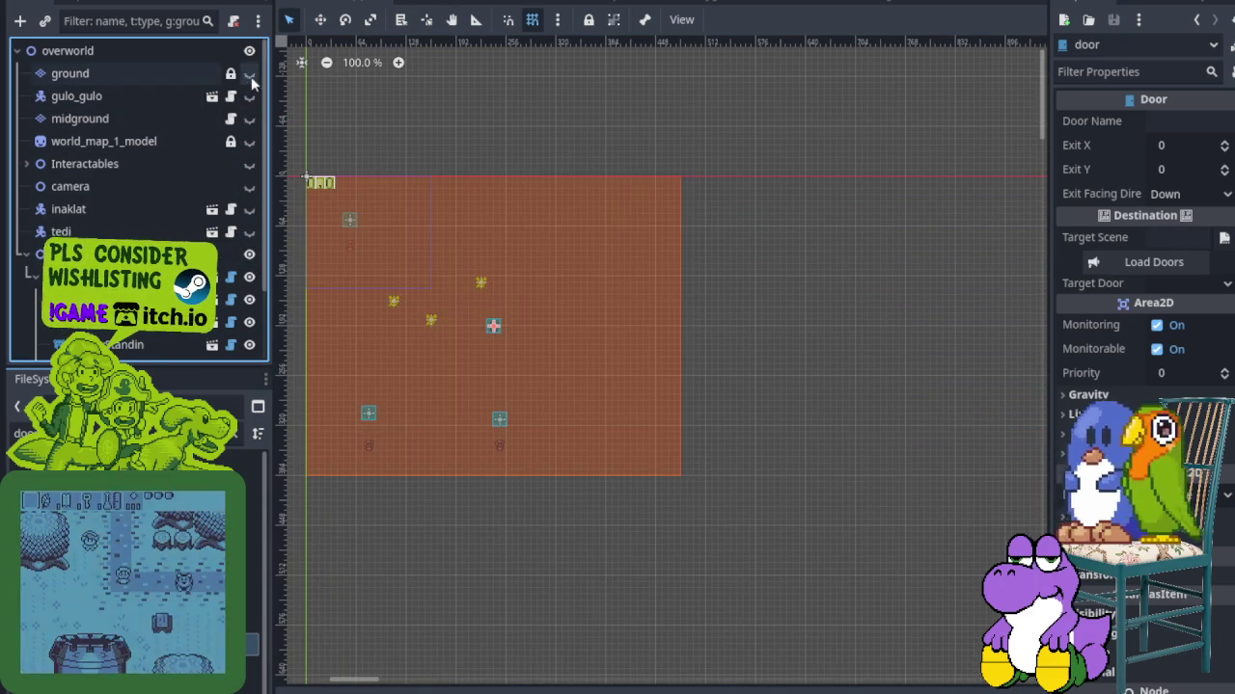
pyautogui.click(249, 50)
pyautogui.click(249, 50)
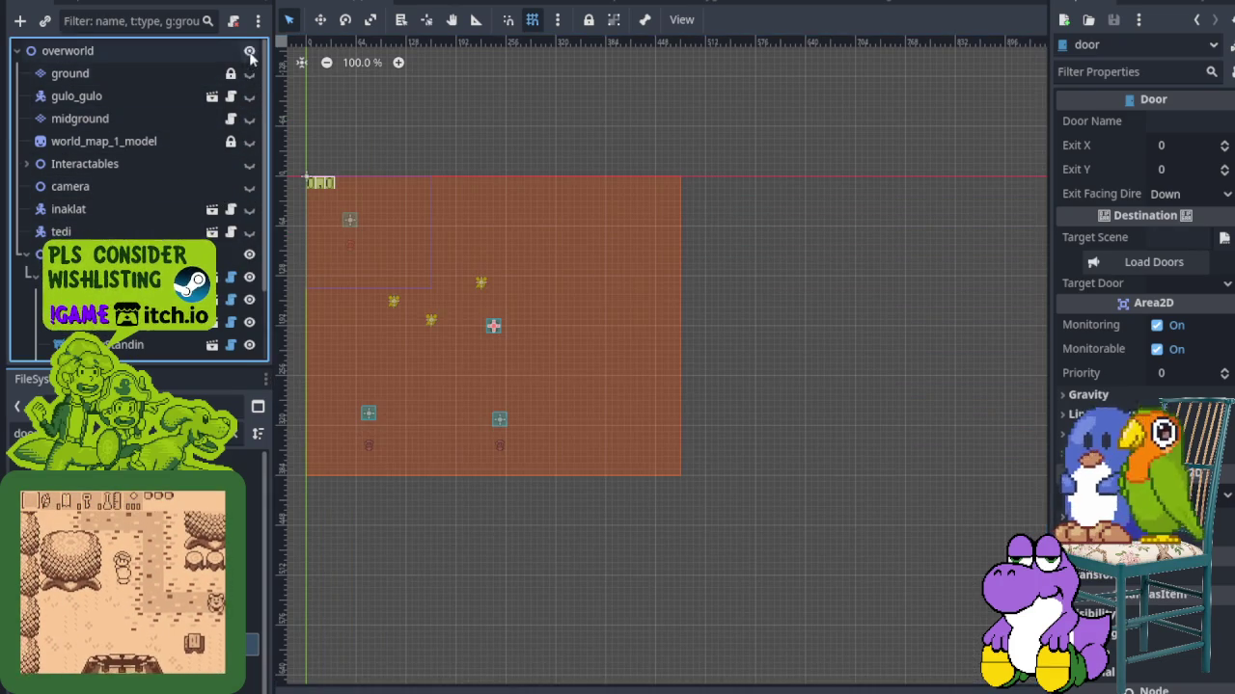
pyautogui.scroll(-3, 136, 241)
pyautogui.scroll(5, 502, 339)
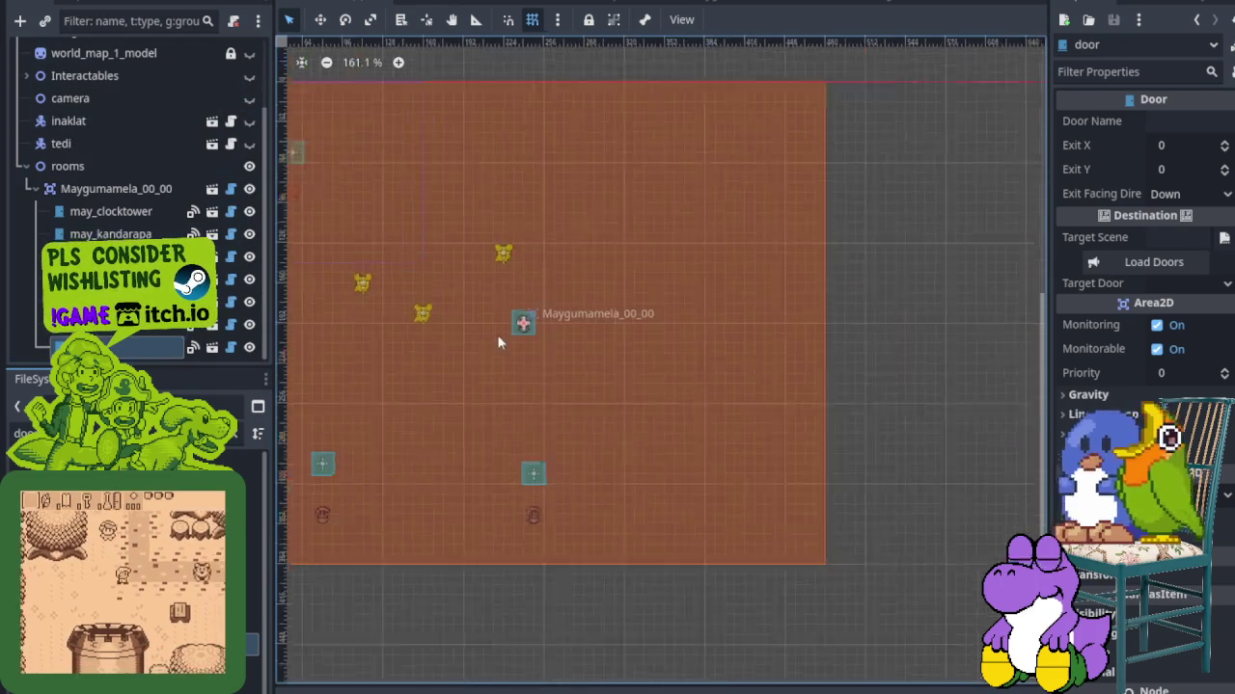
pyautogui.moveTo(524, 325); pyautogui.dragTo(725, 431)
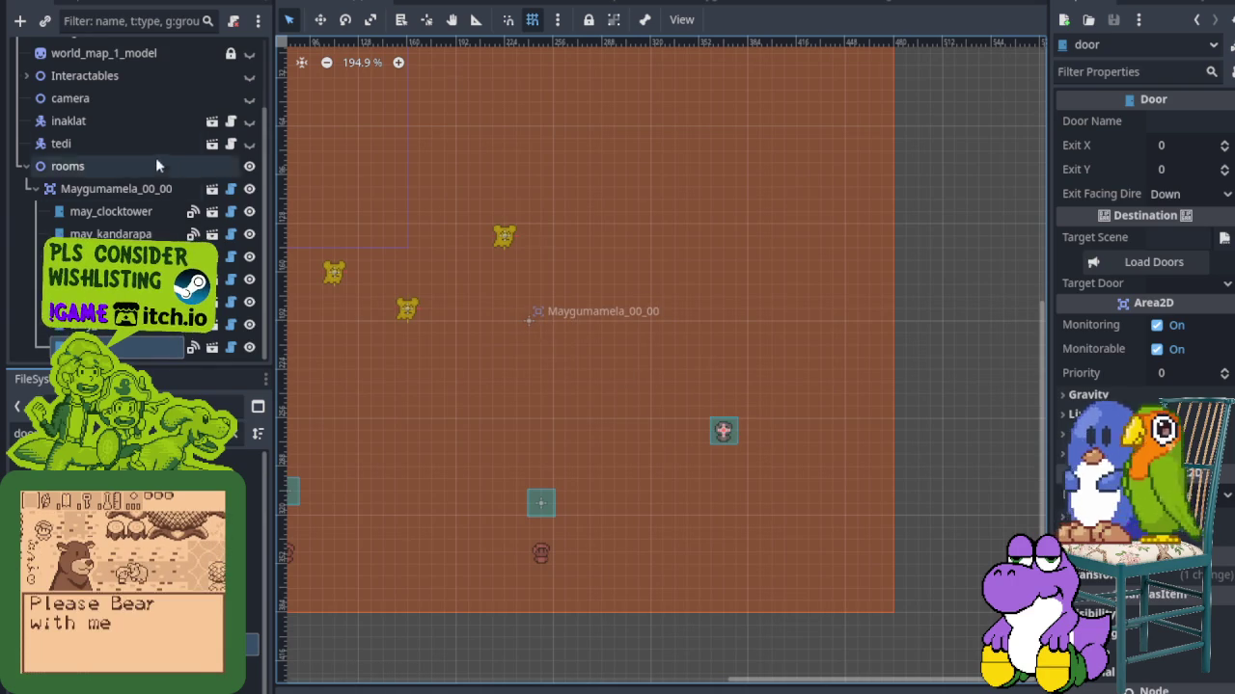
pyautogui.click(250, 54)
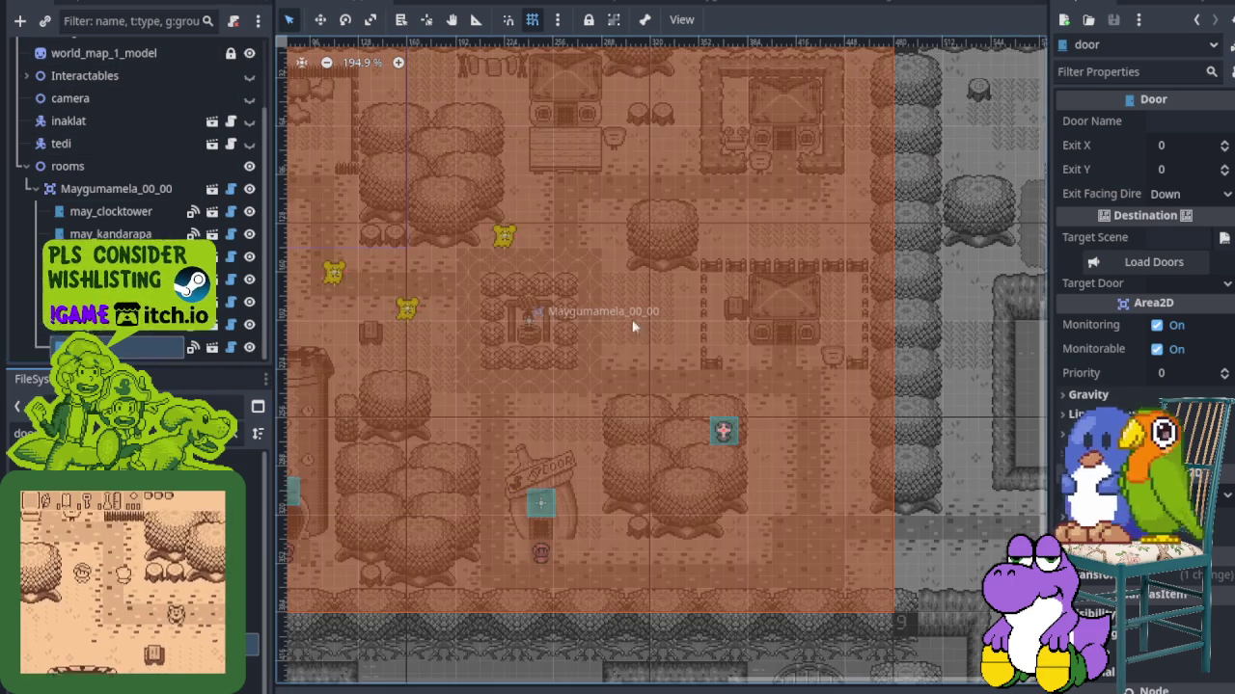
pyautogui.scroll(4, 730, 369)
pyautogui.moveTo(723, 452); pyautogui.dragTo(811, 279)
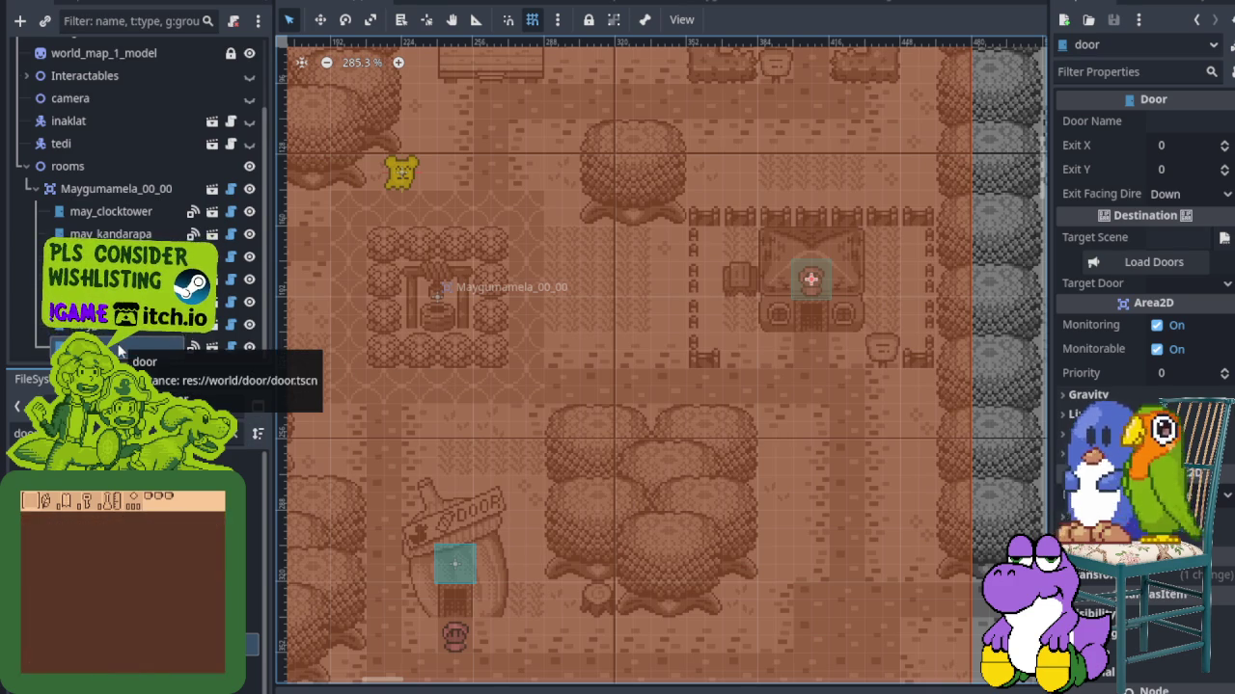
pyautogui.click(1182, 121)
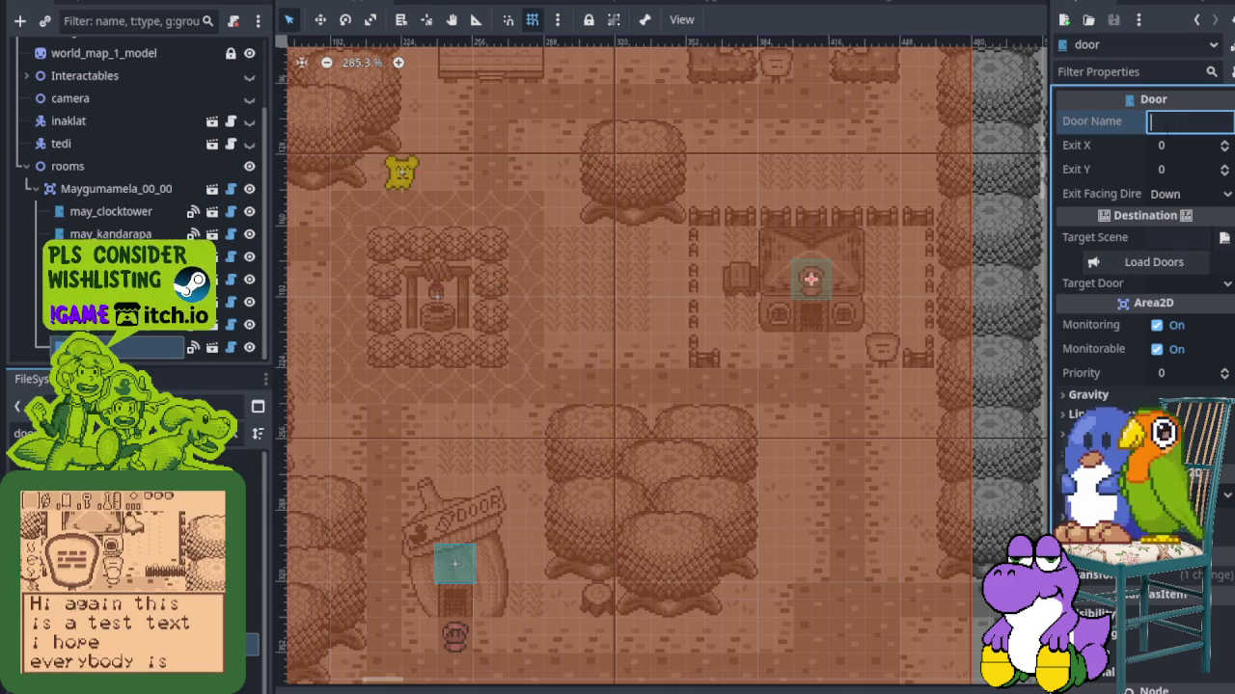
# Name the door may_iwanag and set its Target Scene to house_maliwanag.tscn
pyautogui.write('may_')
pyautogui.write('iwanag')
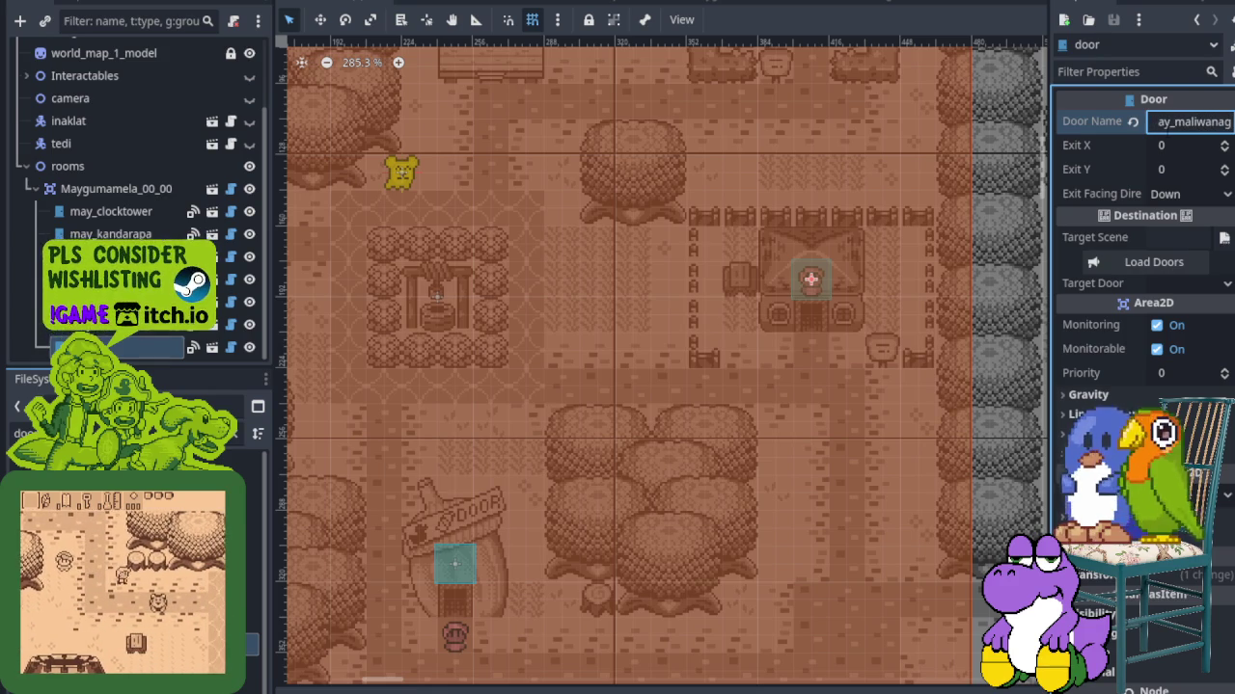
pyautogui.click(1223, 237)
pyautogui.doubleClick(371, 253)
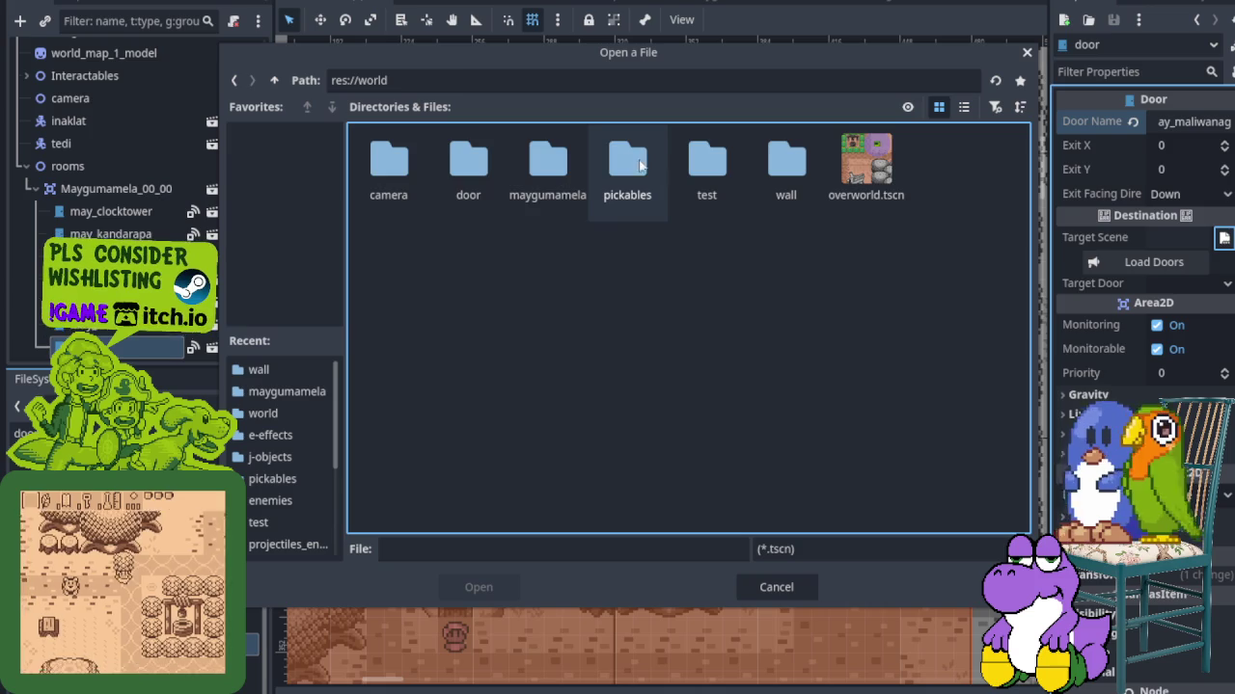
pyautogui.doubleClick(555, 172)
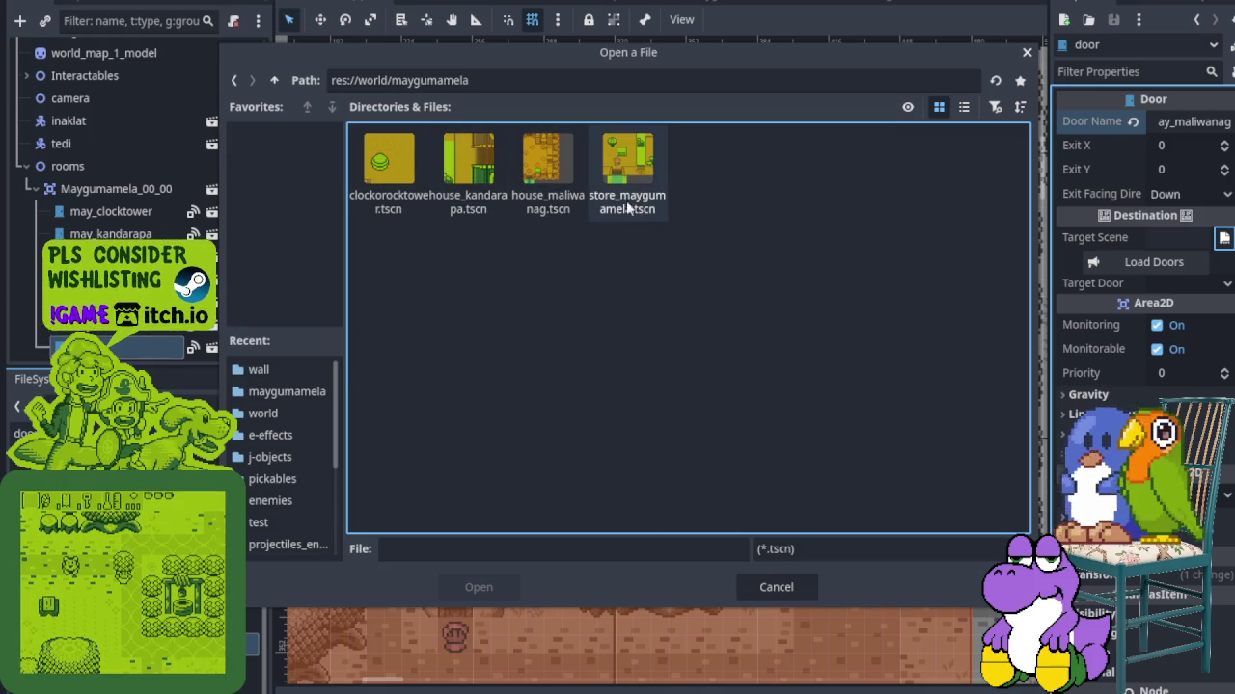
pyautogui.click(555, 193)
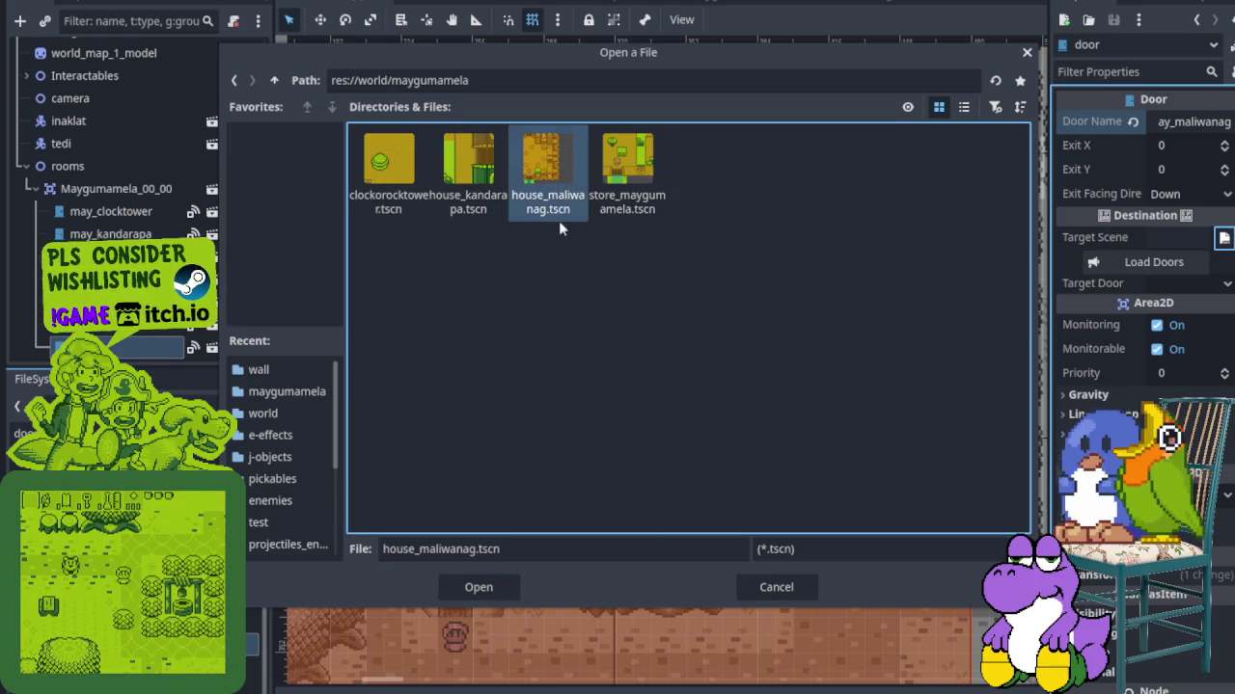
pyautogui.click(494, 587)
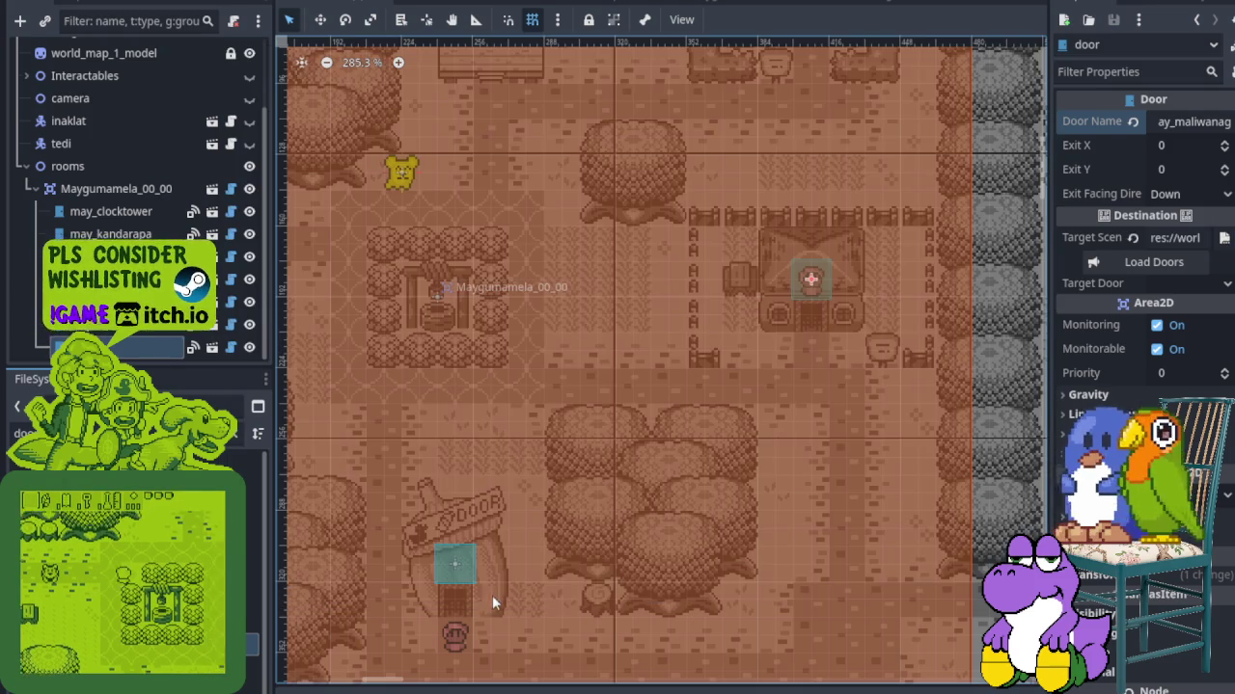
# Choose entrance as the Target Door and save the world map
pyautogui.click(1194, 283)
pyautogui.click(1191, 308)
pyautogui.hotkey('ctrl', 's')
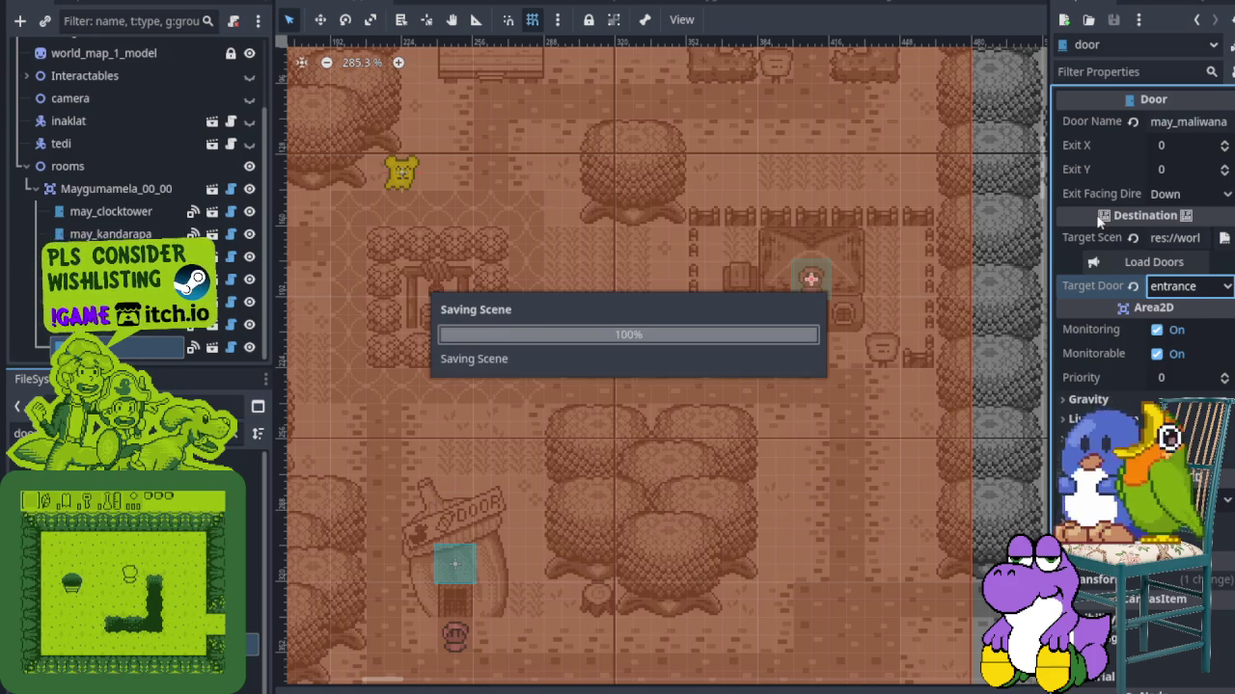
pyautogui.doubleClick(123, 343)
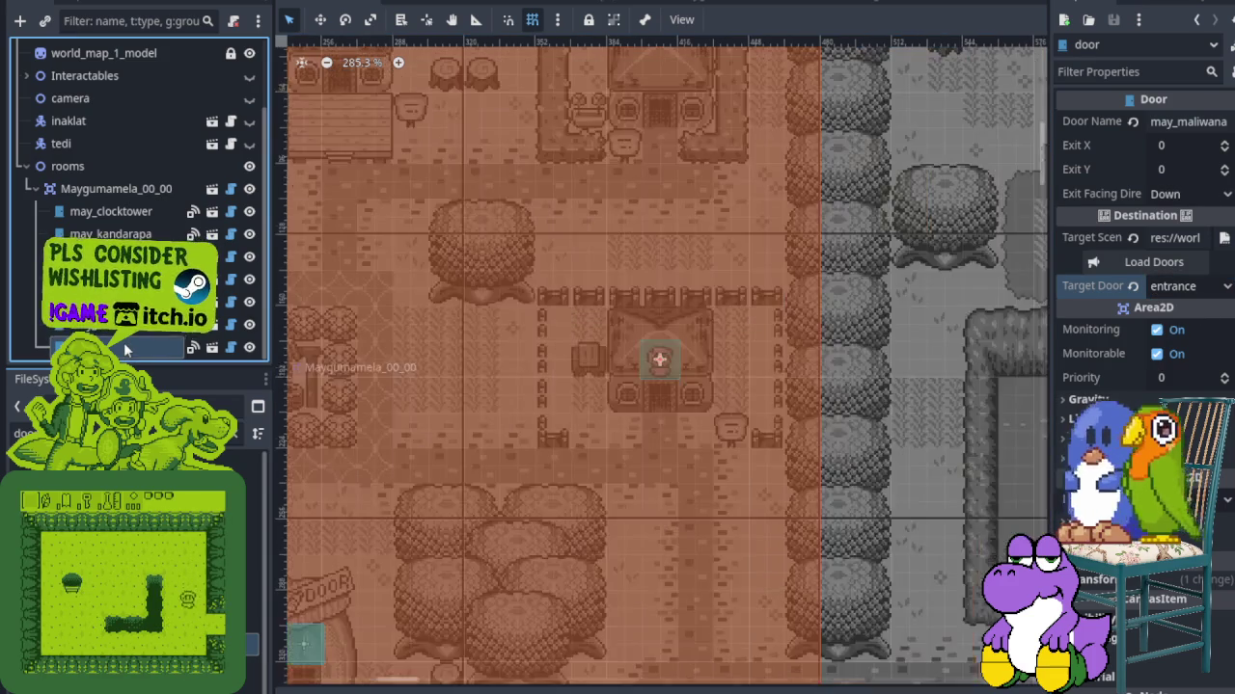
# Rename the door node to may_maliwanag and save
pyautogui.rightClick(123, 343)
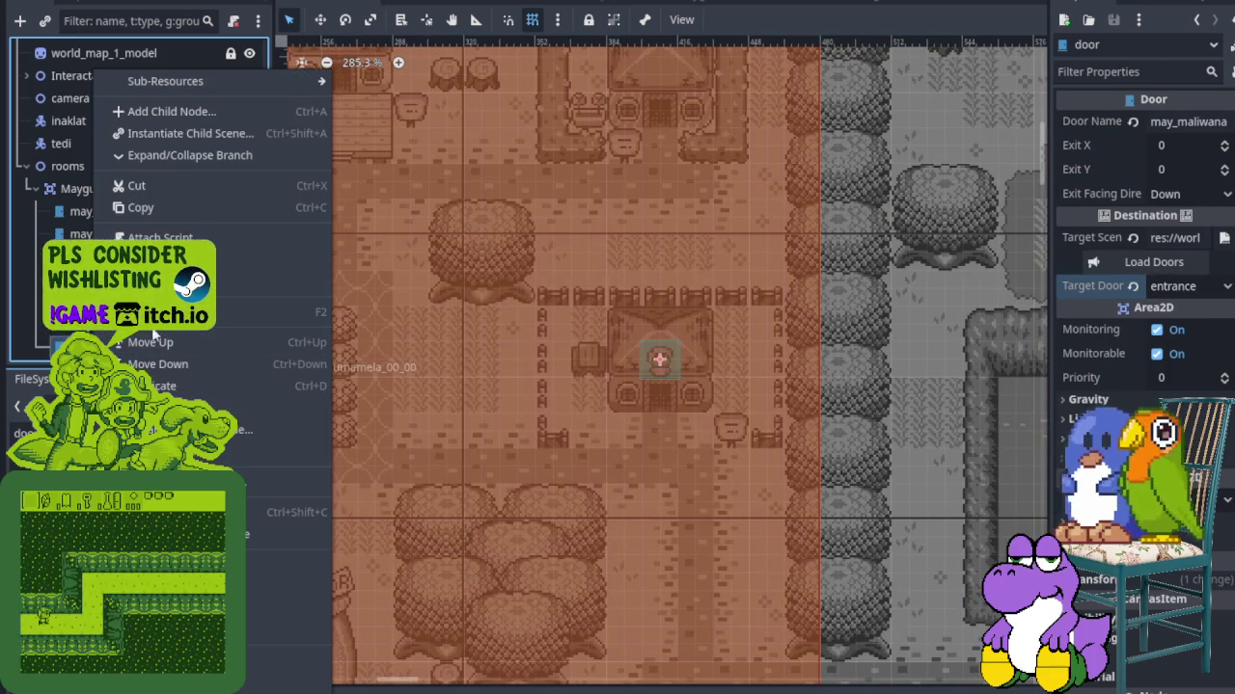
pyautogui.click(253, 311)
pyautogui.write('may_maliwanag')
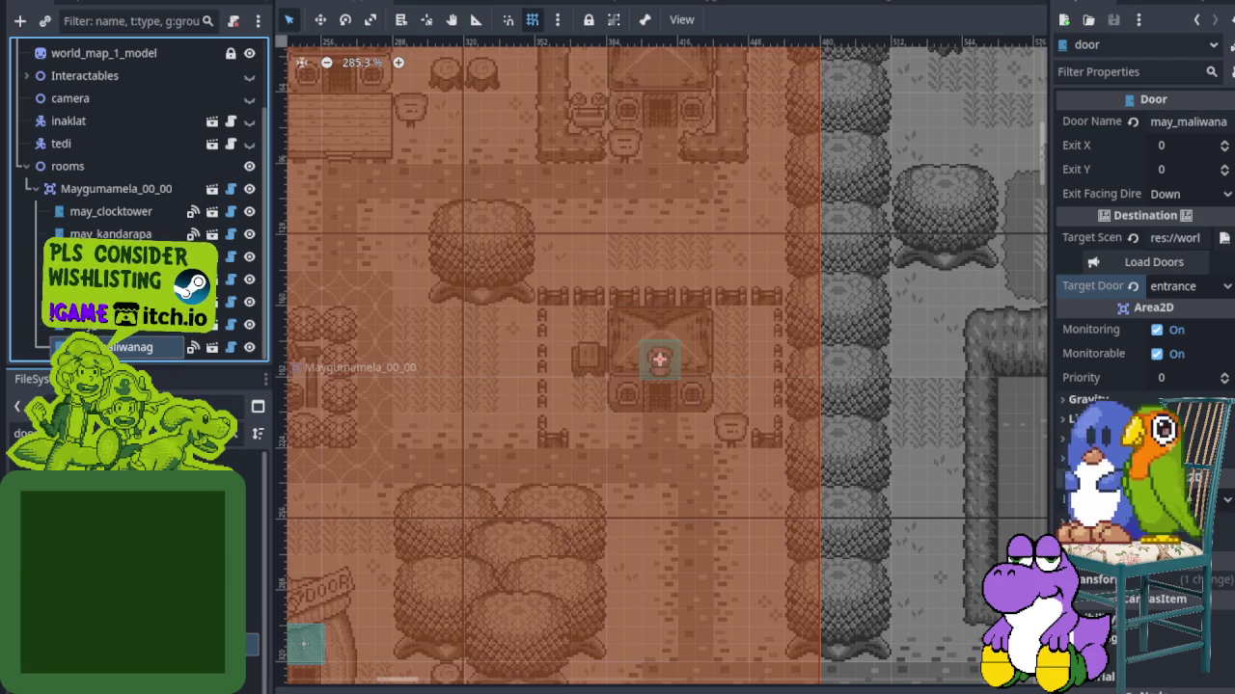
pyautogui.press('Return')
pyautogui.hotkey('ctrl', 's')
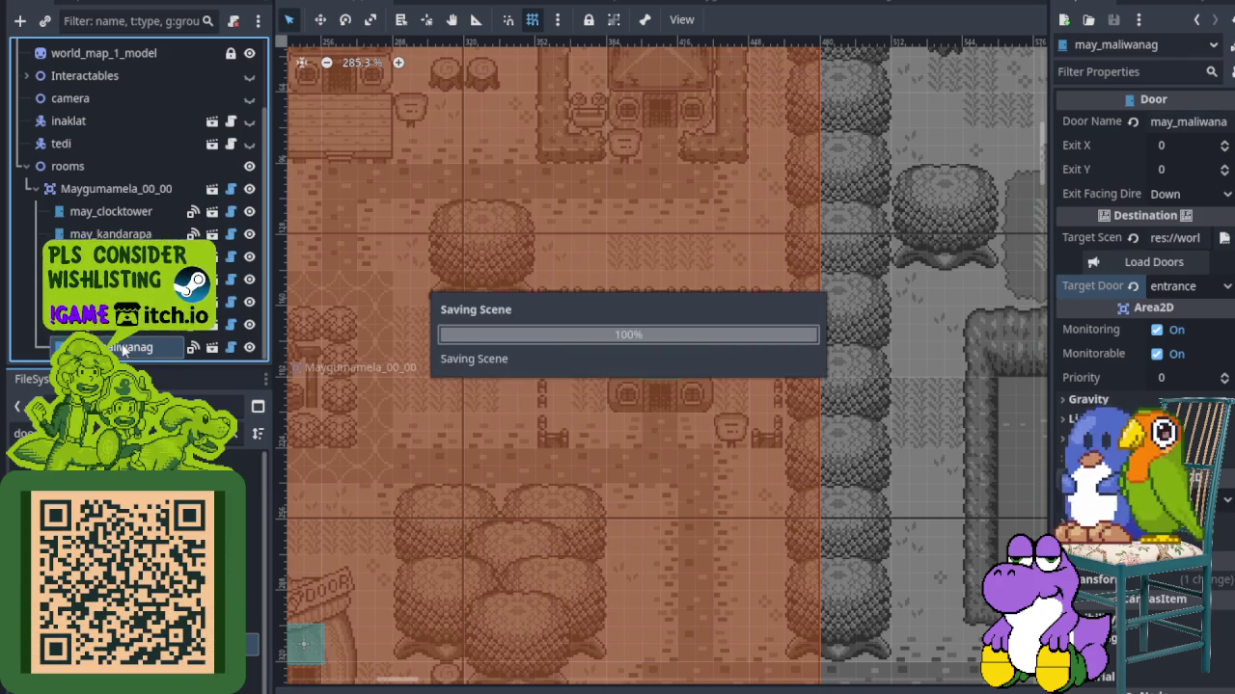
# Reorder the EnemyStandin nodes in the scene tree and save
pyautogui.click(123, 325)
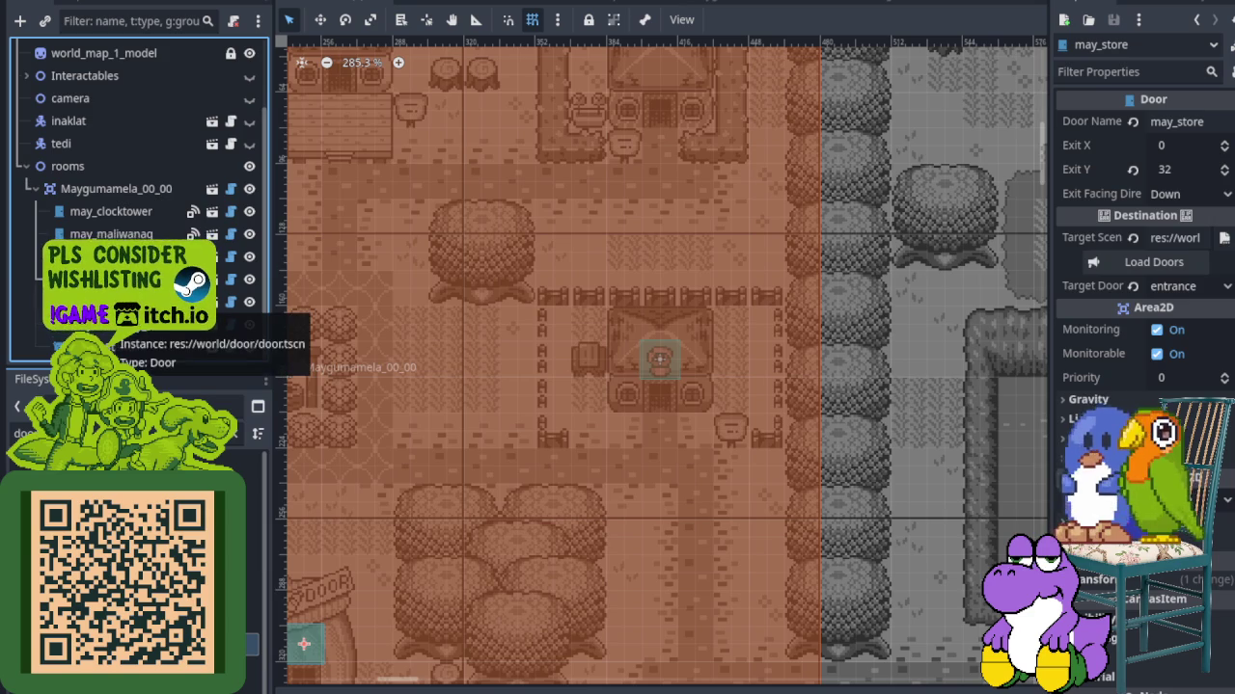
pyautogui.scroll(-2, 108, 328)
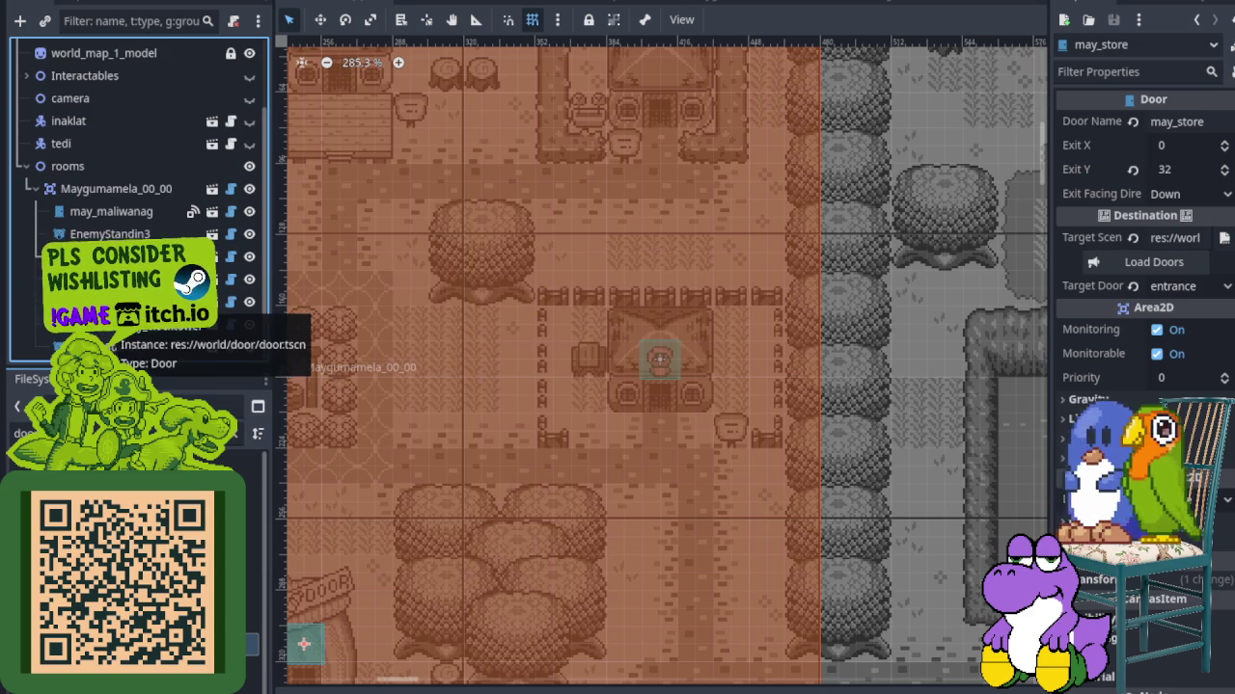
pyautogui.click(108, 234)
pyautogui.scroll(3, 110, 236)
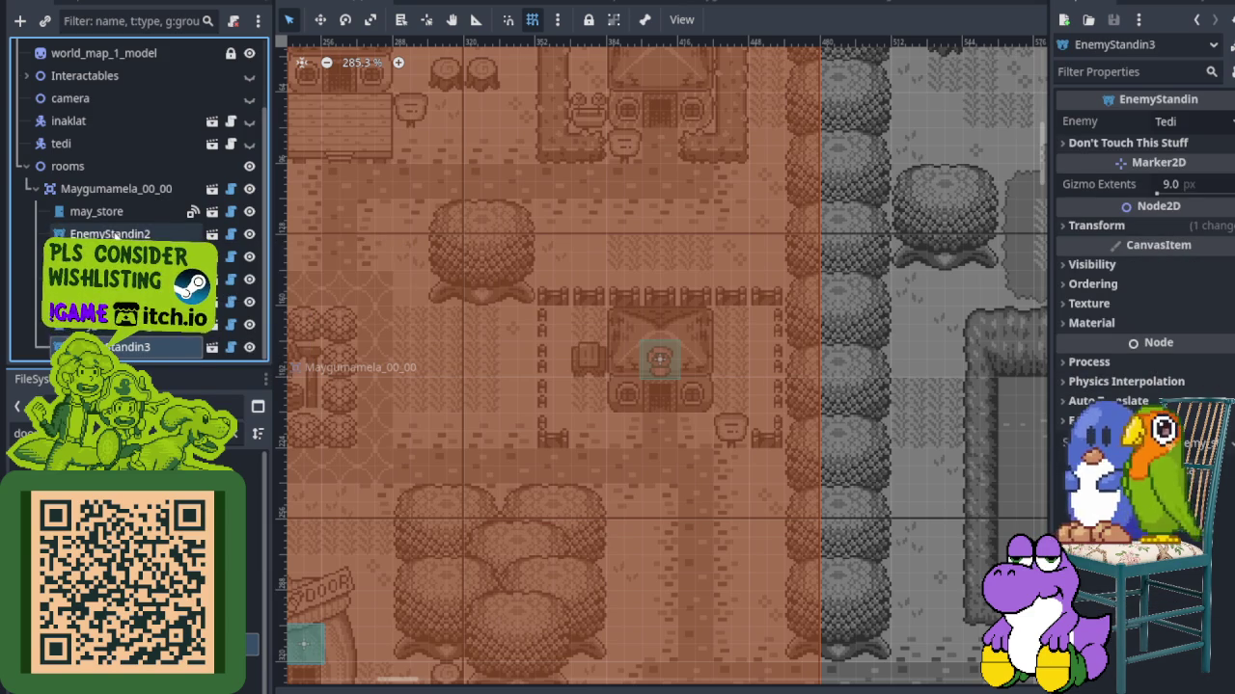
pyautogui.moveTo(108, 233); pyautogui.dragTo(108, 346)
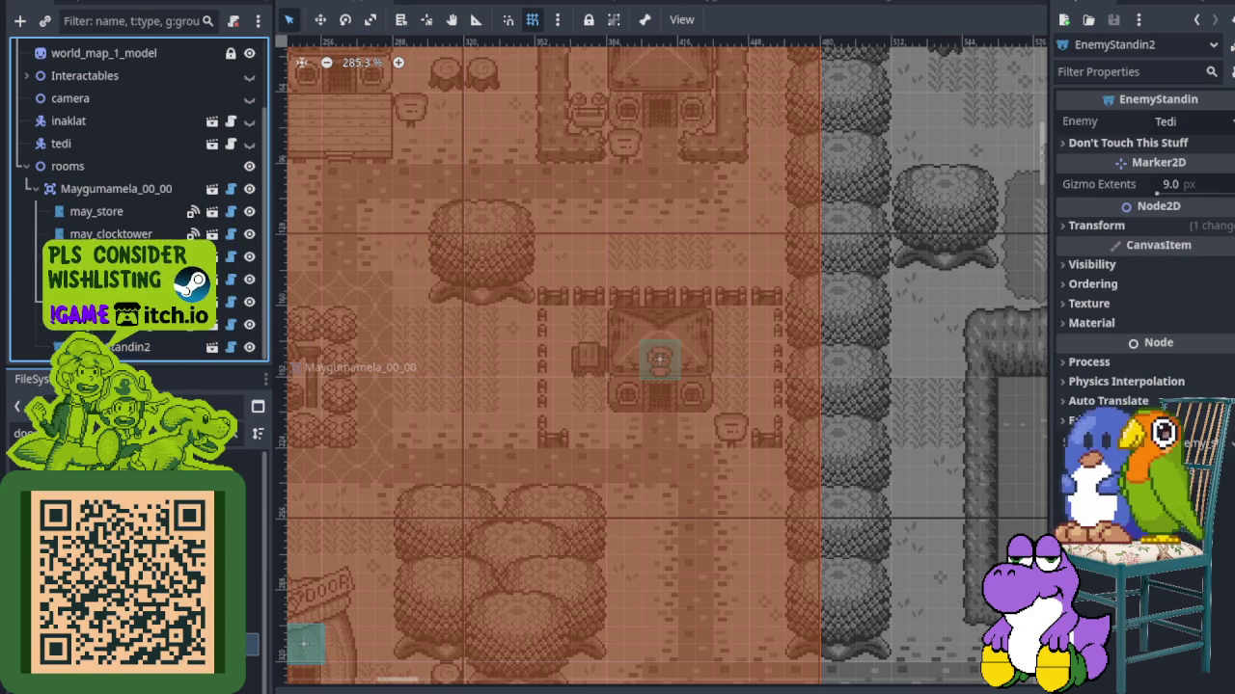
pyautogui.click(145, 338)
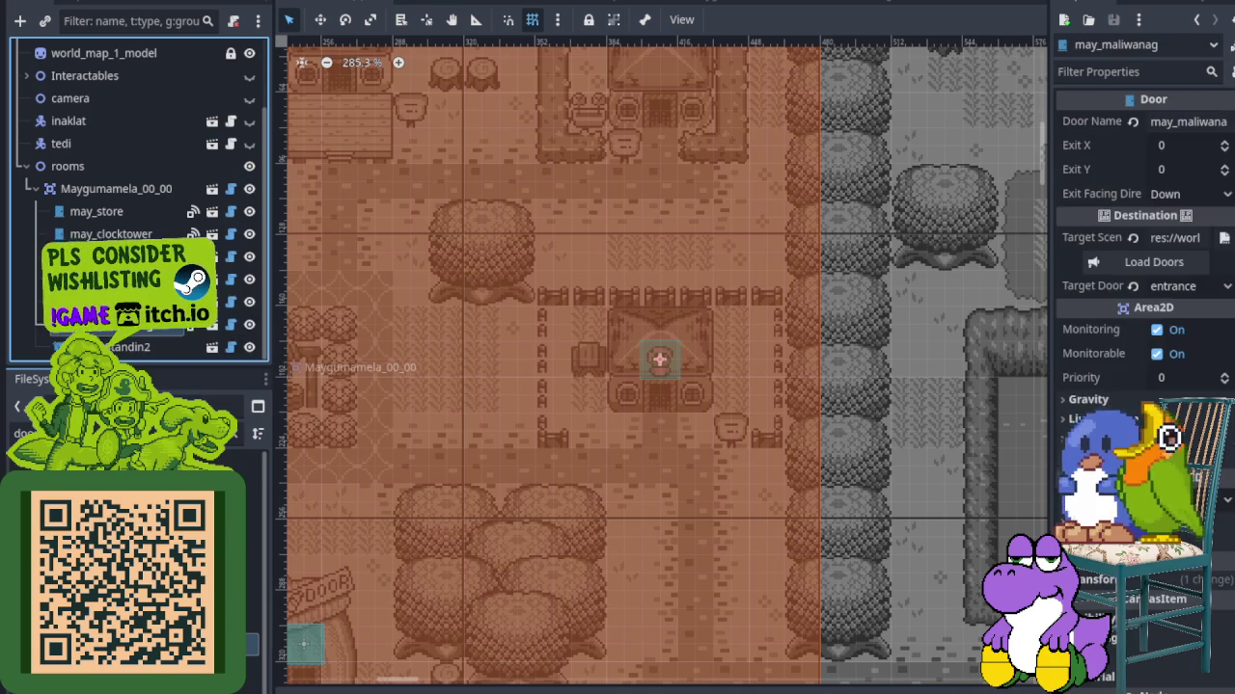
pyautogui.hotkey('ctrl', 'z')
pyautogui.hotkey('ctrl', 'z')
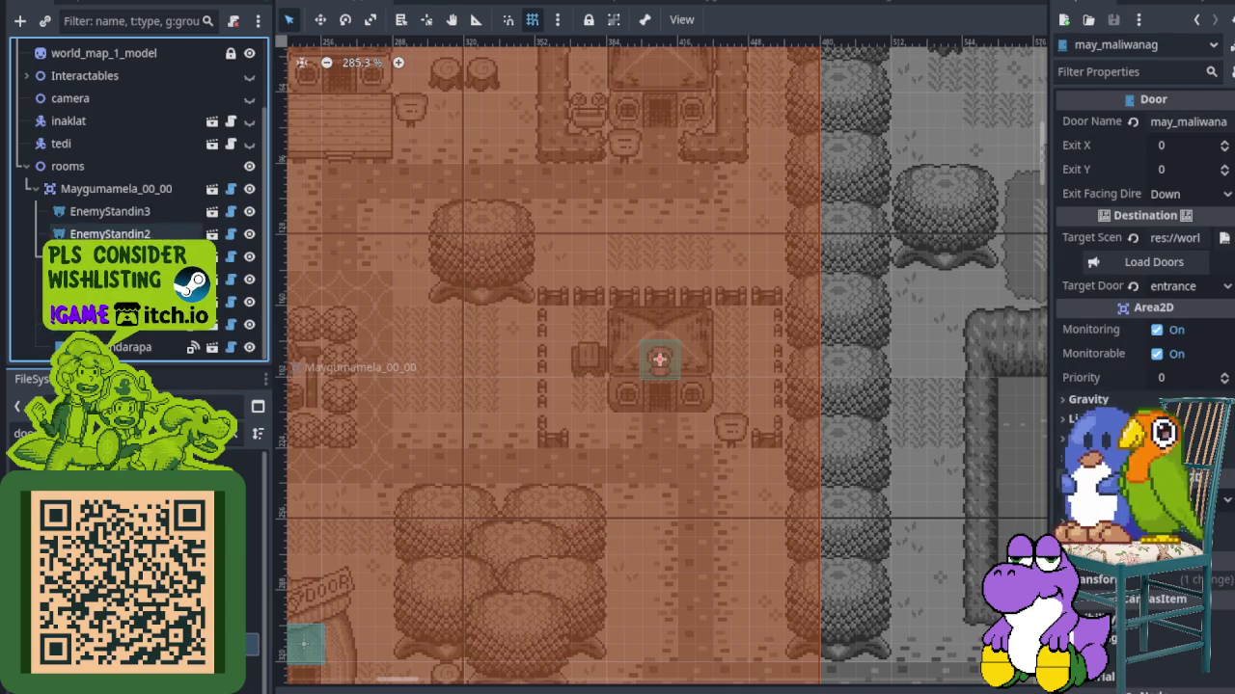
pyautogui.hotkey('ctrl', 'shift', 'z')
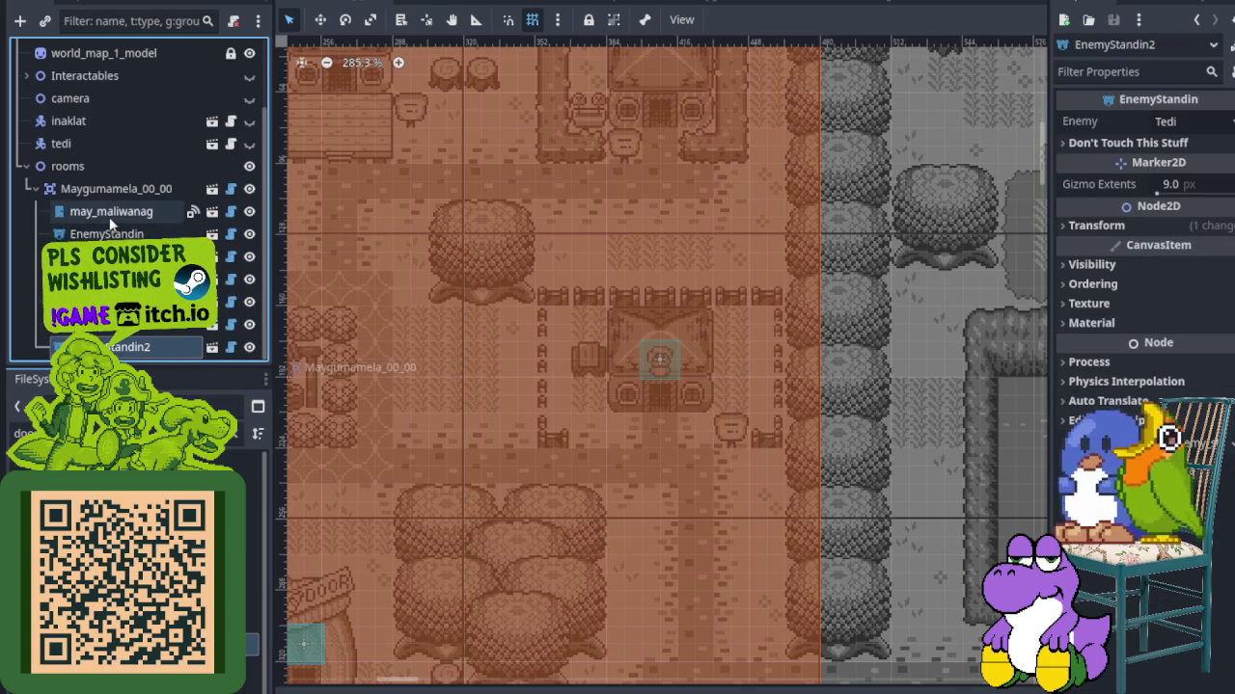
pyautogui.click(109, 217)
pyautogui.click(106, 235)
pyautogui.doubleClick(106, 234)
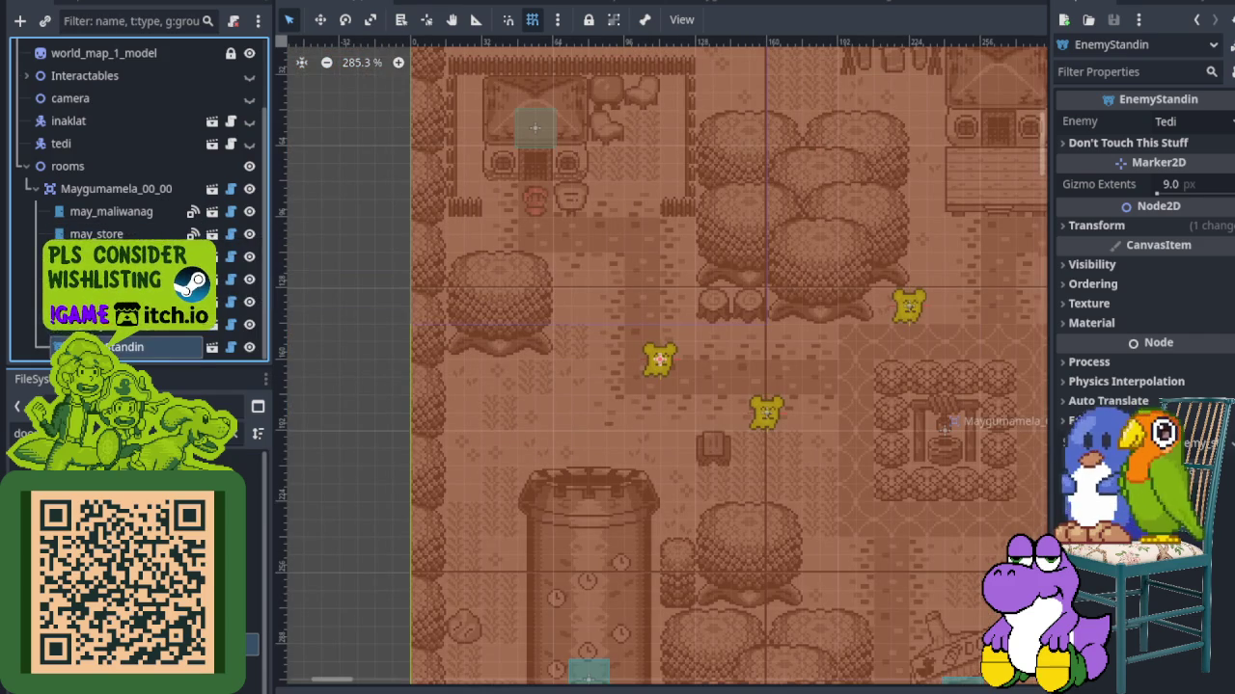
pyautogui.hotkey('ctrl', 's')
# Set the may_maliwanag door's Exit Y to 32 and save the world map
pyautogui.scroll(-2, 577, 325)
pyautogui.scroll(-2, 792, 250)
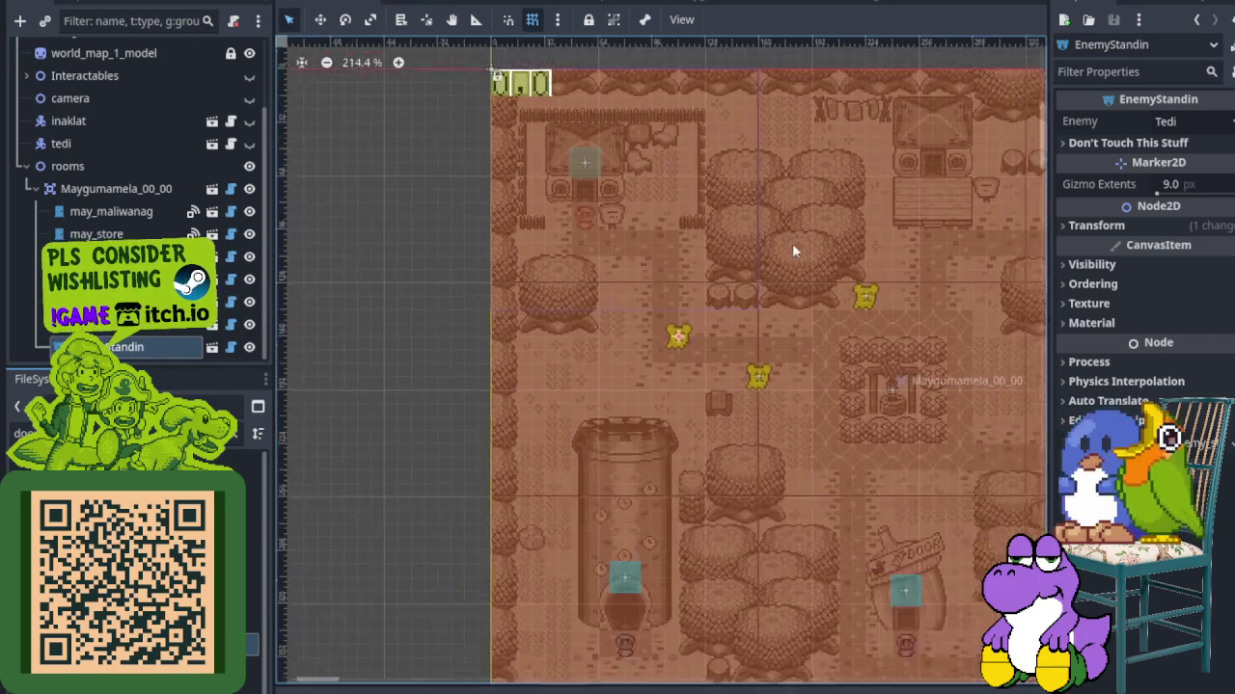
pyautogui.scroll(-2, 819, 279)
pyautogui.scroll(5, 694, 254)
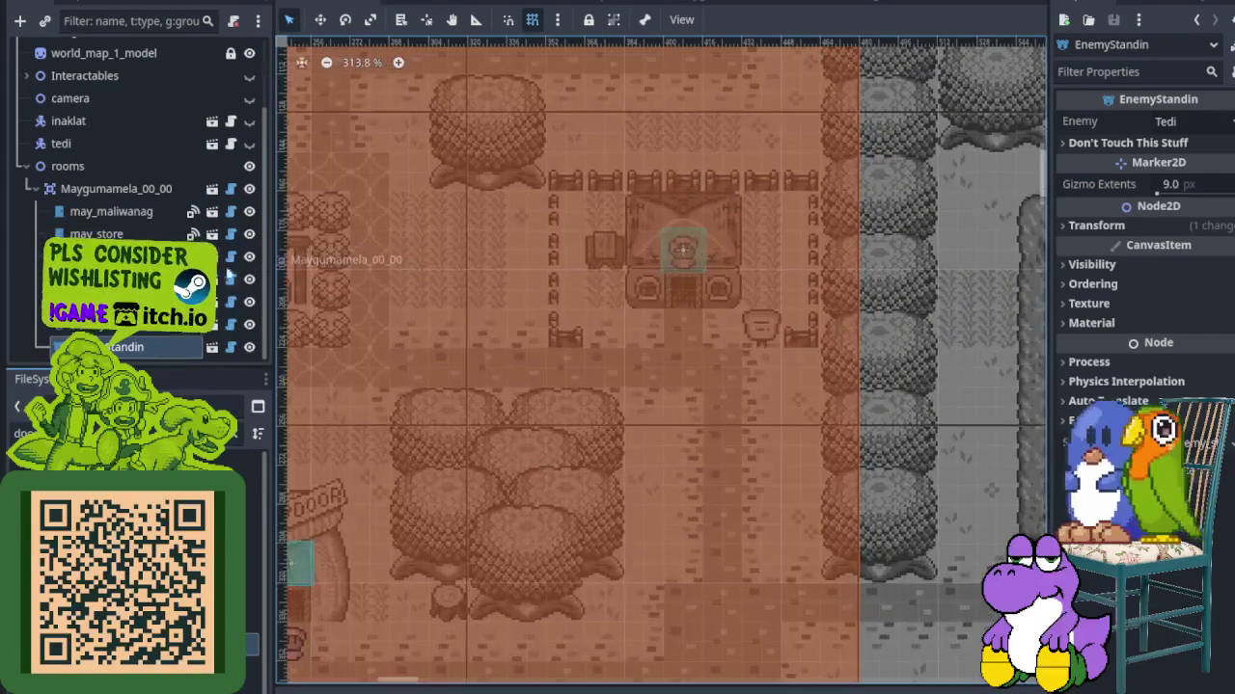
pyautogui.click(116, 211)
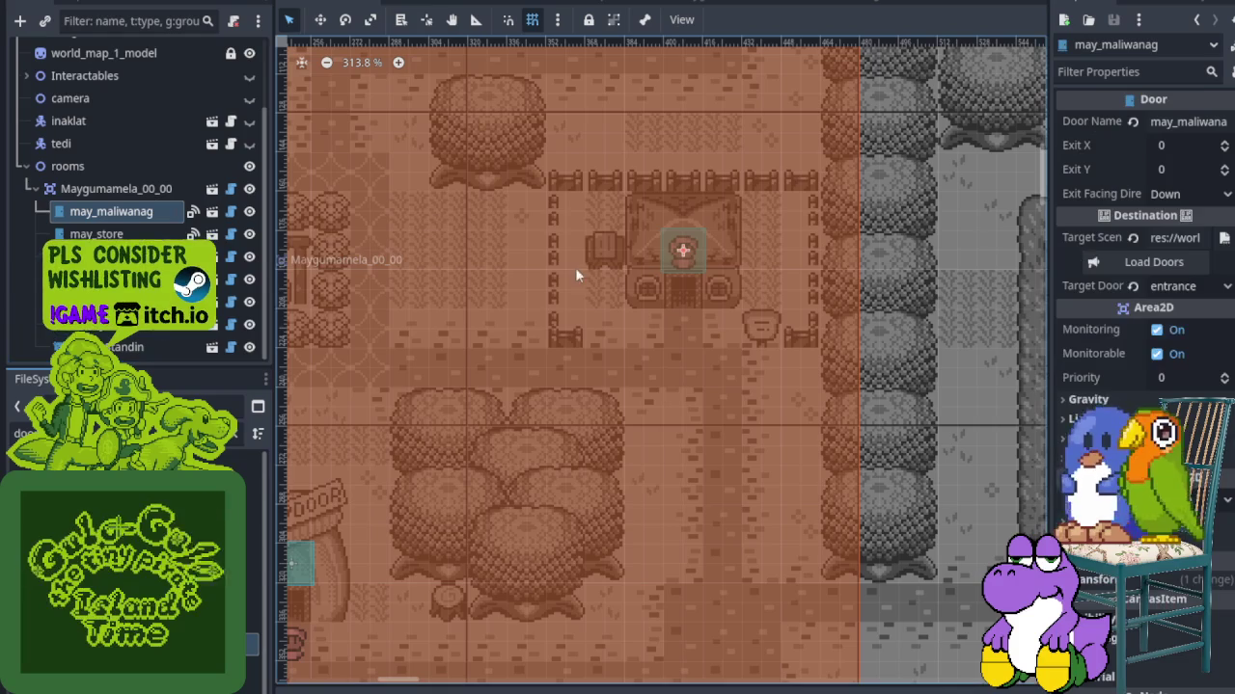
pyautogui.click(1209, 168)
pyautogui.write('2')
pyautogui.hotkey('ctrl', 's')
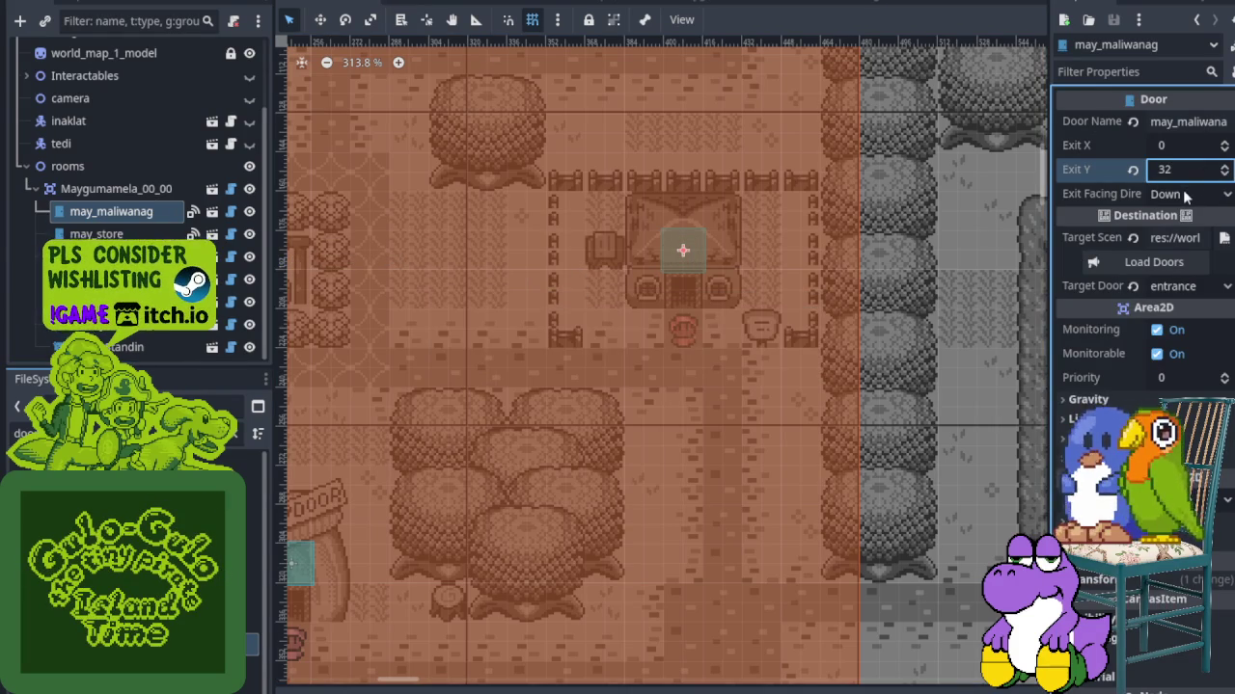
pyautogui.hotkey('ctrl', 's')
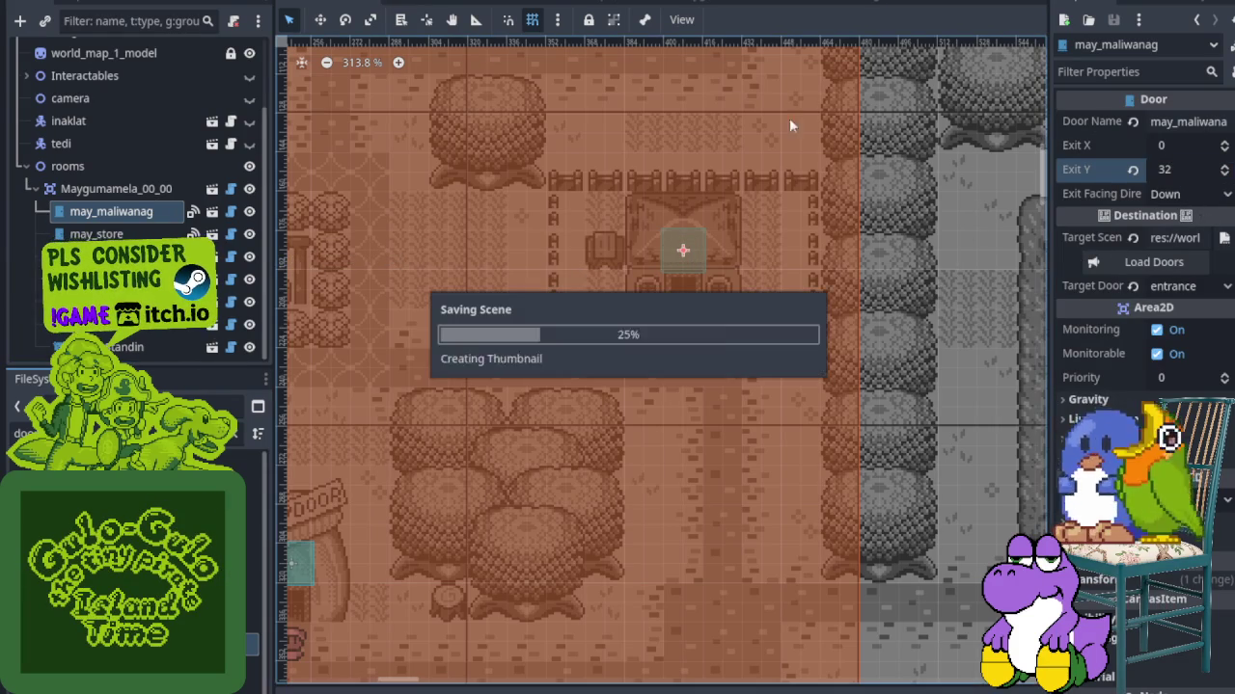
pyautogui.click(840, 3)
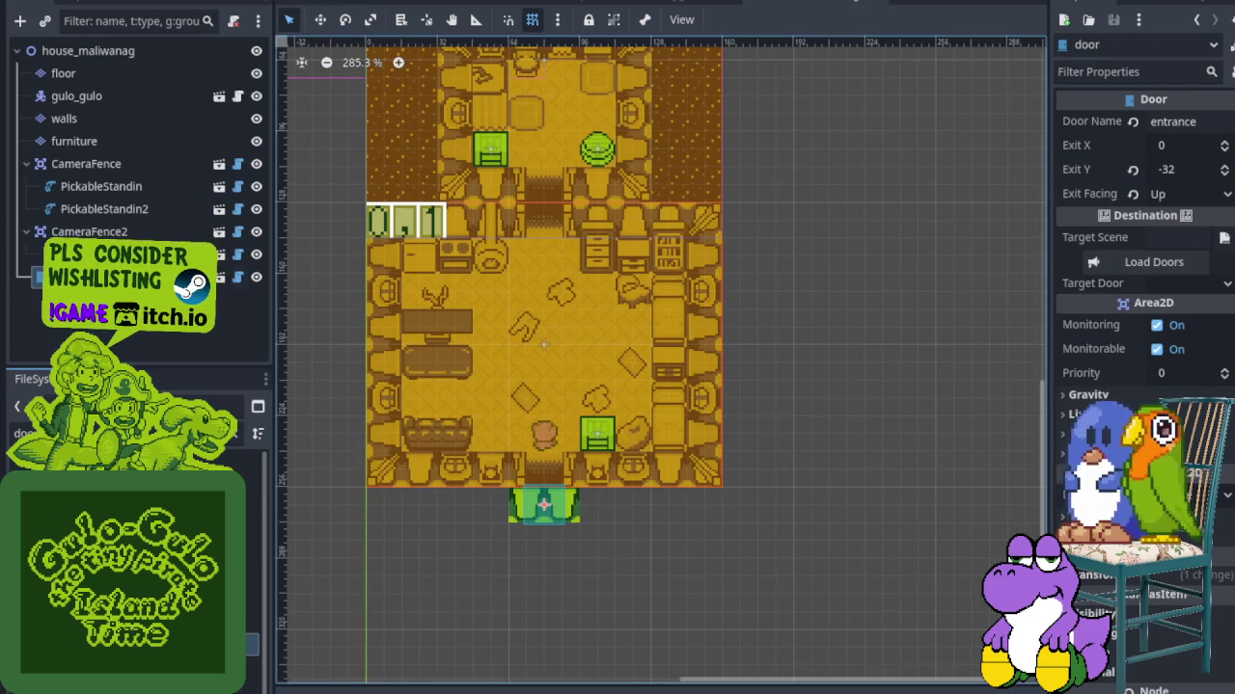
# Point the entrance door at world/overworld.tscn with Target Door may_maliwanag, then save
pyautogui.click(1222, 239)
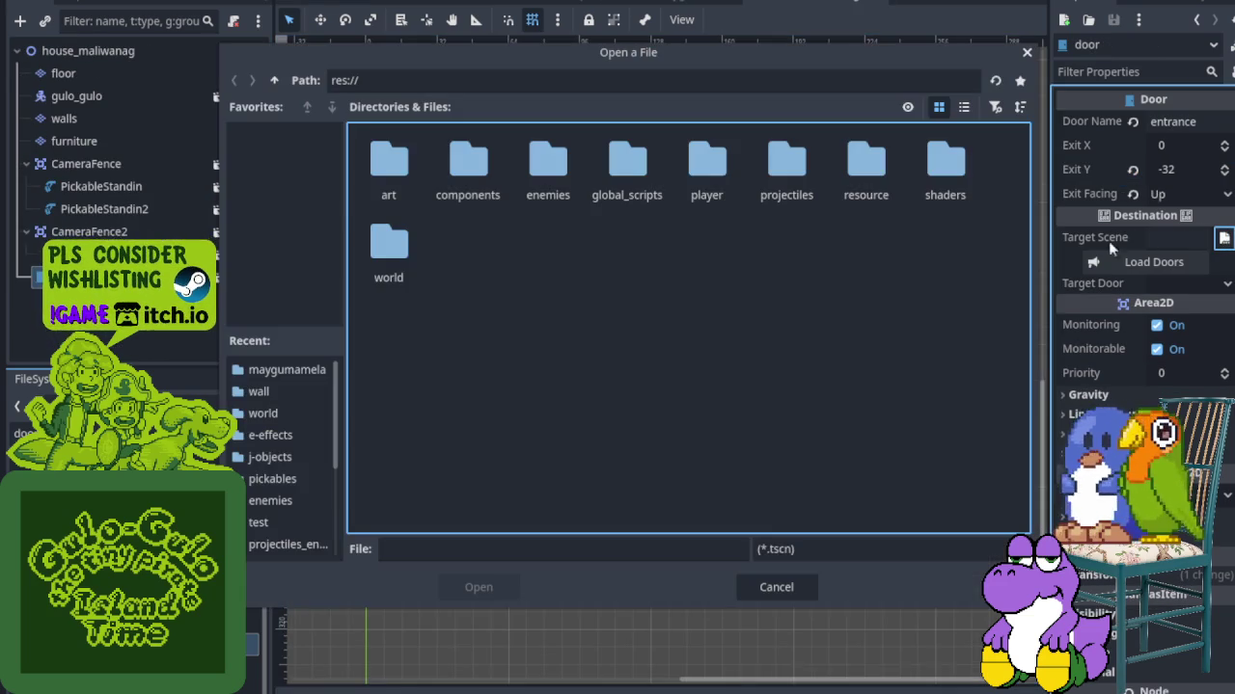
pyautogui.doubleClick(405, 253)
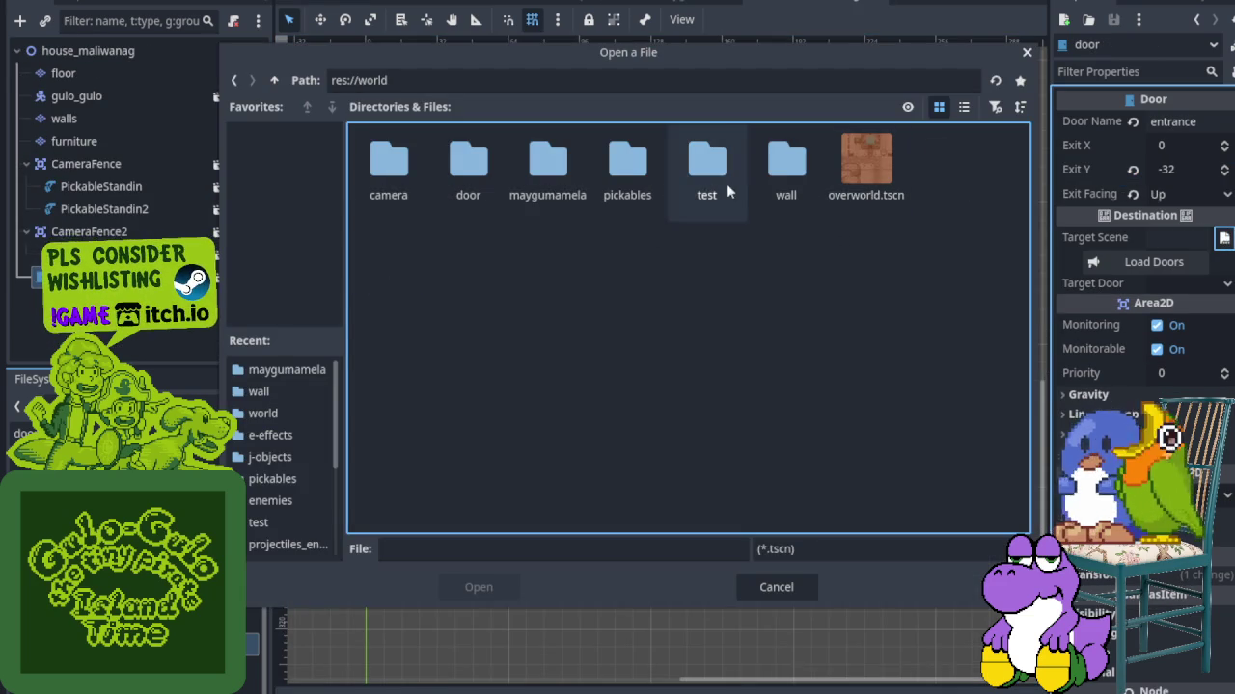
pyautogui.click(866, 164)
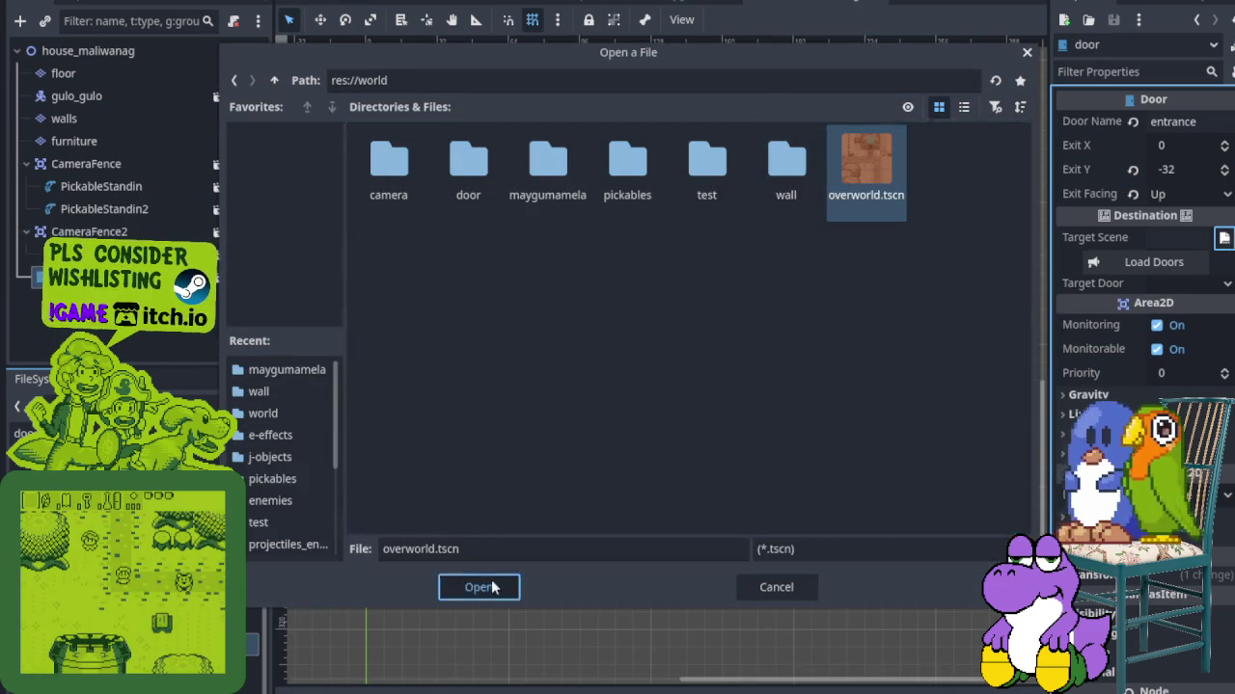
pyautogui.click(479, 587)
pyautogui.click(1162, 268)
pyautogui.click(1206, 283)
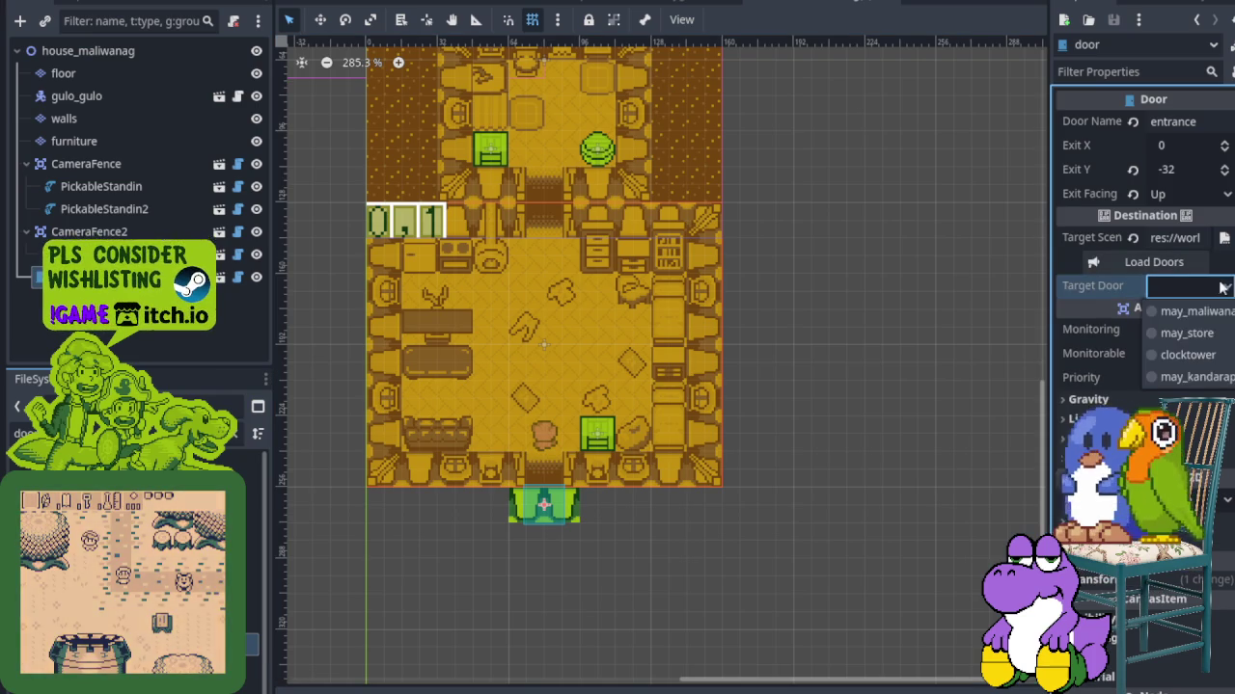
pyautogui.click(1220, 314)
pyautogui.hotkey('ctrl', 's')
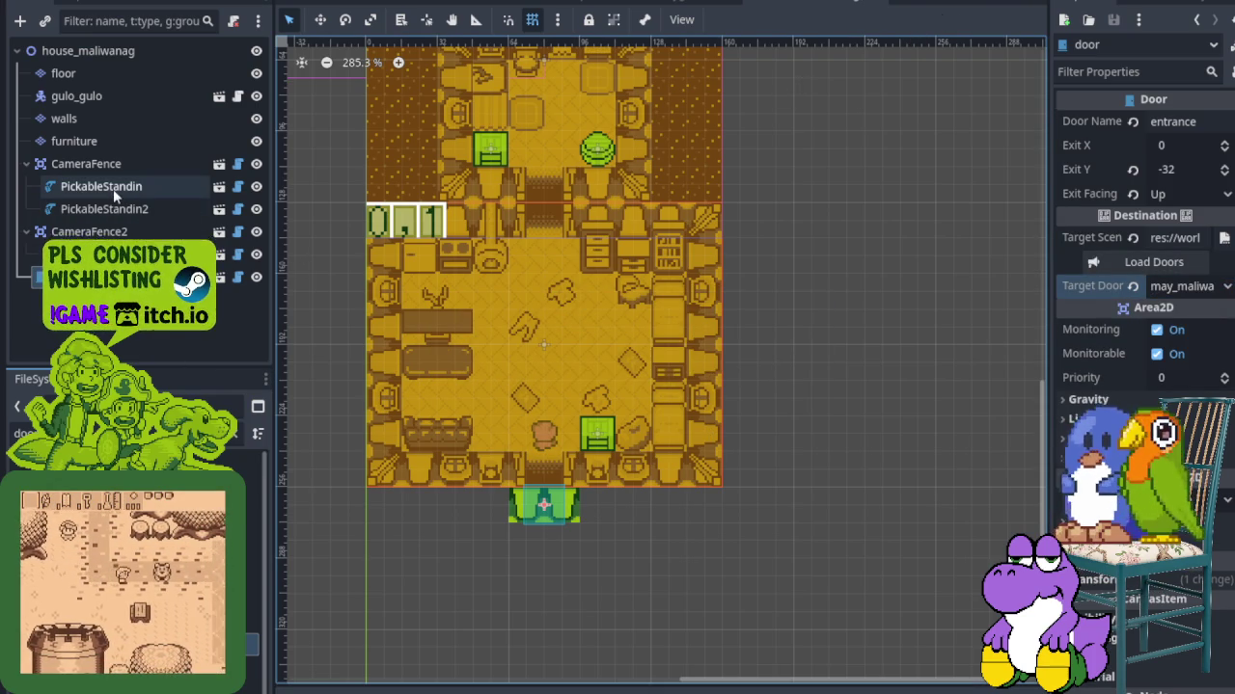
pyautogui.click(114, 144)
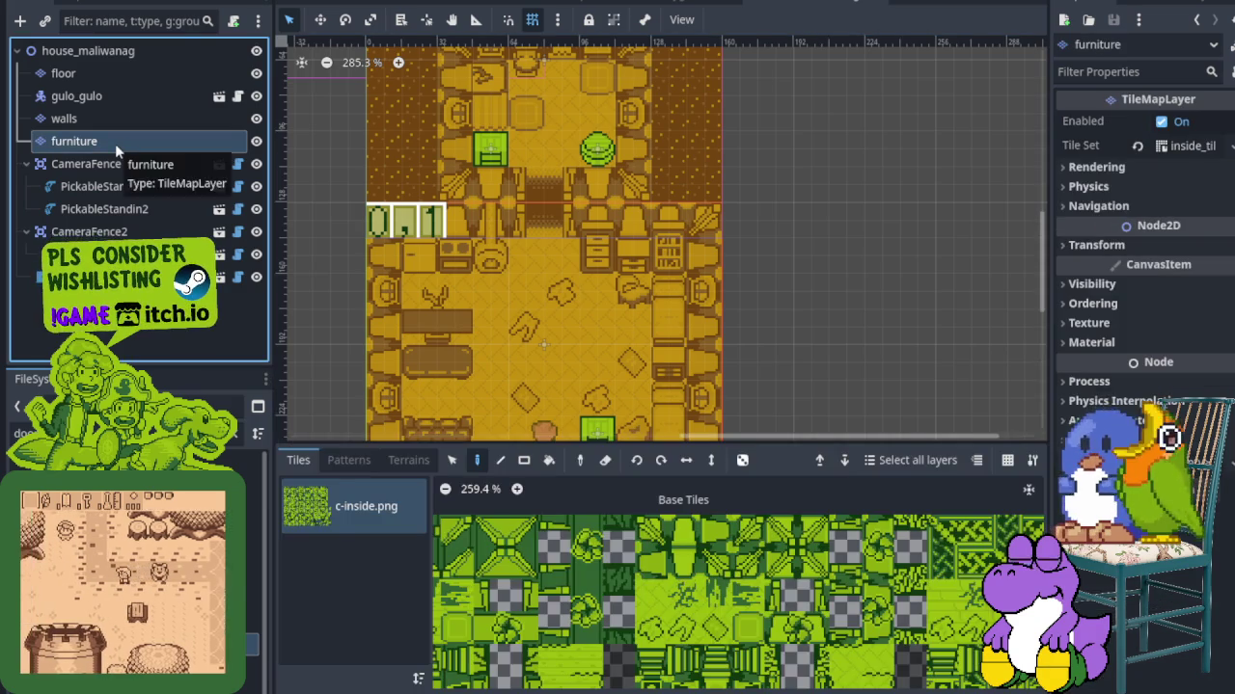
# After checking the furniture layer's Ordering, tick Y Sort Enabled on the house_maliwanag root and save
pyautogui.rightClick(115, 144)
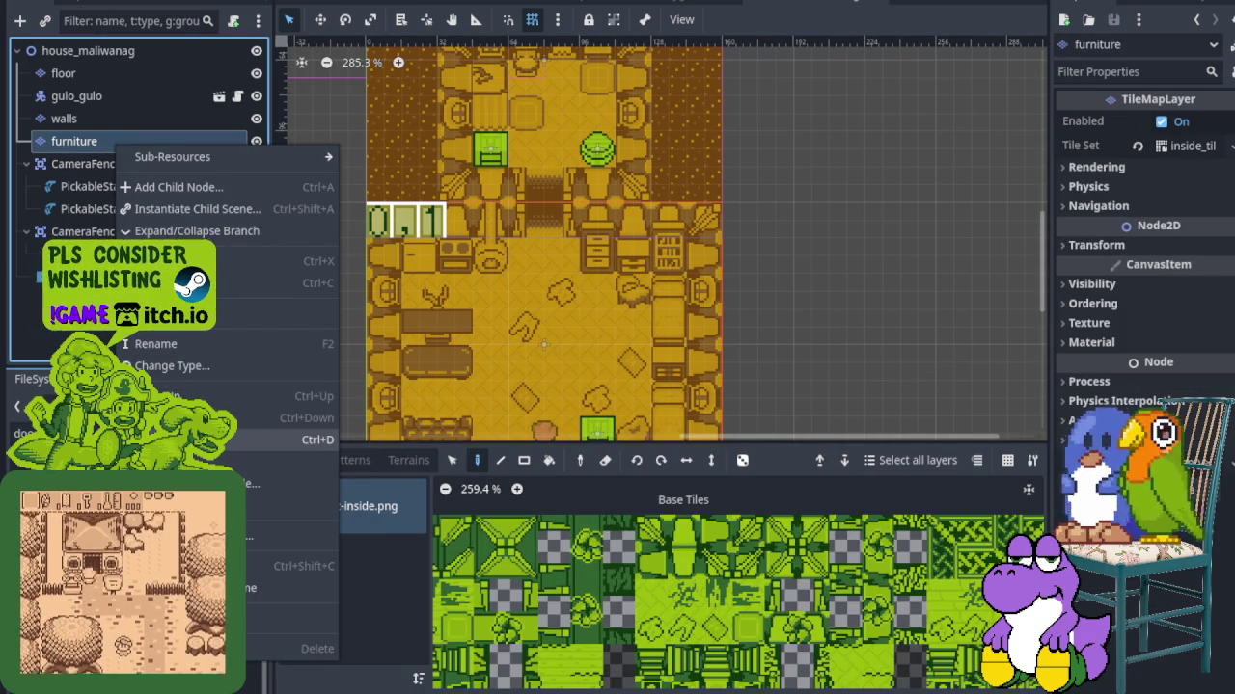
pyautogui.click(1093, 302)
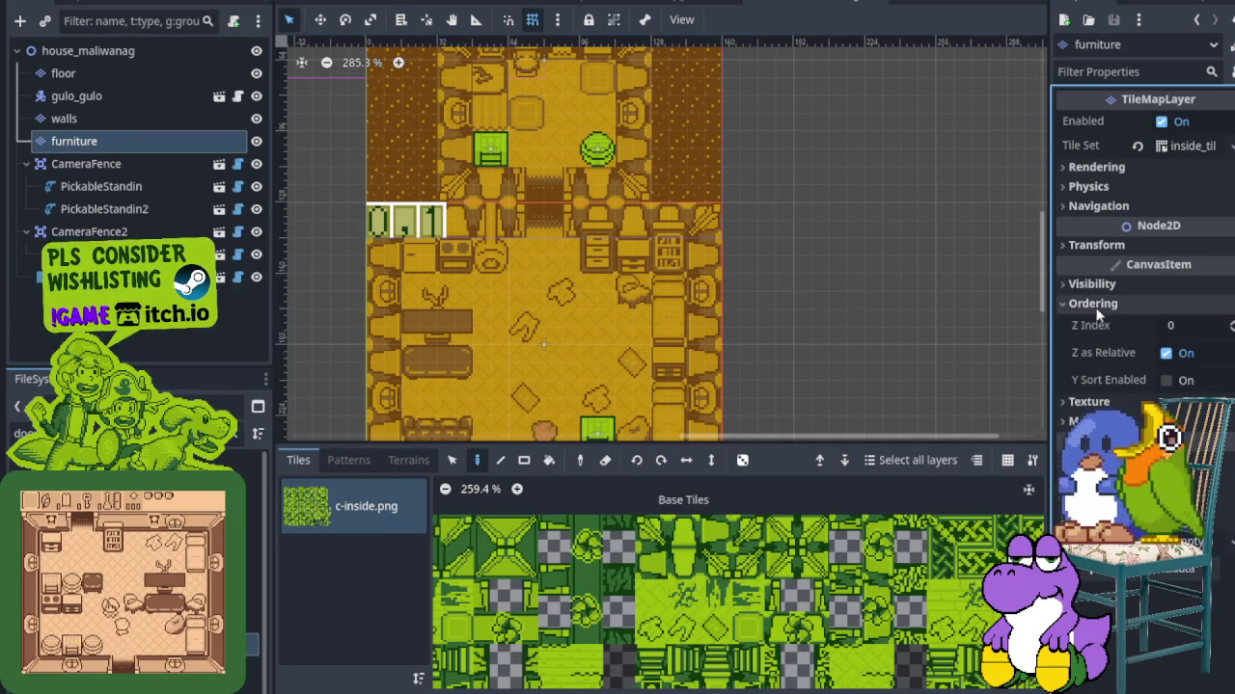
pyautogui.click(87, 50)
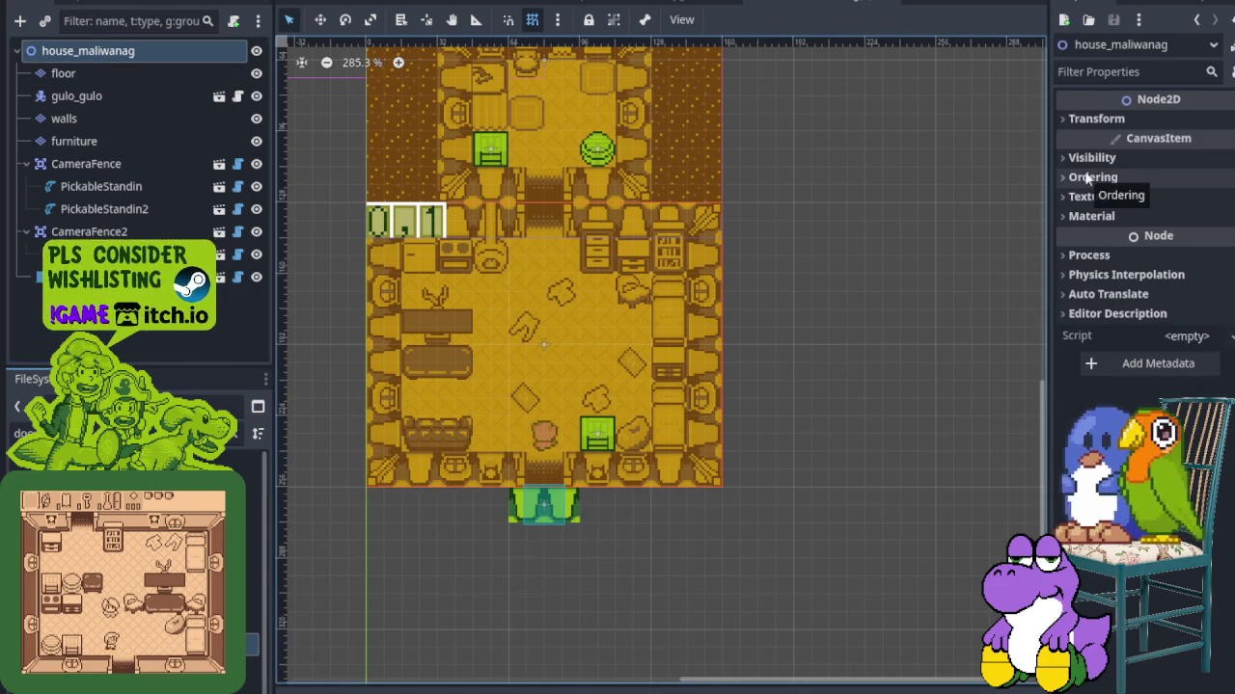
pyautogui.click(1087, 178)
pyautogui.click(1166, 255)
pyautogui.hotkey('ctrl', 's')
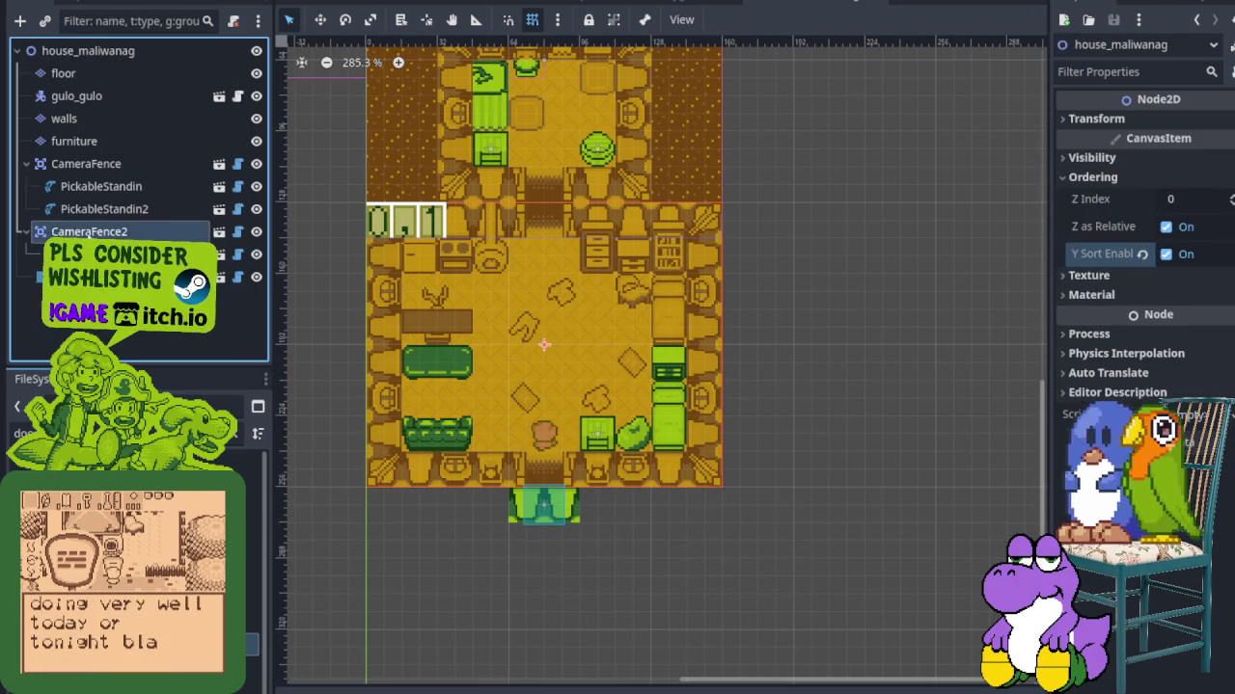
pyautogui.click(97, 232)
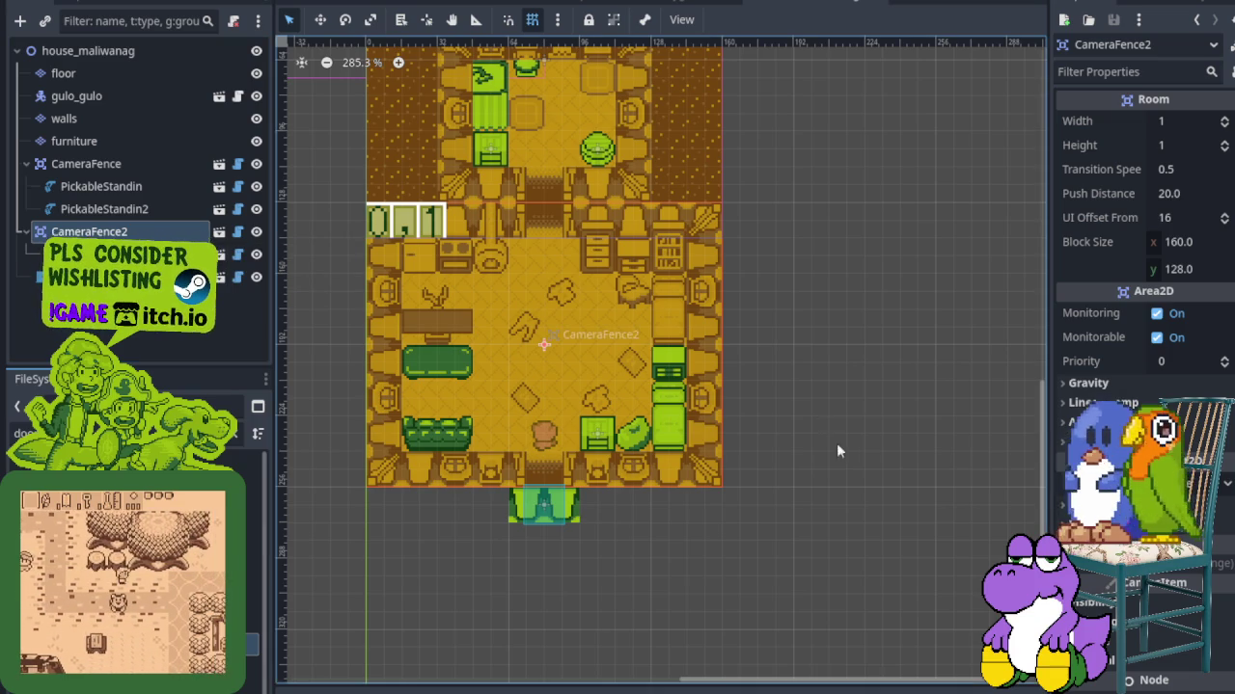
pyautogui.hotkey('ctrl', 'Tab')
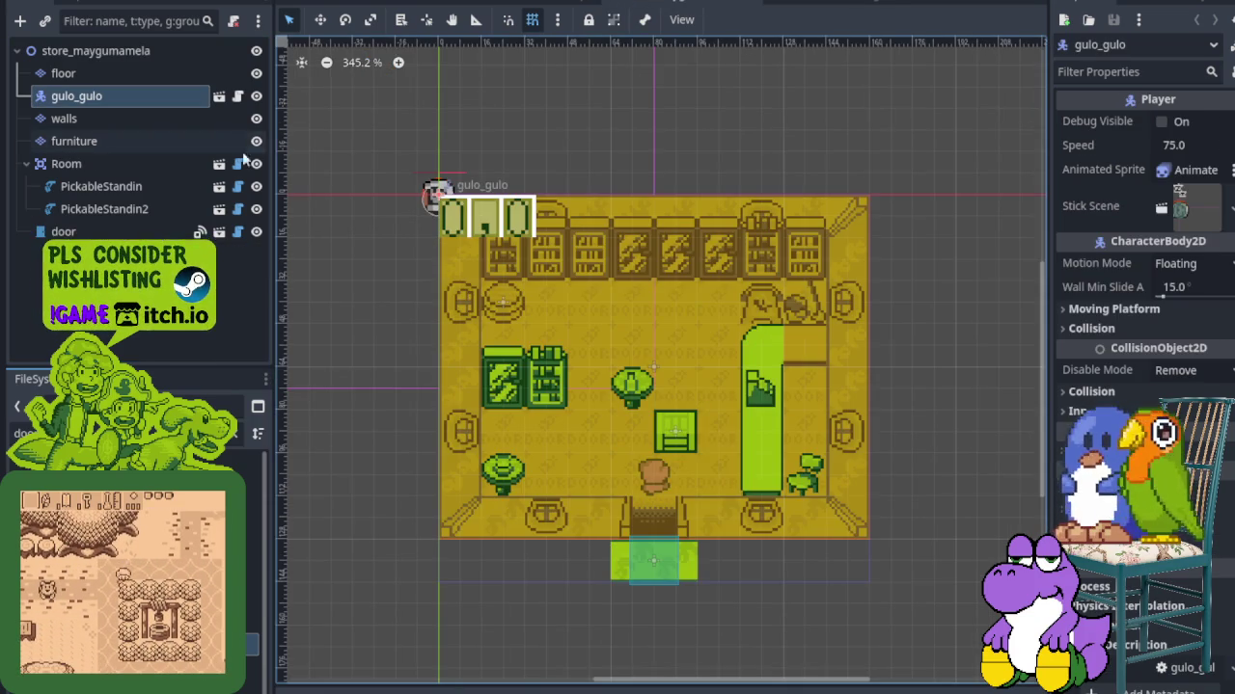
pyautogui.click(153, 166)
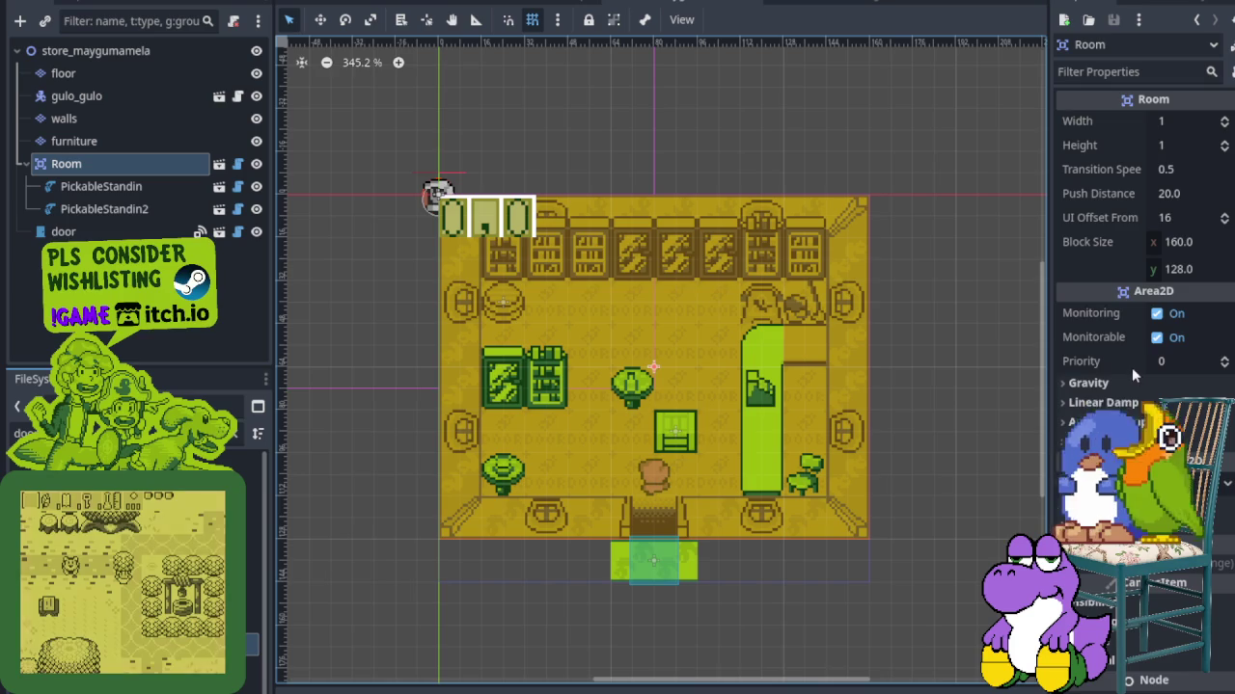
pyautogui.scroll(-3, 1132, 367)
pyautogui.click(1100, 515)
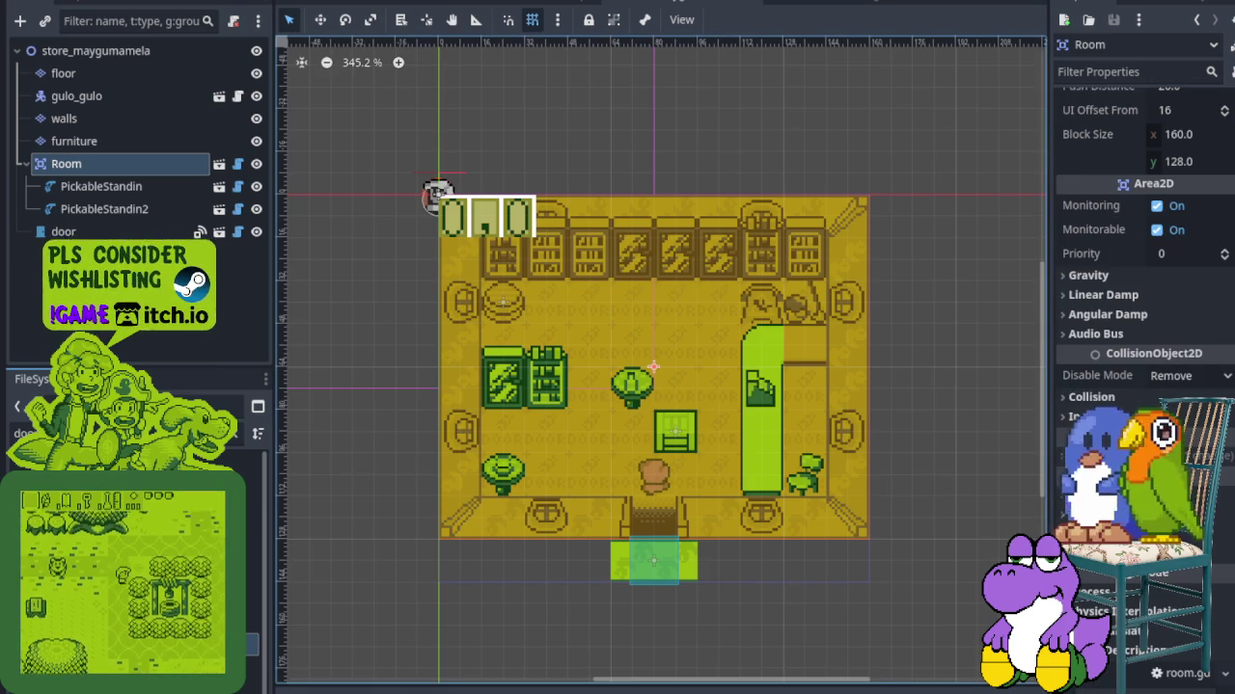
pyautogui.click(825, 8)
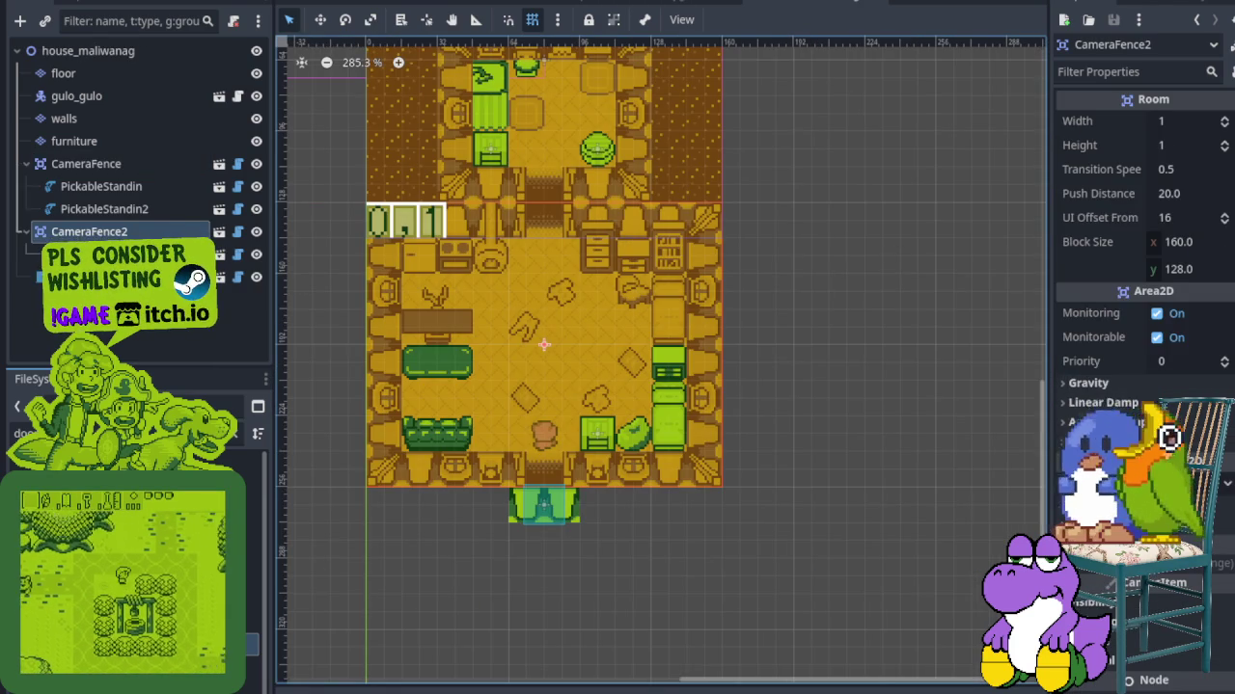
pyautogui.scroll(-3, 1143, 289)
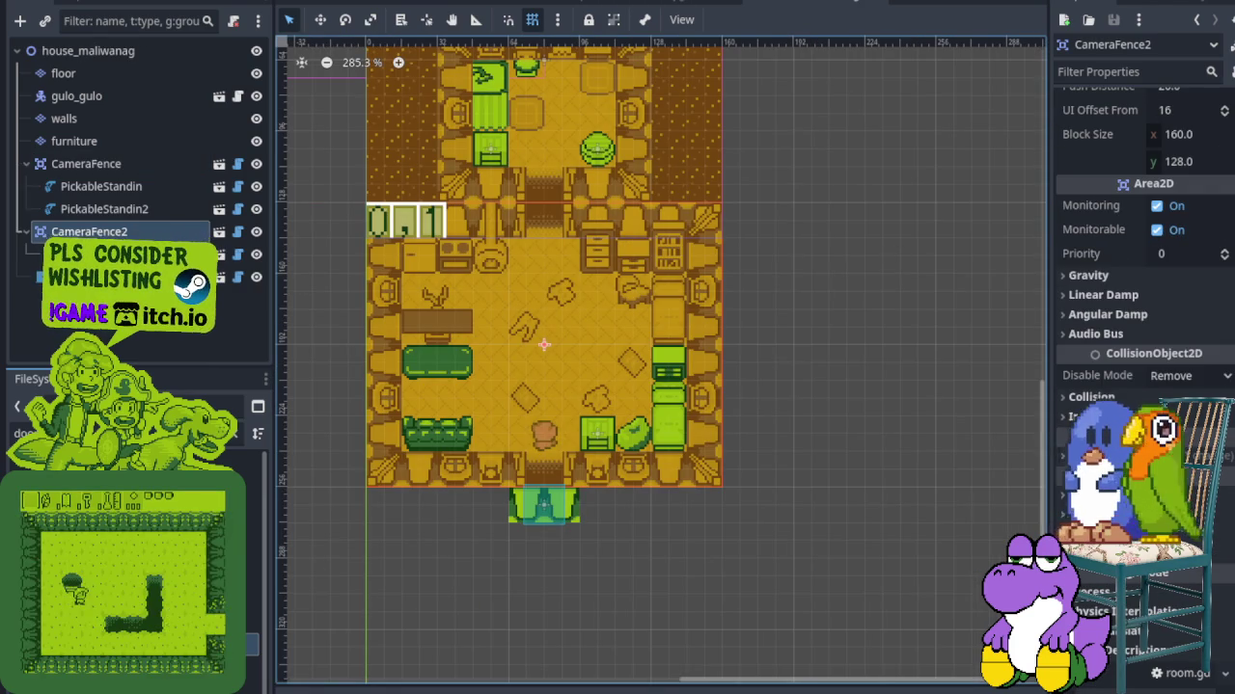
pyautogui.click(1100, 535)
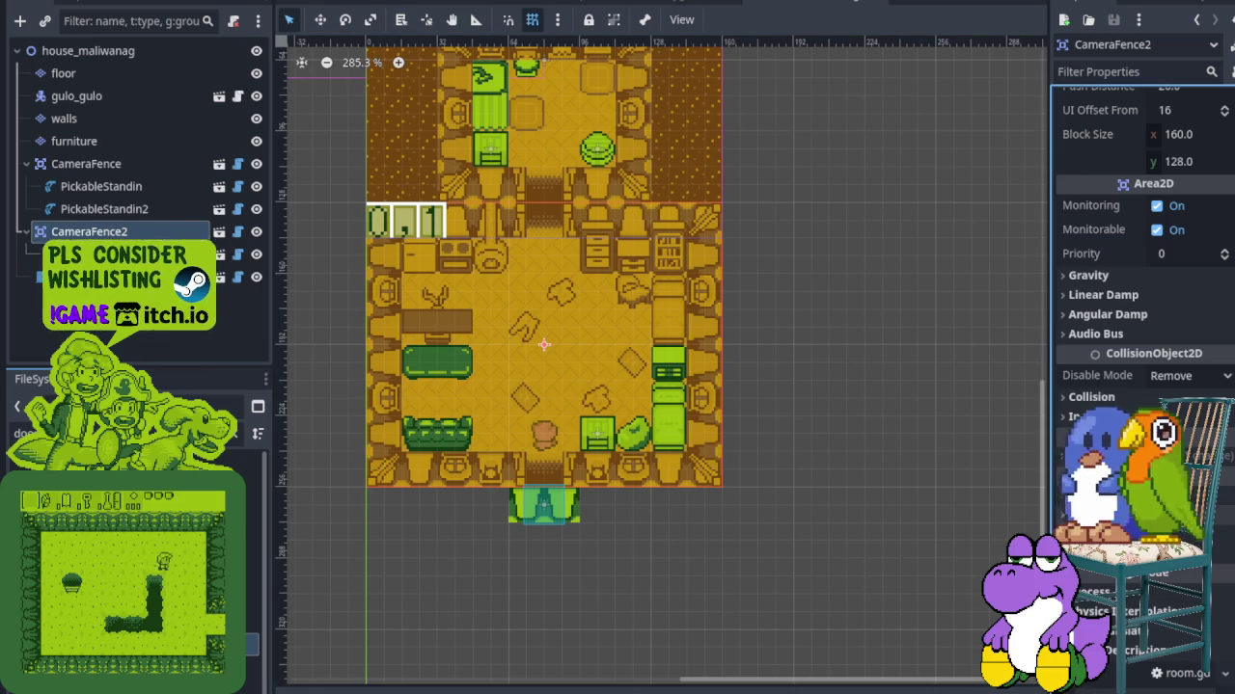
pyautogui.click(639, 5)
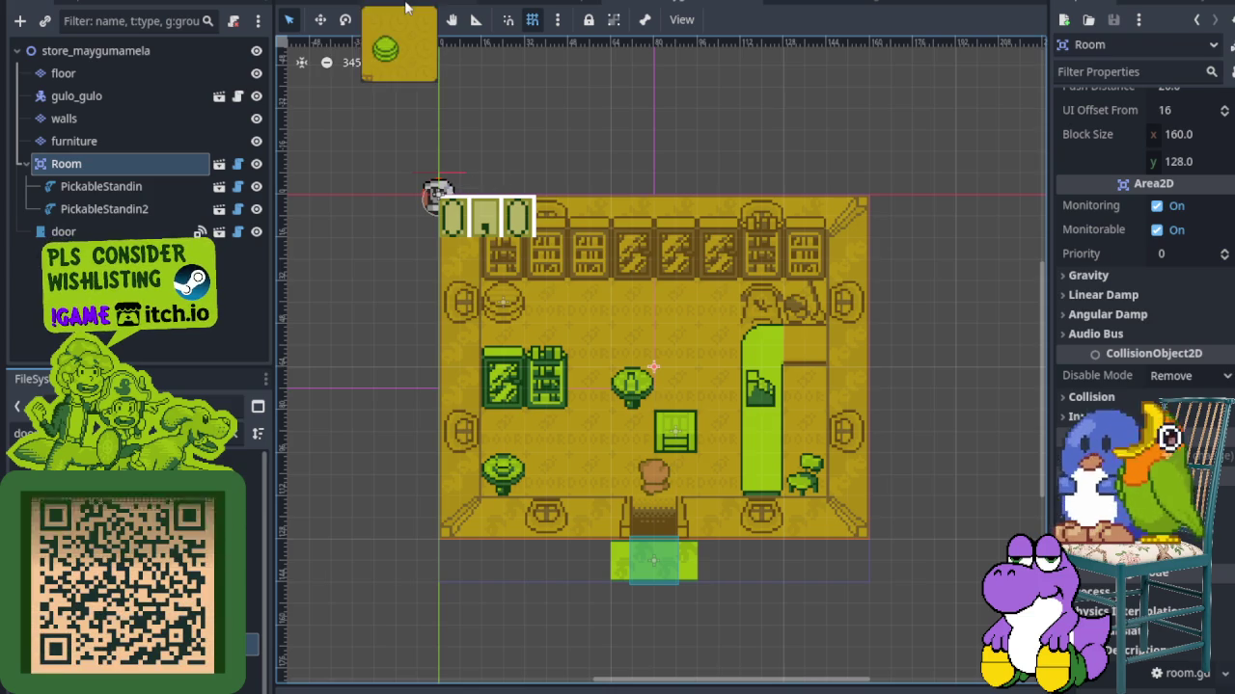
pyautogui.click(406, 5)
pyautogui.click(534, 19)
pyautogui.scroll(10, 232, 213)
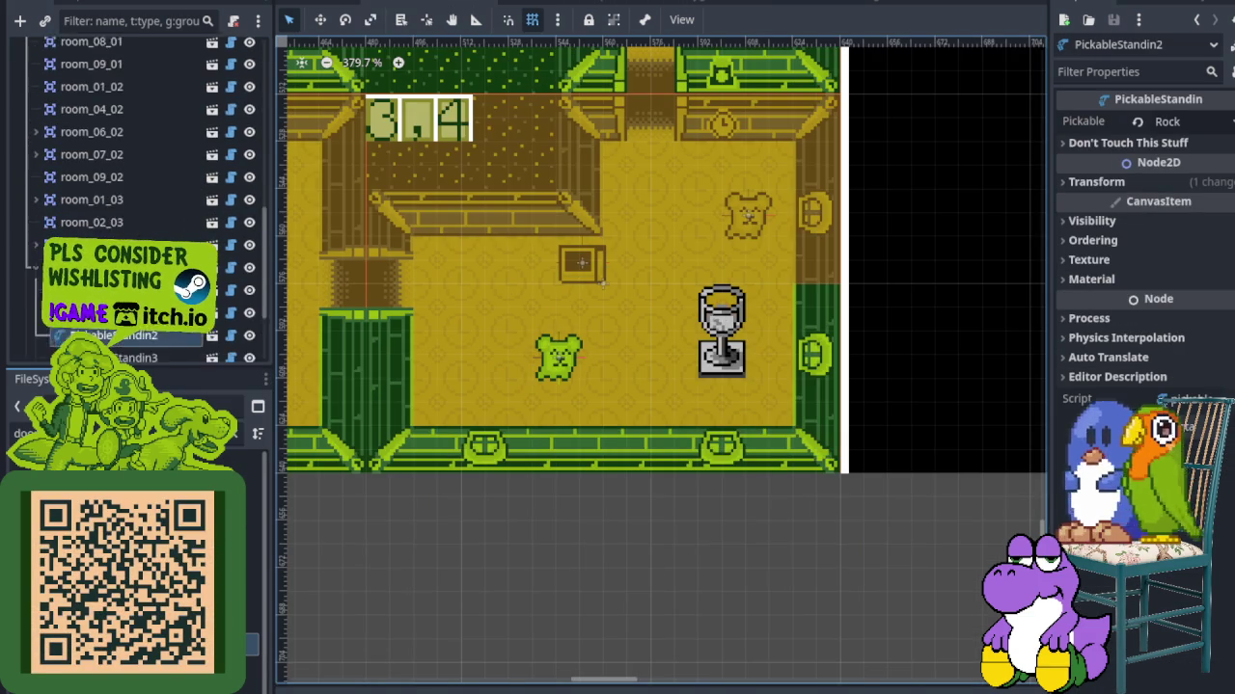
pyautogui.scroll(3, 135, 193)
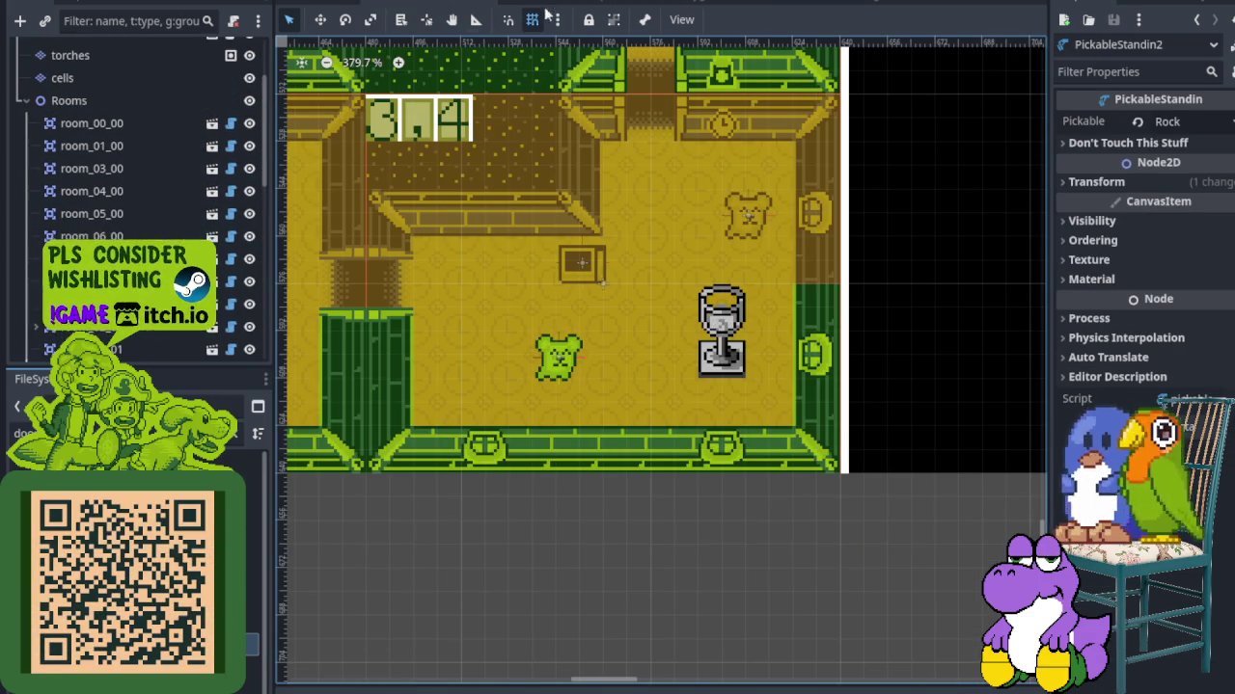
pyautogui.click(675, 4)
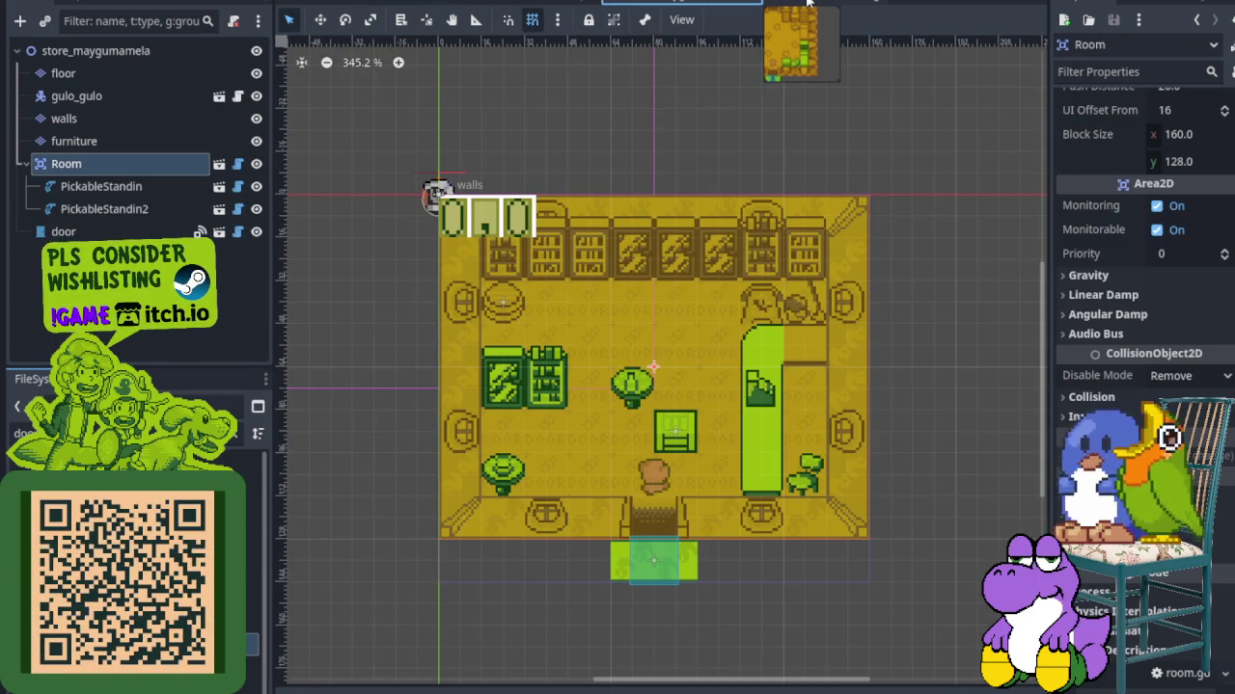
pyautogui.doubleClick(149, 161)
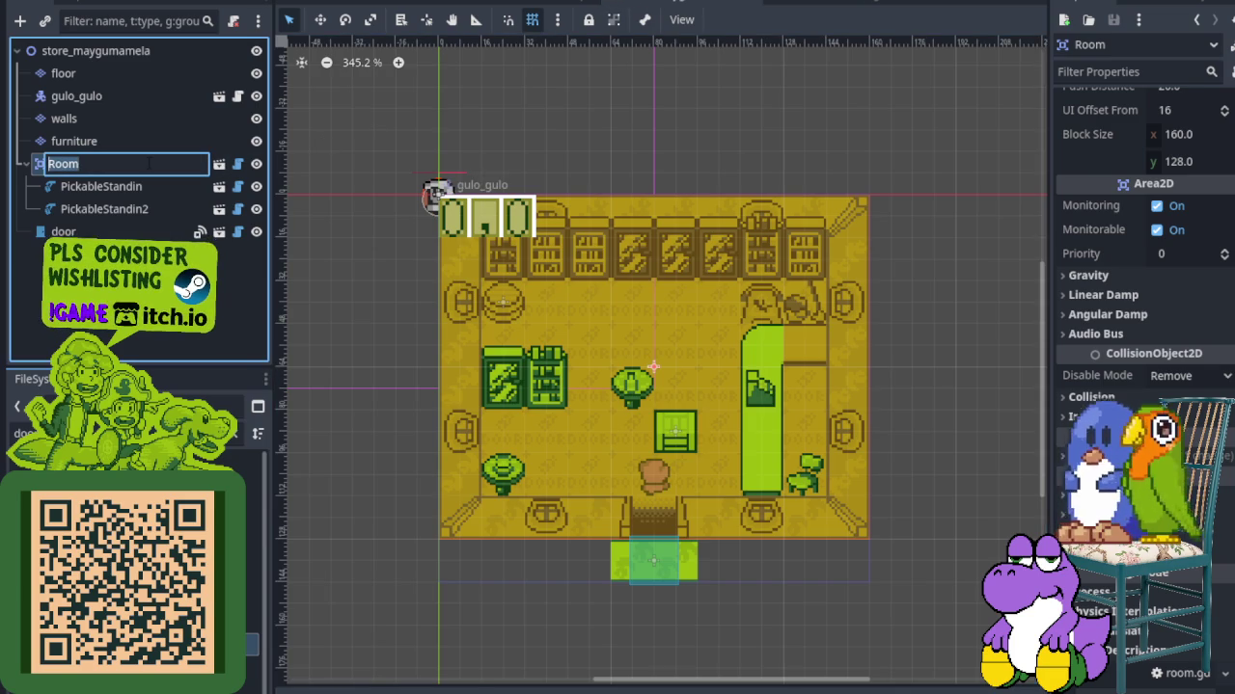
pyautogui.click(567, 4)
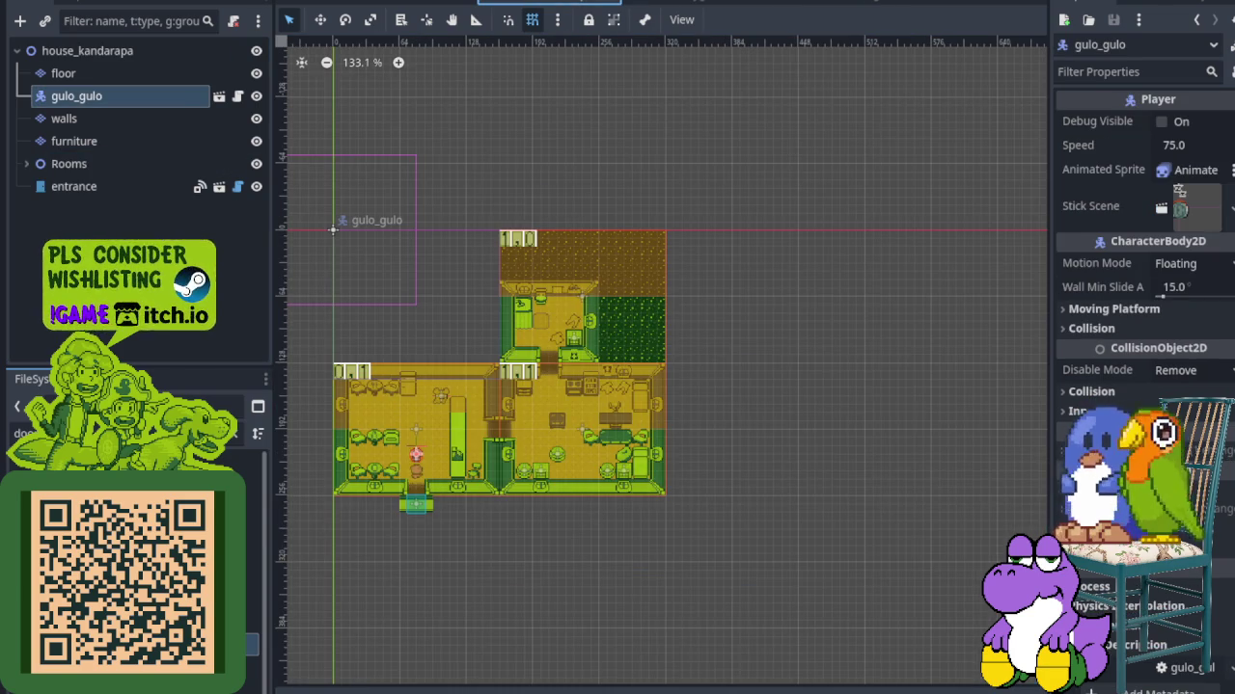
pyautogui.click(801, 4)
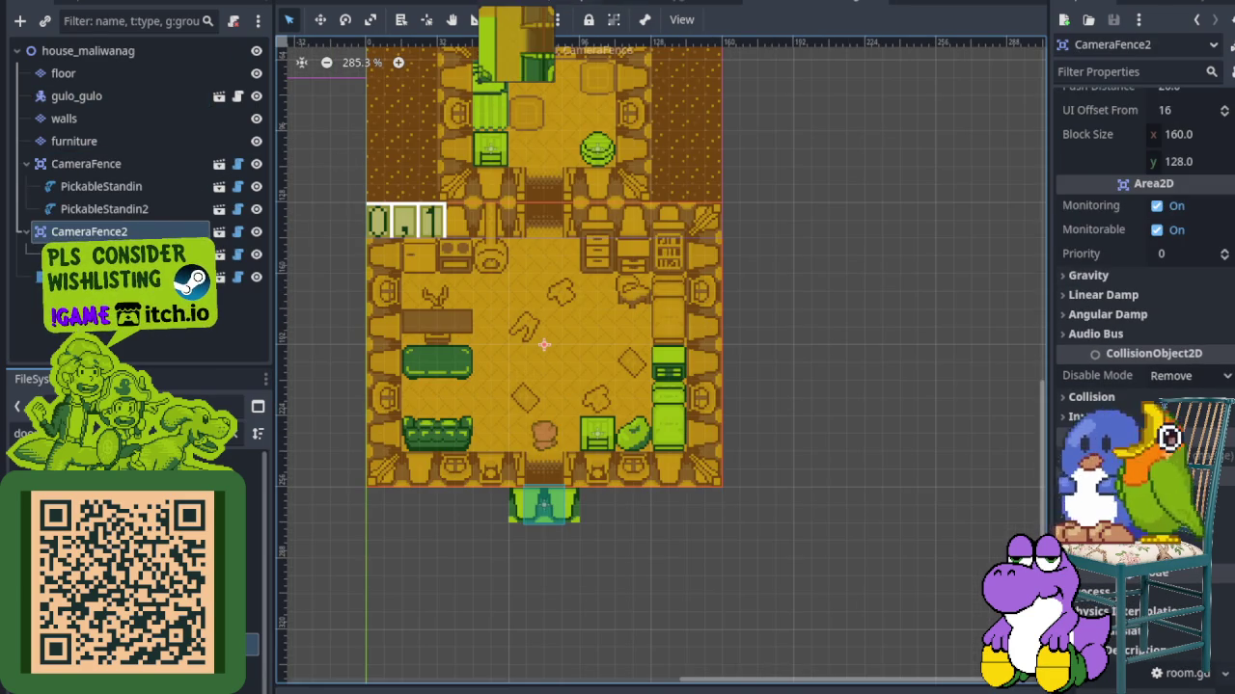
pyautogui.click(517, 3)
pyautogui.click(424, 7)
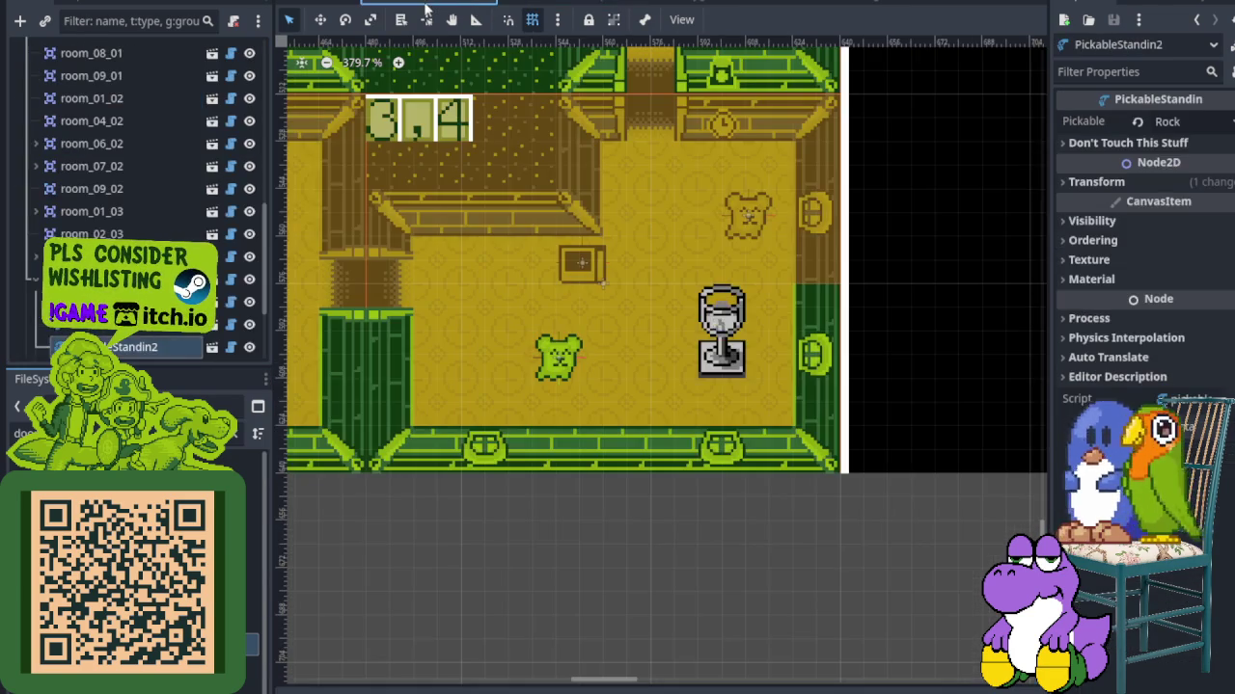
pyautogui.scroll(5, 104, 205)
pyautogui.click(104, 176)
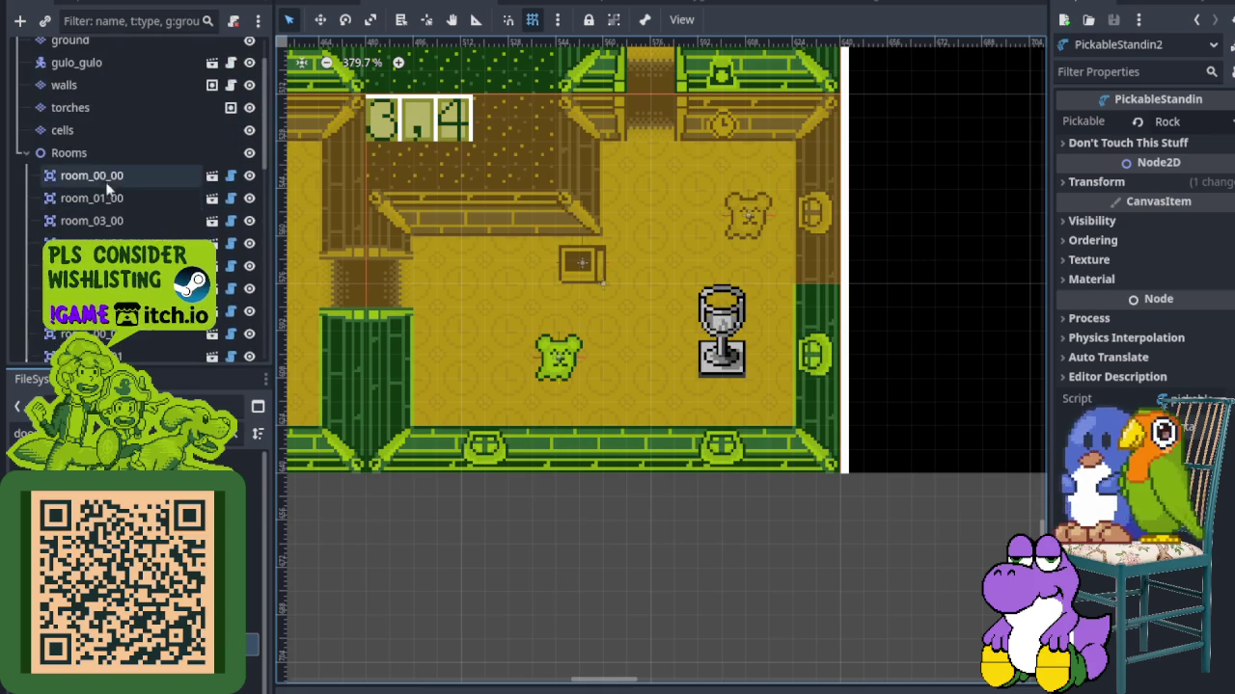
pyautogui.rightClick(104, 176)
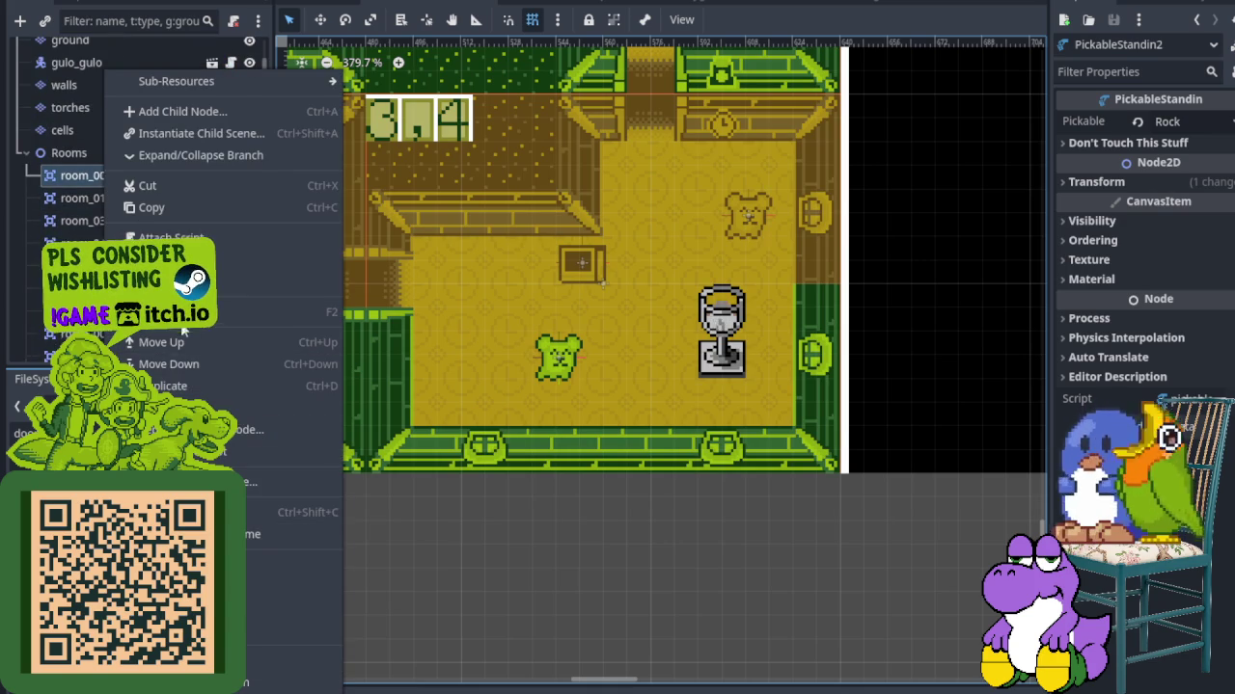
pyautogui.click(164, 312)
pyautogui.click(599, 152)
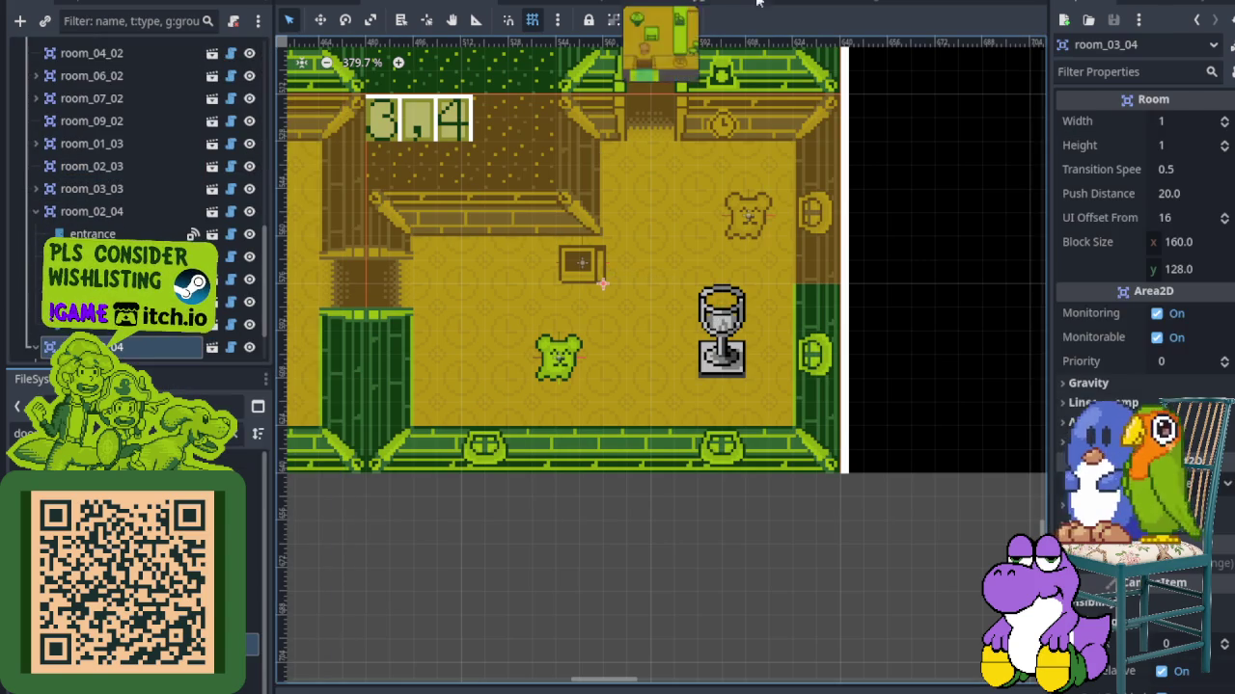
pyautogui.click(801, 3)
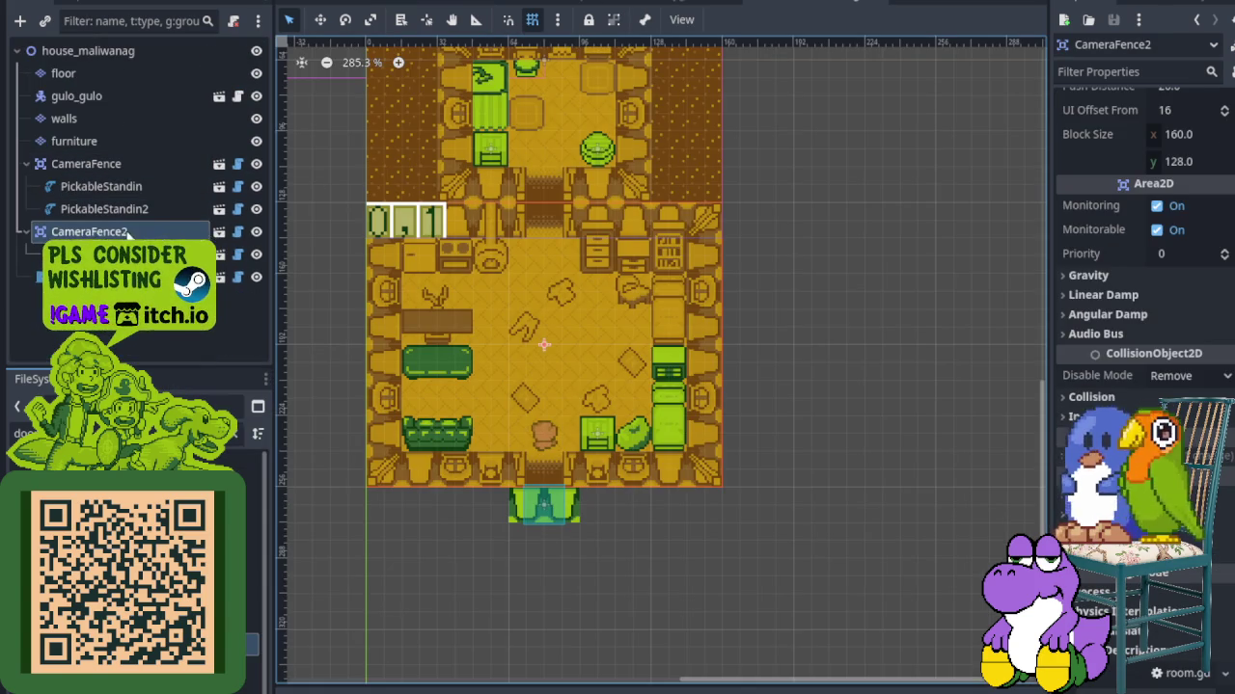
pyautogui.scroll(-4, 460, 254)
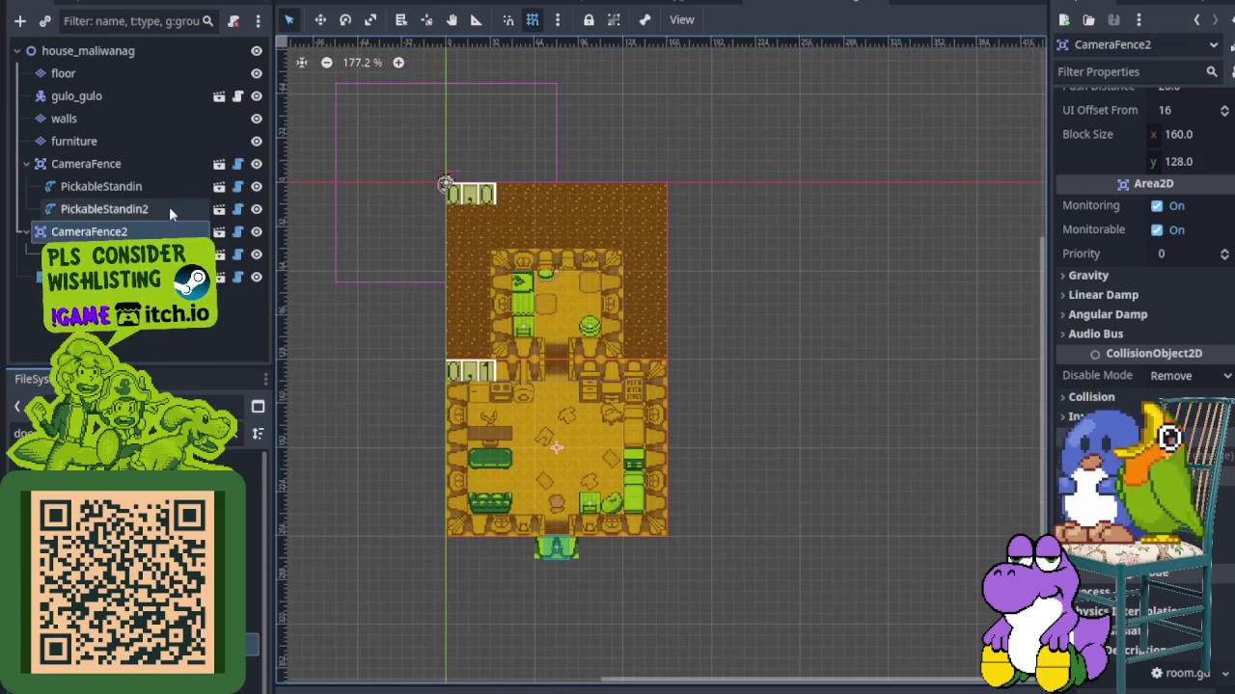
# Rename CameraFence to room_00_00 and CameraFence2 to room_00_01, then save house_maliwanag
pyautogui.click(143, 167)
pyautogui.doubleClick(143, 167)
pyautogui.hotkey('ctrl', 'c')
pyautogui.write('room_00_00')
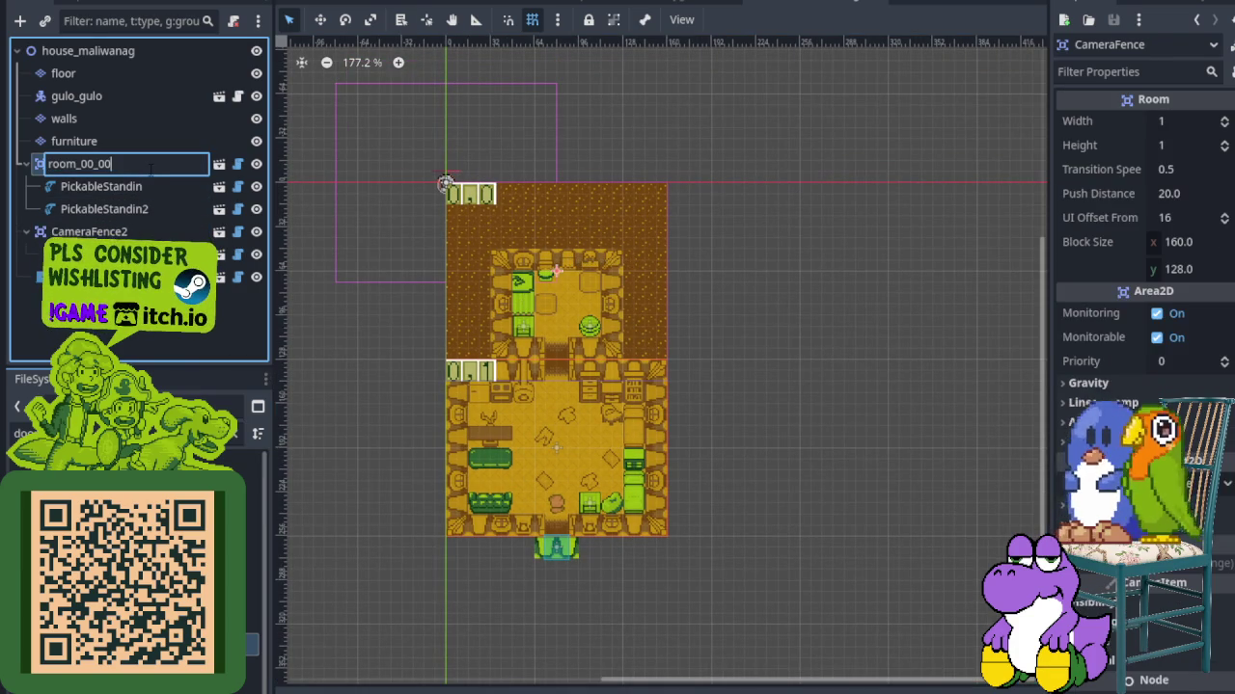
pyautogui.press('Return')
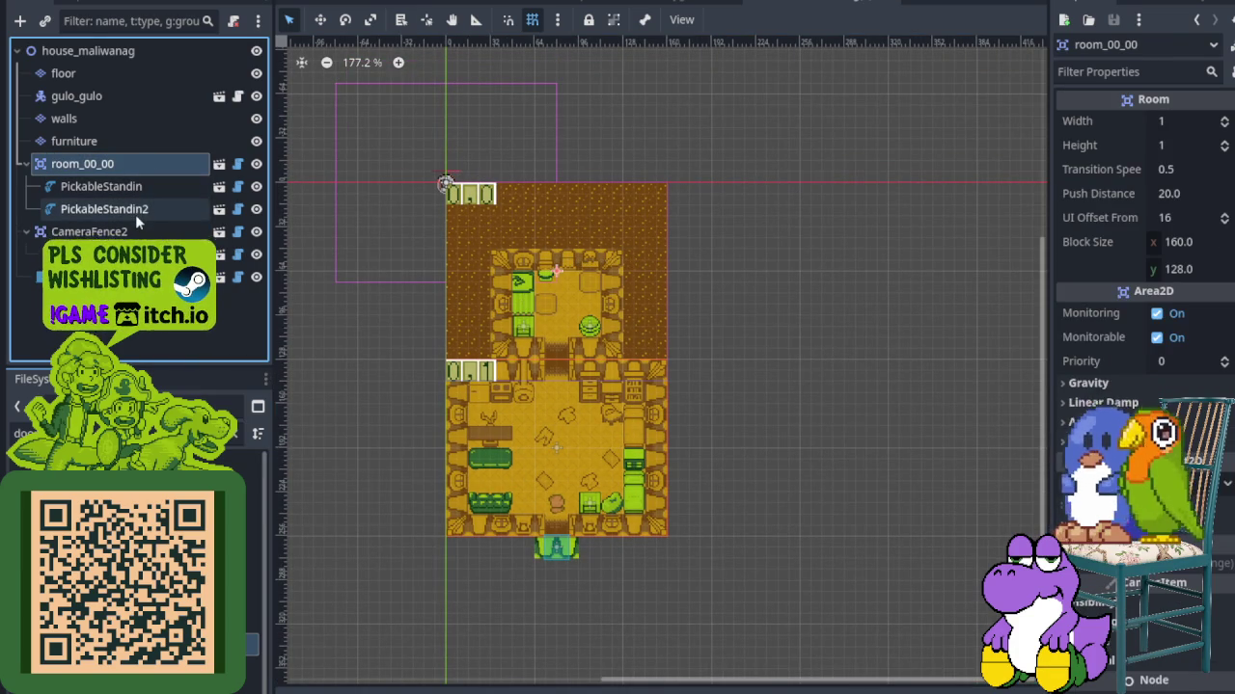
pyautogui.doubleClick(143, 232)
pyautogui.hotkey('ctrl', 'v')
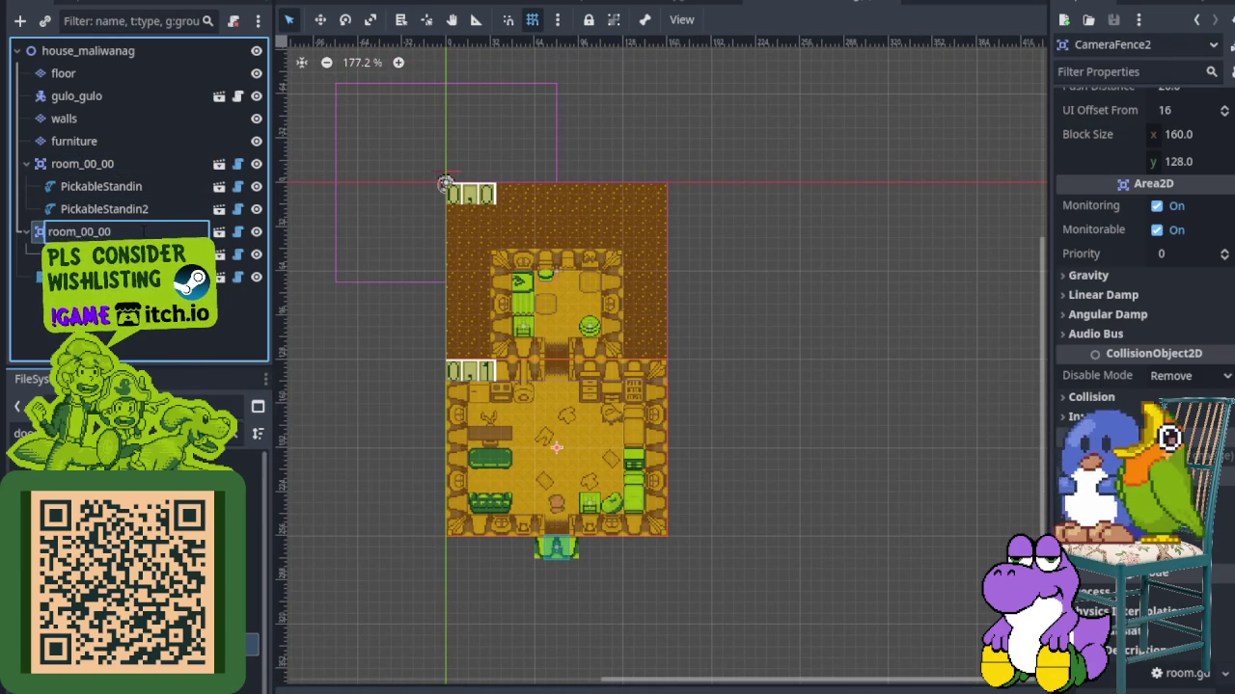
pyautogui.press('BackSpace')
pyautogui.write('1')
pyautogui.press('Return')
pyautogui.hotkey('ctrl', 's')
# In the store_maygumamela scene, rename the Room node to room_00_00
pyautogui.click(681, 5)
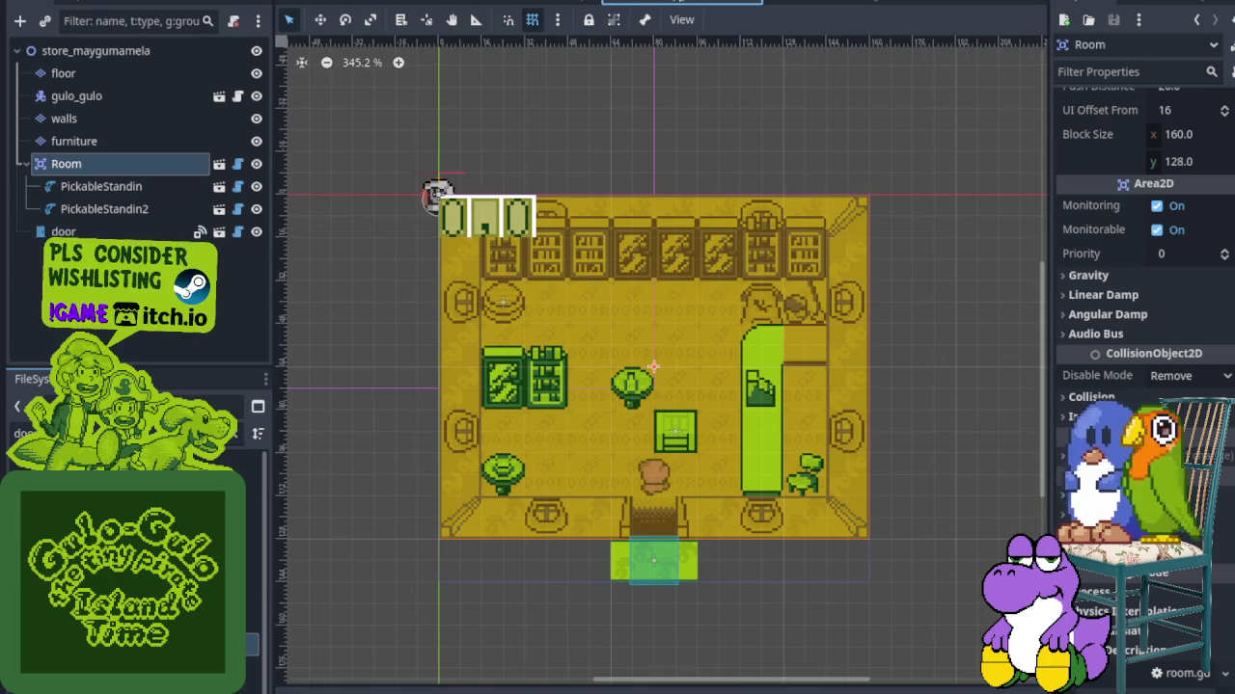
pyautogui.doubleClick(164, 164)
pyautogui.hotkey('ctrl', 'v')
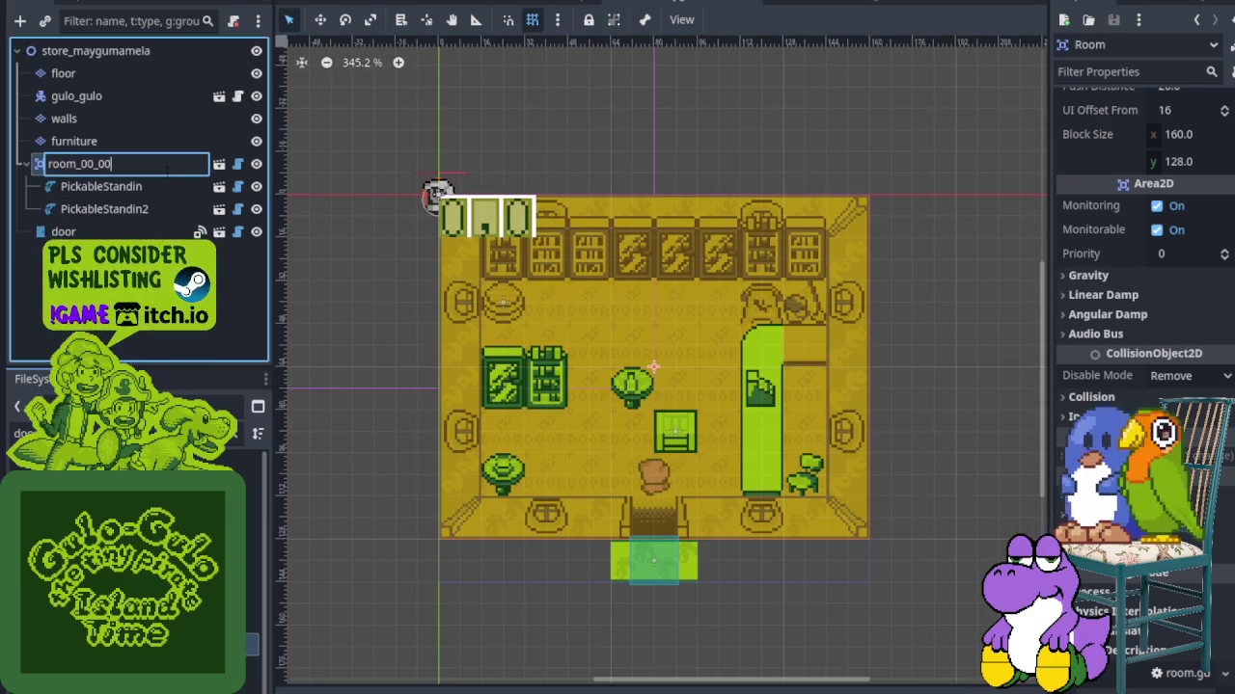
pyautogui.press('Return')
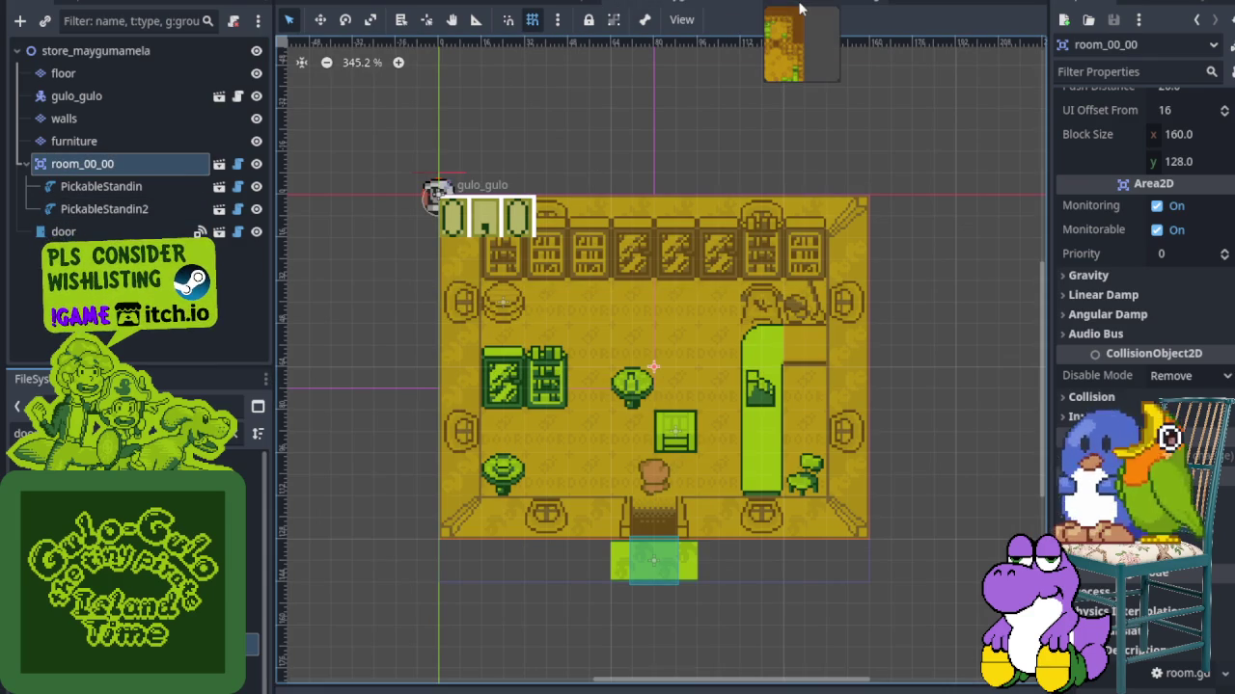
# Compare room nodes across scenes, then collapse house_kandarapa's room_01_00, room_00_01 and Rooms branches
pyautogui.click(553, 4)
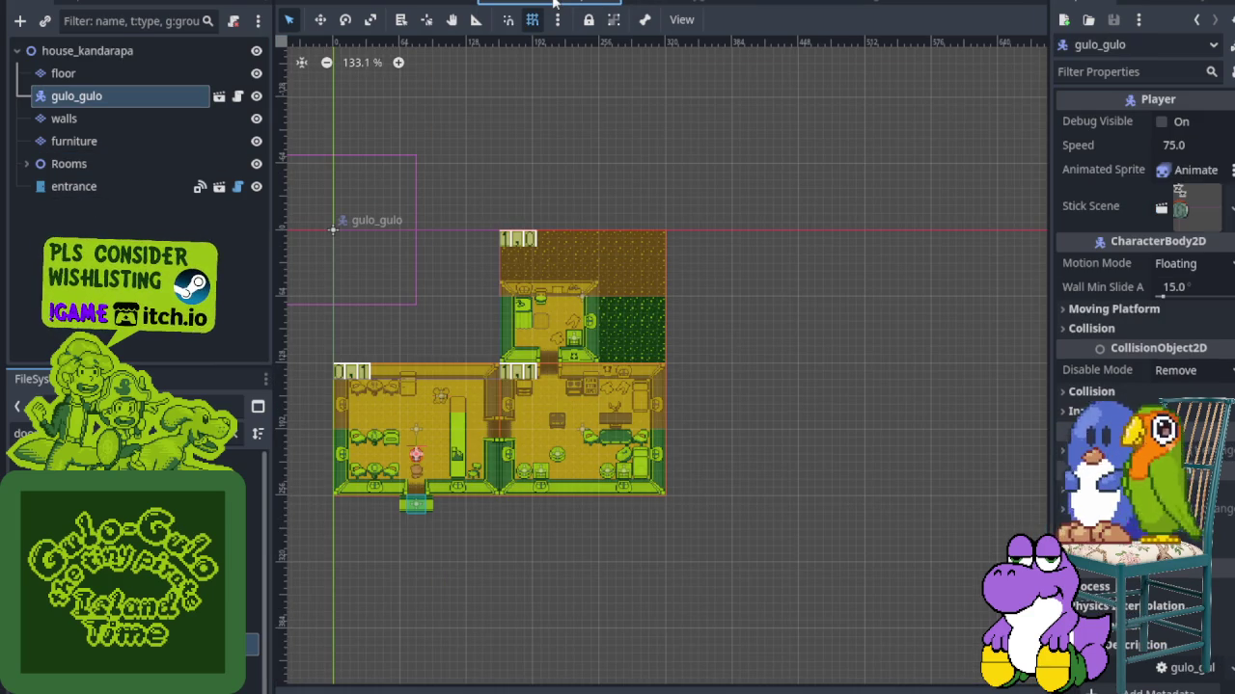
pyautogui.click(28, 164)
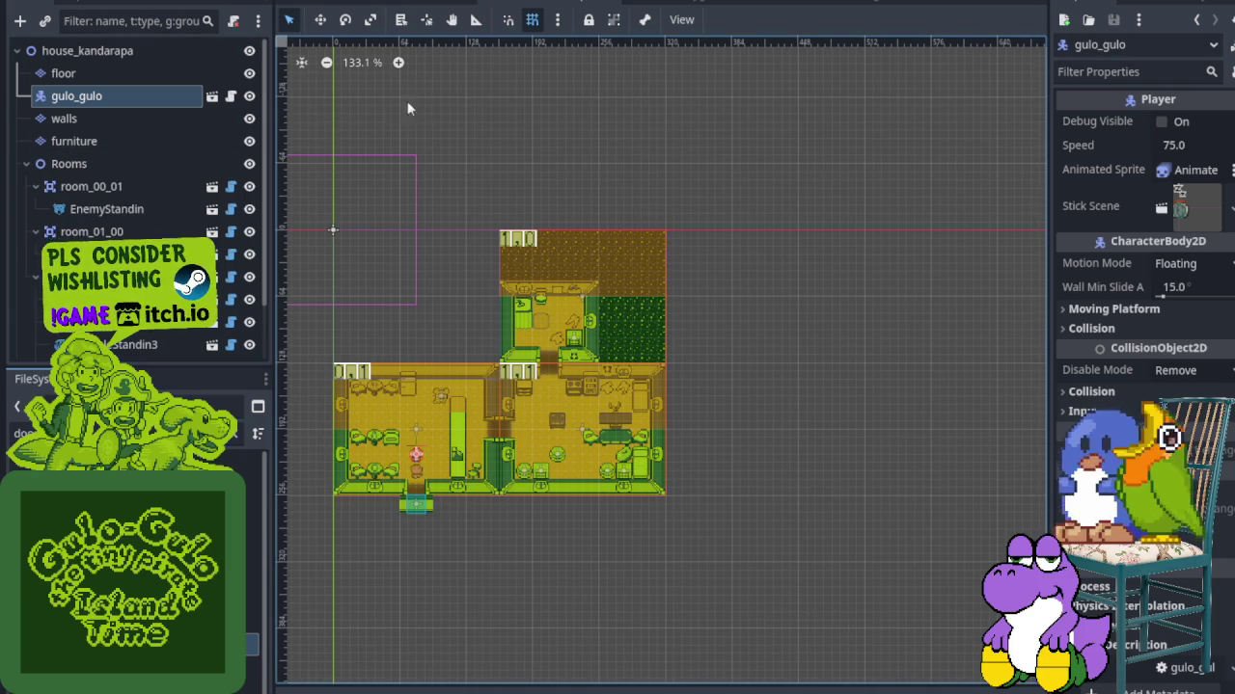
pyautogui.moveTo(653, 7)
pyautogui.click(711, 5)
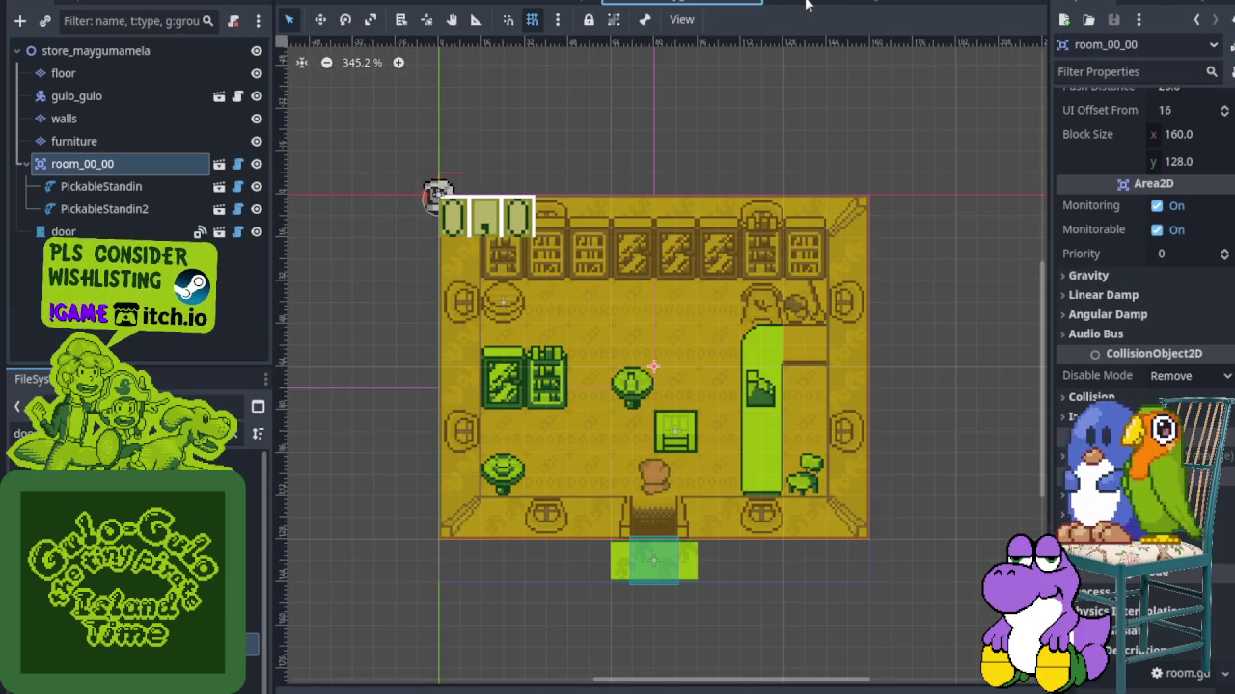
pyautogui.click(805, 5)
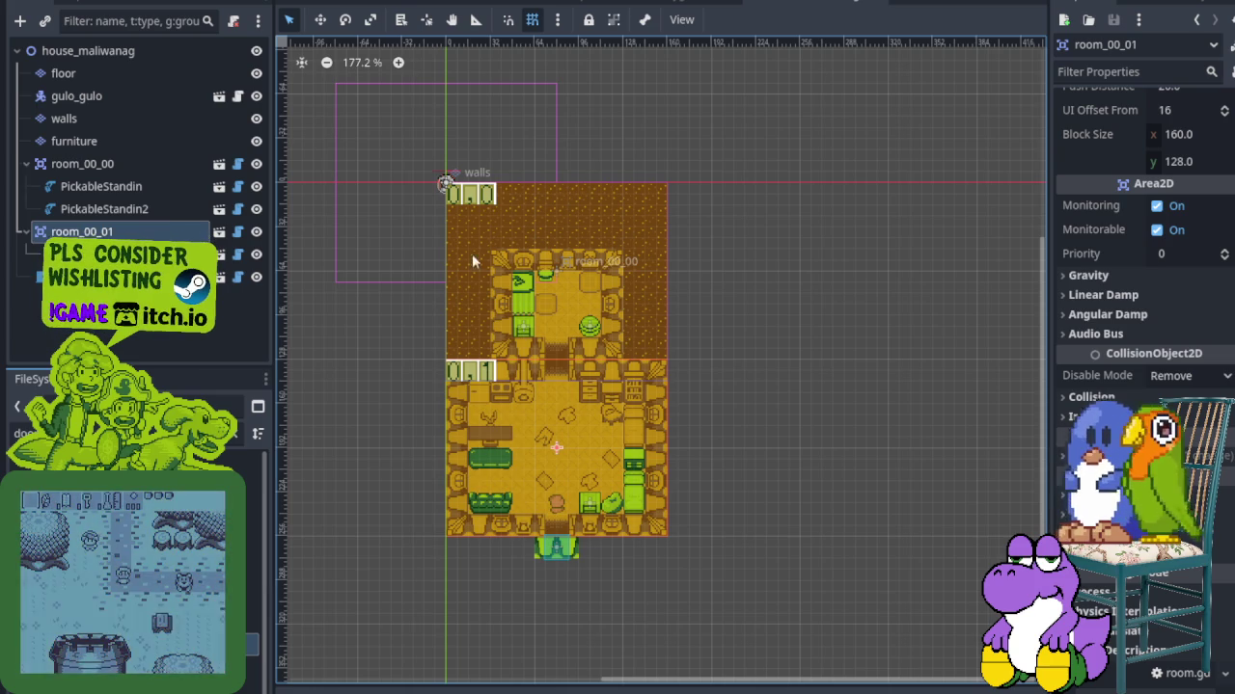
pyautogui.click(556, 3)
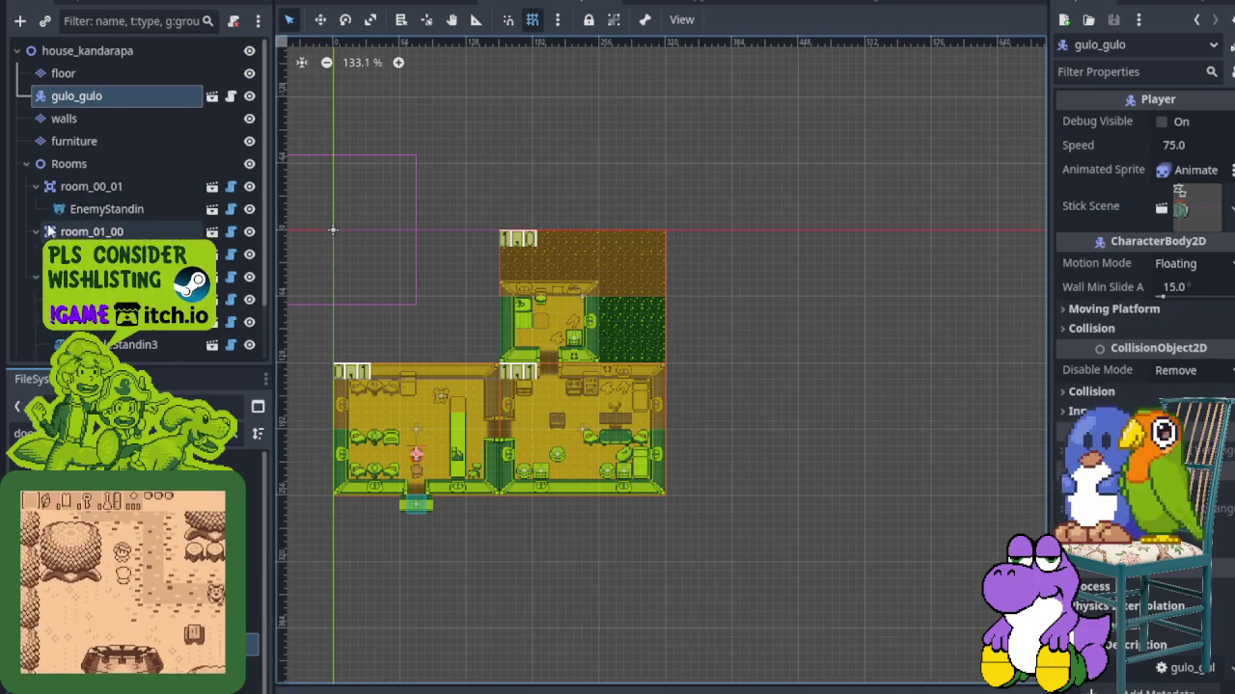
pyautogui.click(36, 232)
pyautogui.click(36, 186)
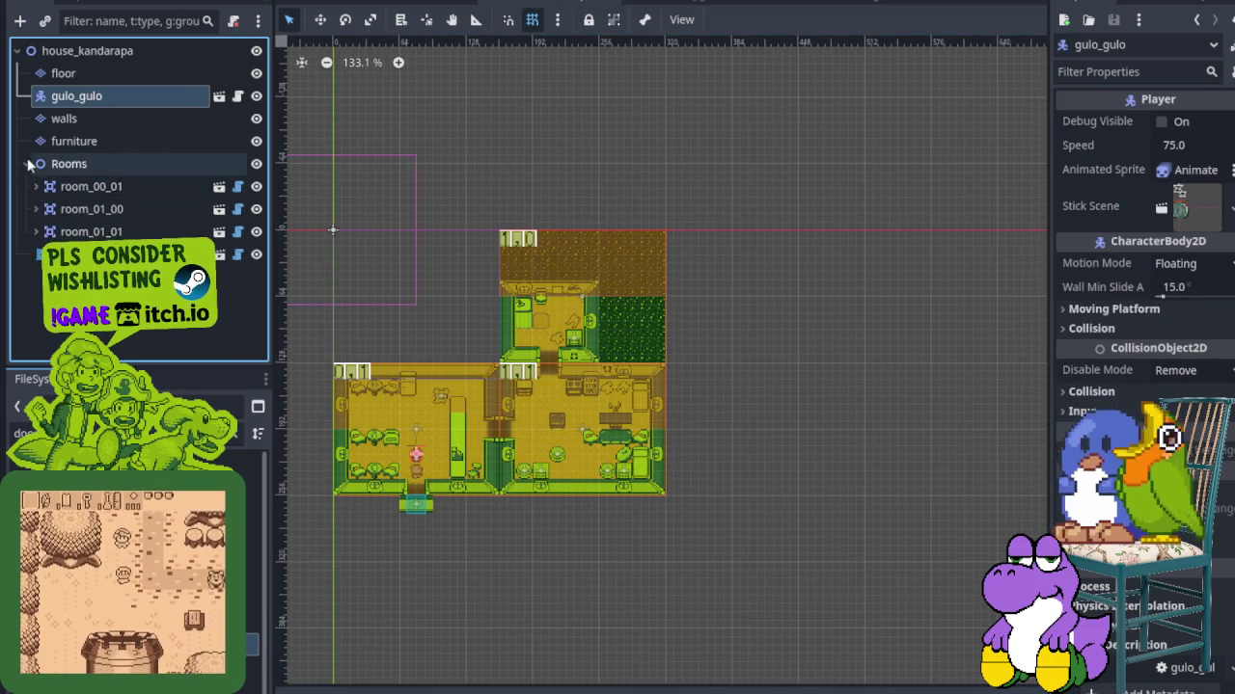
pyautogui.click(27, 164)
# Collapse room_00_00's child nodes in both store_maygumamela and house_maliwanag
pyautogui.click(665, 2)
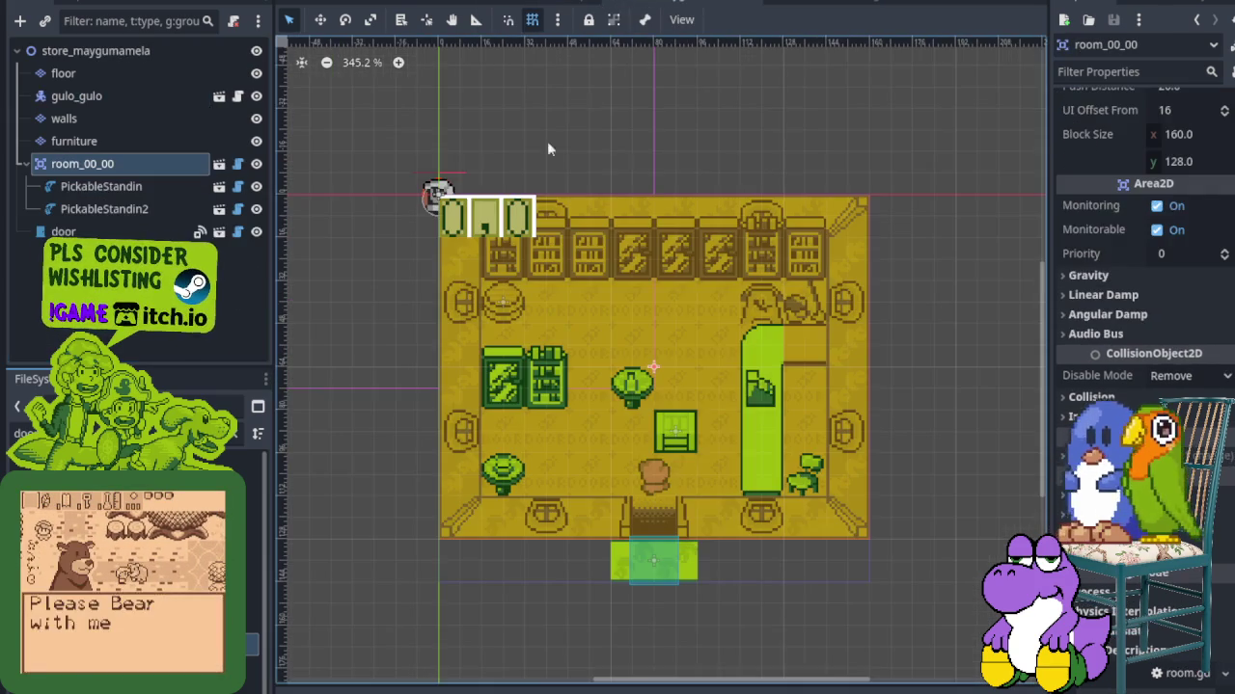
pyautogui.click(26, 165)
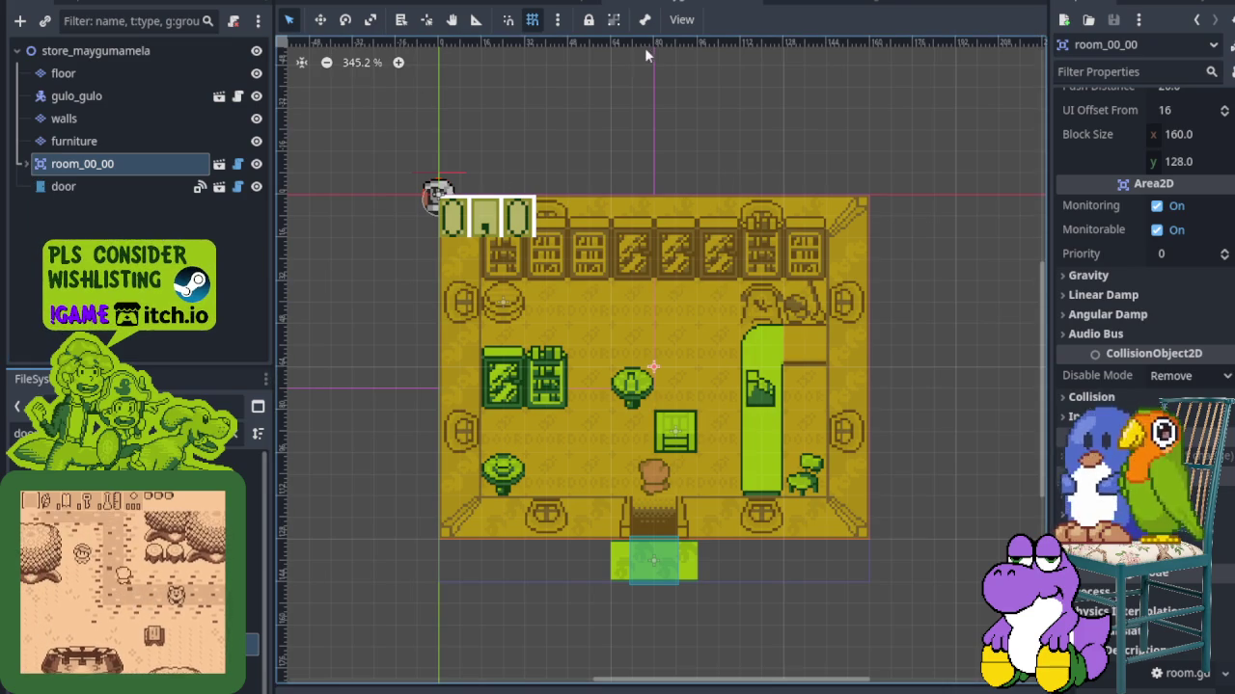
pyautogui.click(801, 2)
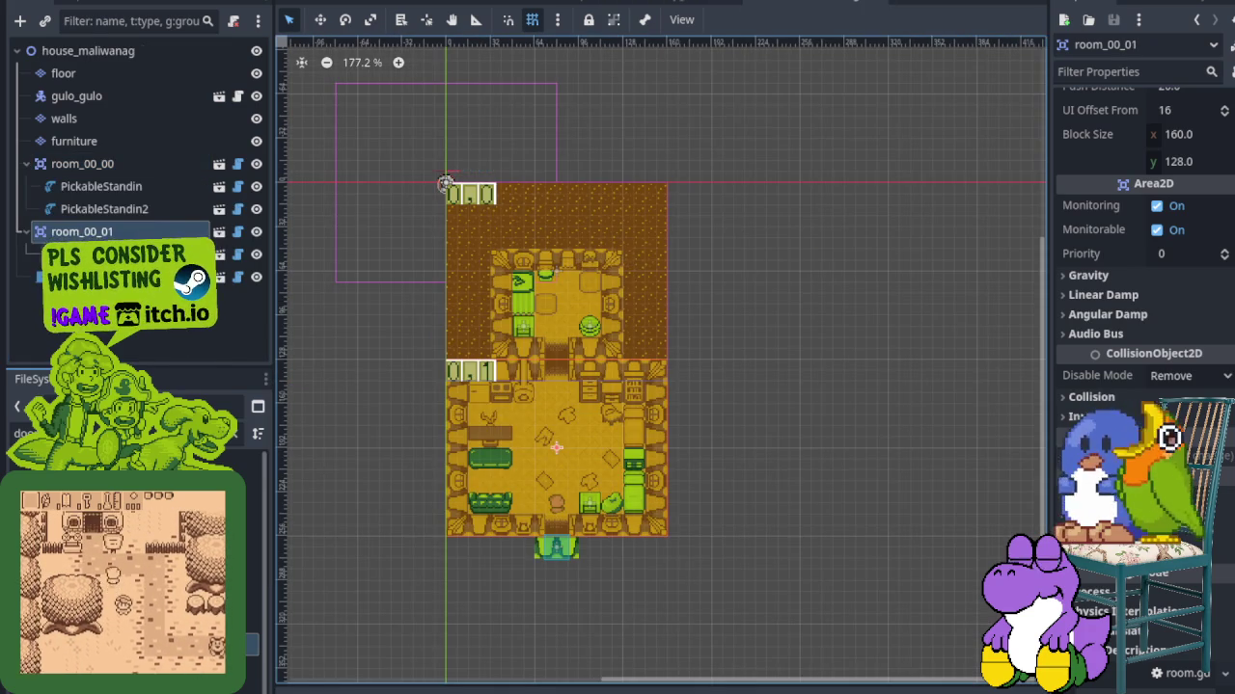
pyautogui.click(27, 164)
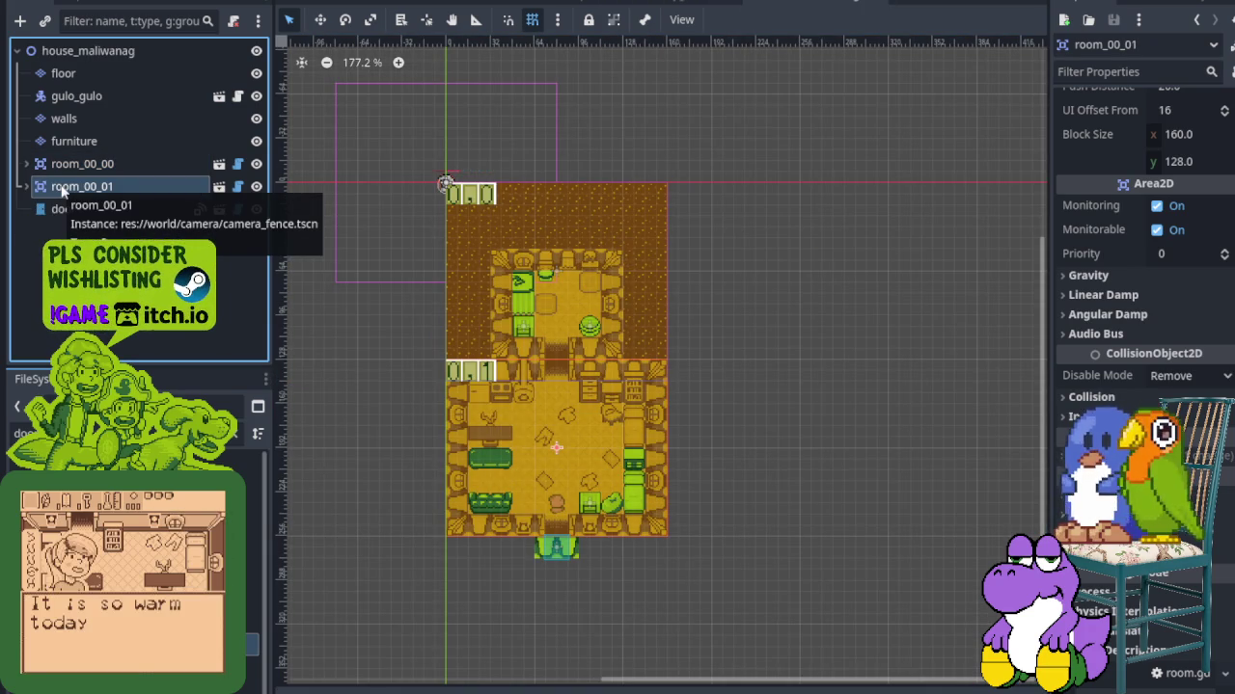
pyautogui.rightClick(61, 189)
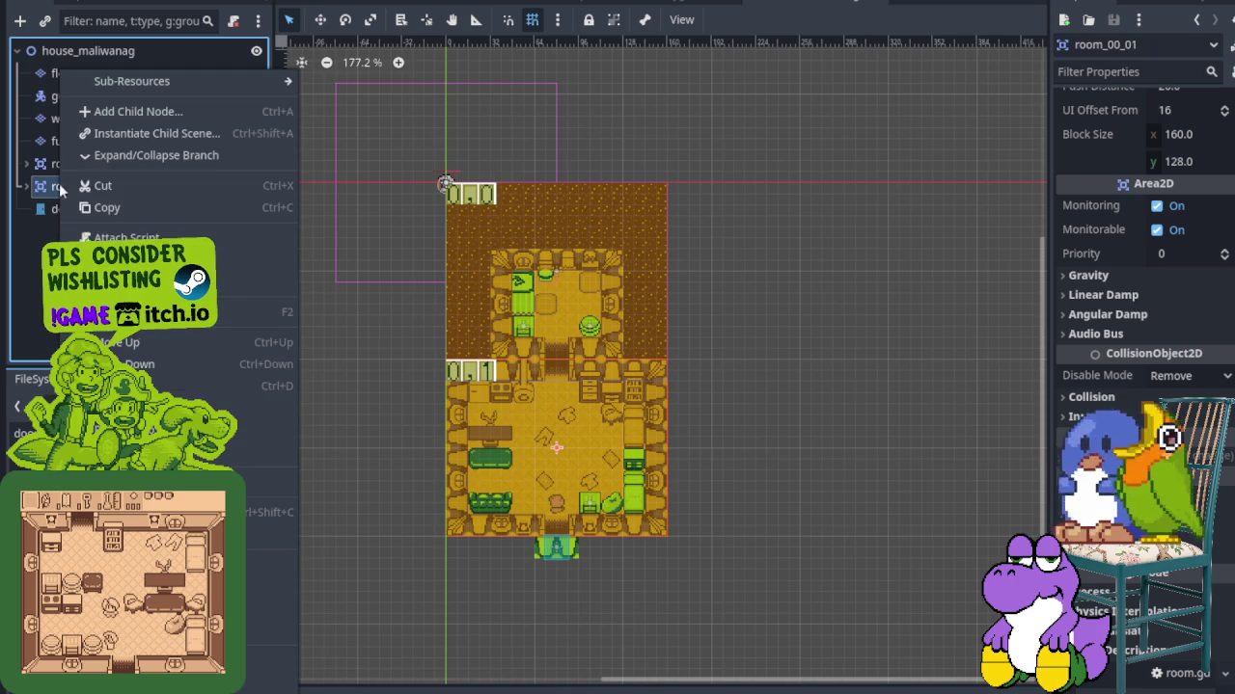
# Add a Node2D as a child of the house_maliwanag root node
pyautogui.click(172, 115)
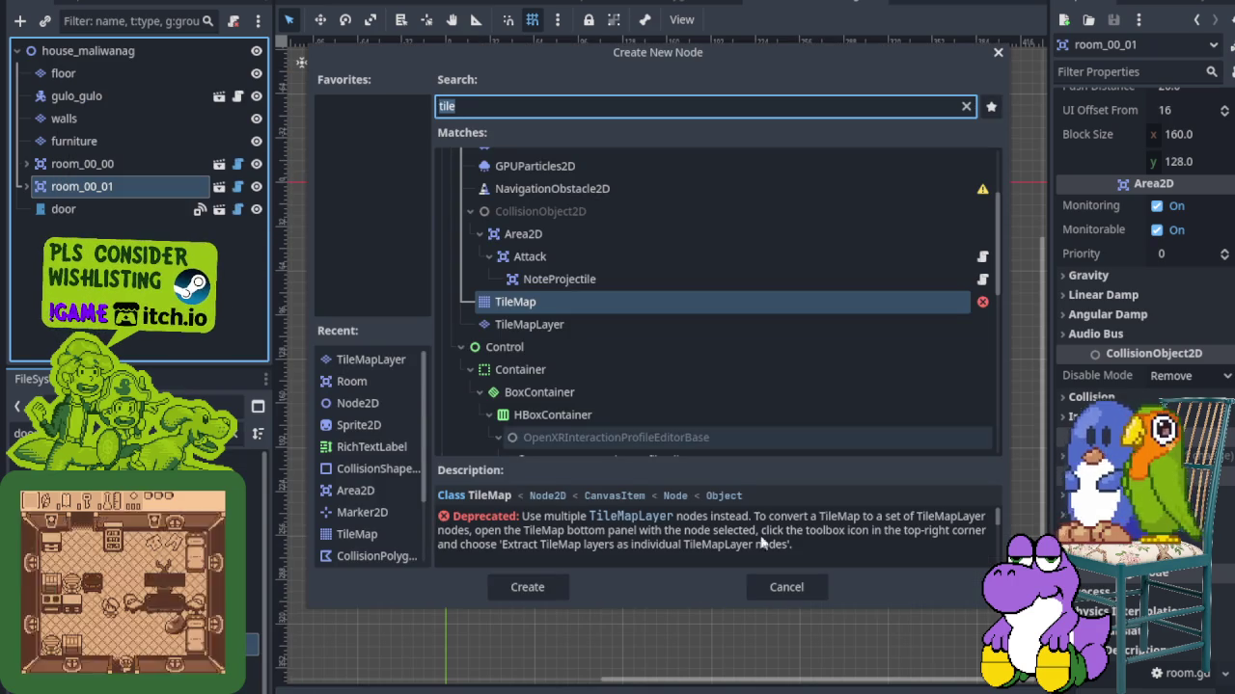
pyautogui.press('Escape')
pyautogui.rightClick(95, 52)
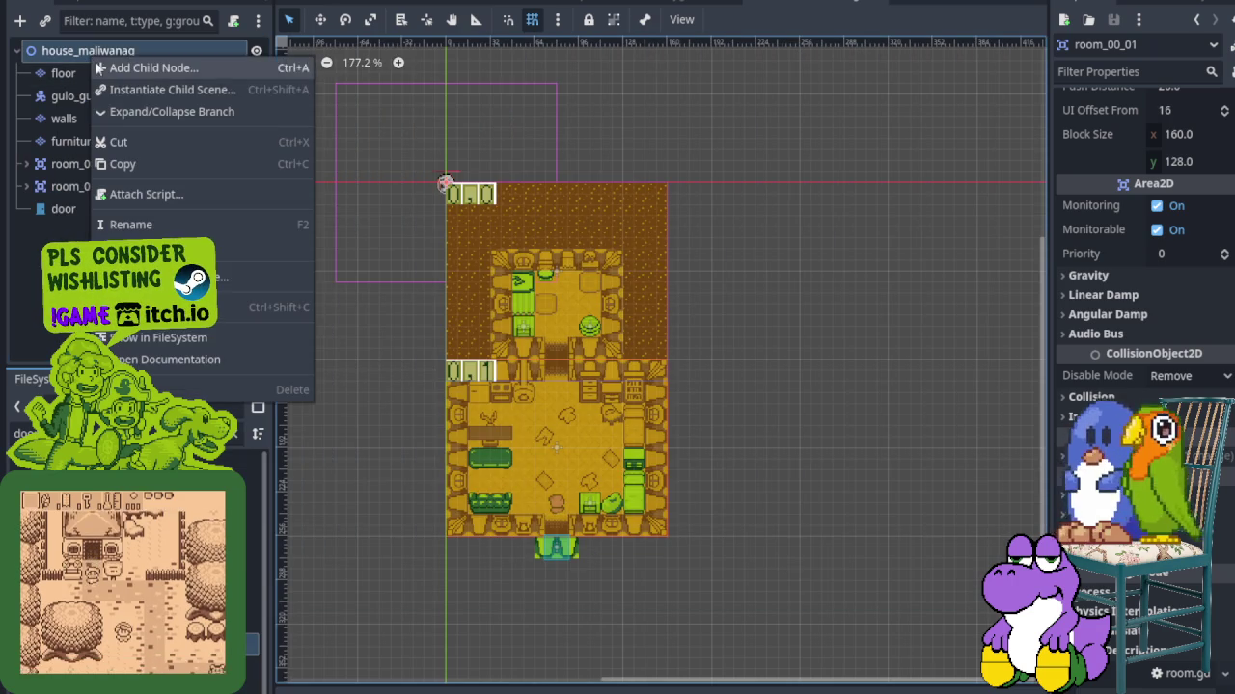
pyautogui.click(150, 76)
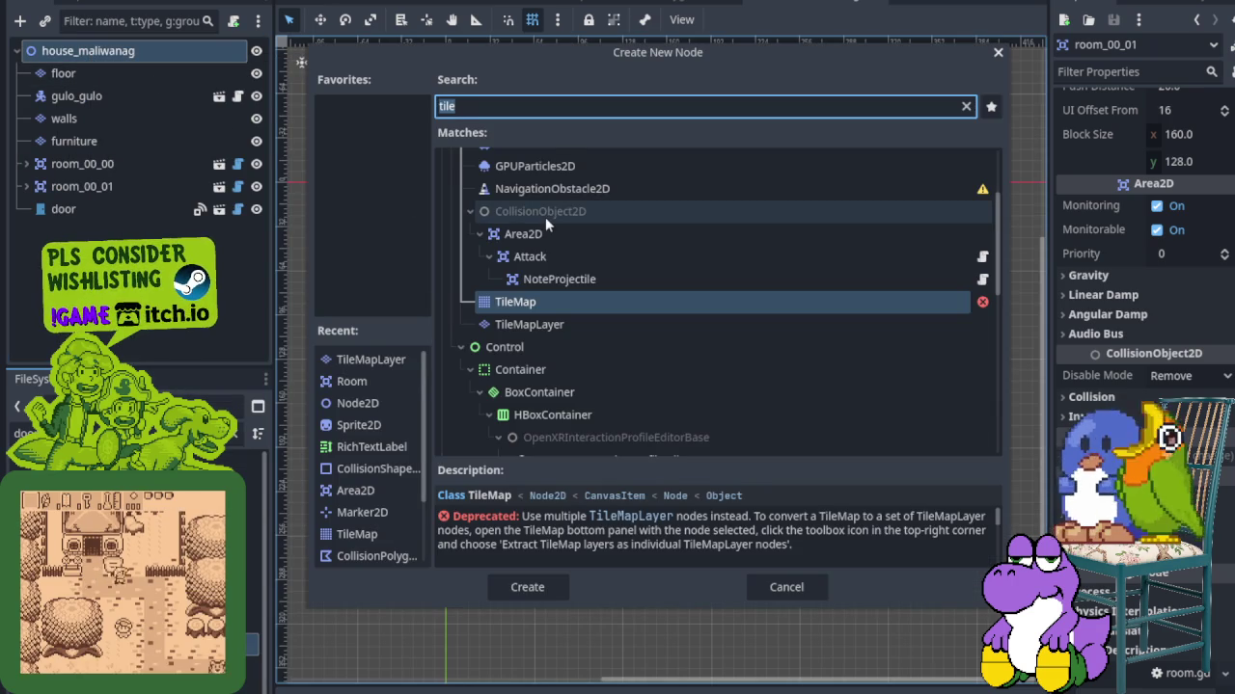
pyautogui.press('BackSpace')
pyautogui.press('BackSpace')
pyautogui.press('BackSpace')
pyautogui.write('node')
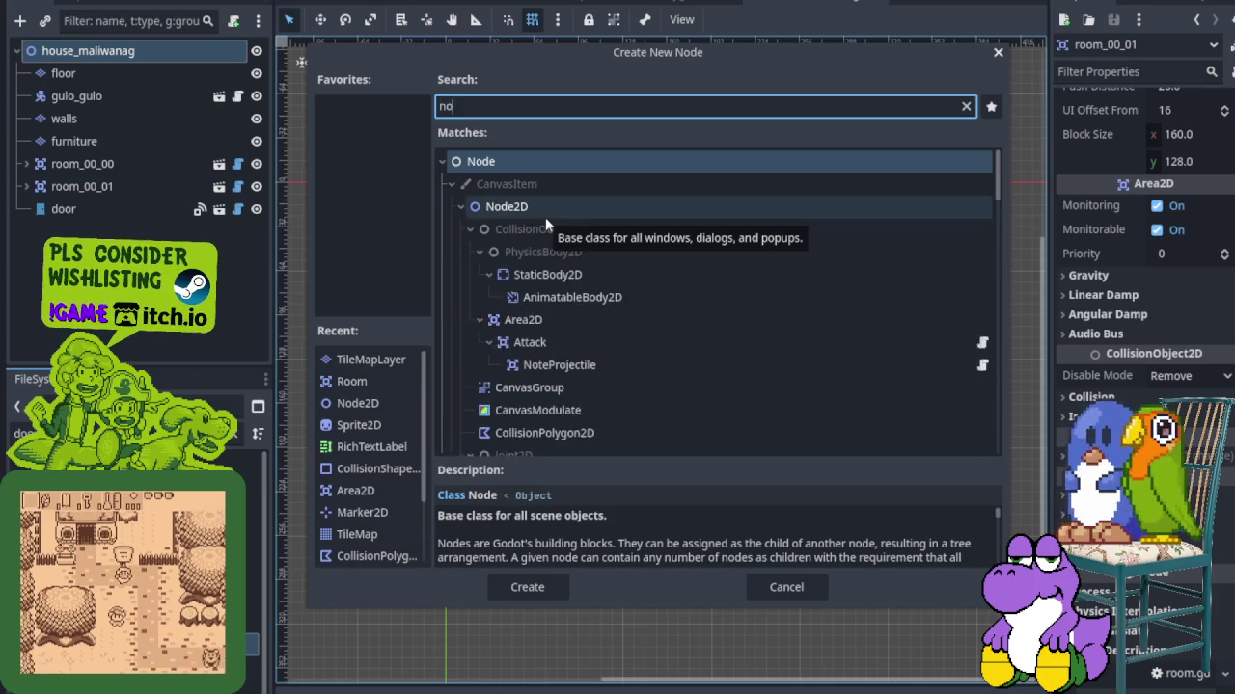
pyautogui.doubleClick(546, 216)
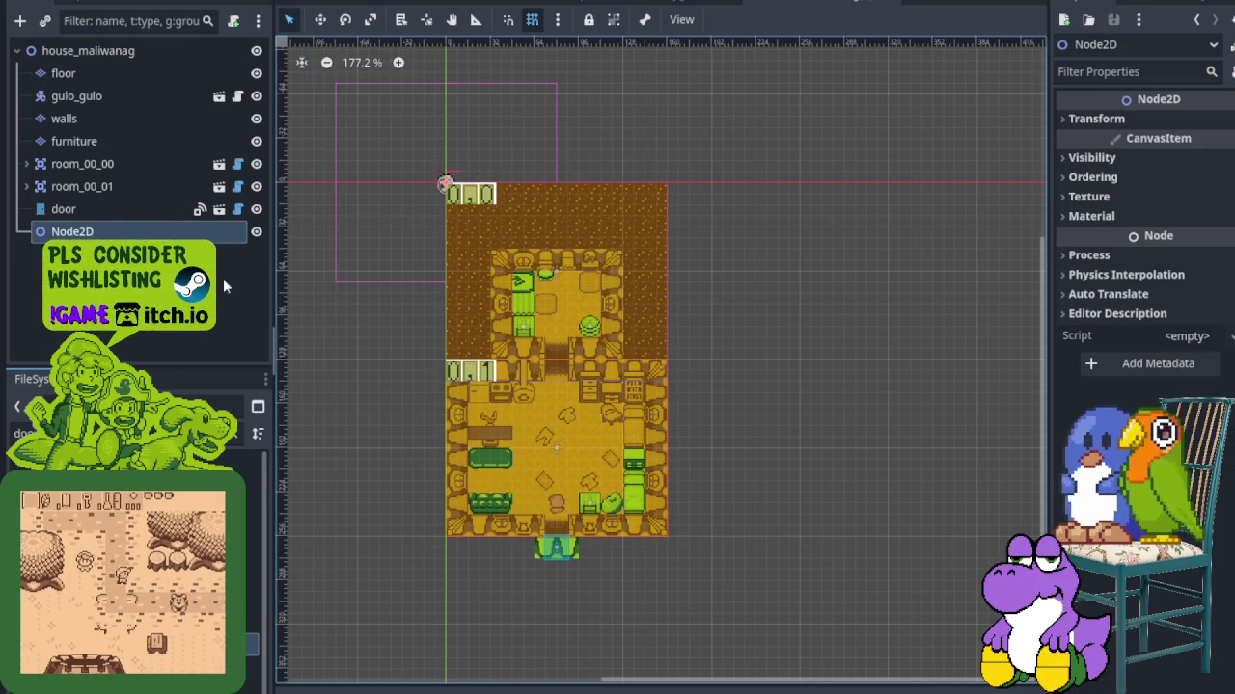
# Rename the new Node2D to Rooms and move the room nodes inside it
pyautogui.doubleClick(72, 232)
pyautogui.write('Rooms')
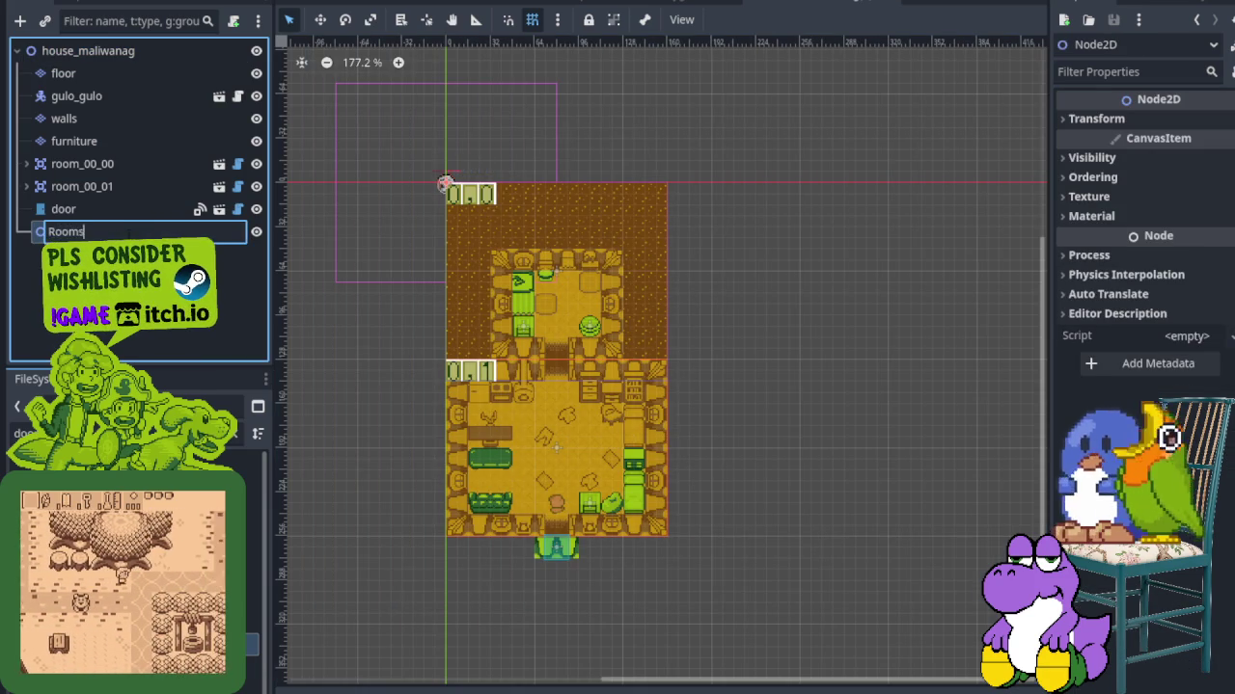
pyautogui.press('Return')
pyautogui.moveTo(82, 164)
pyautogui.mouseDown()
pyautogui.moveTo(58, 183)
pyautogui.moveTo(68, 239)
pyautogui.moveTo(81, 174)
pyautogui.moveTo(75, 234)
pyautogui.mouseUp()
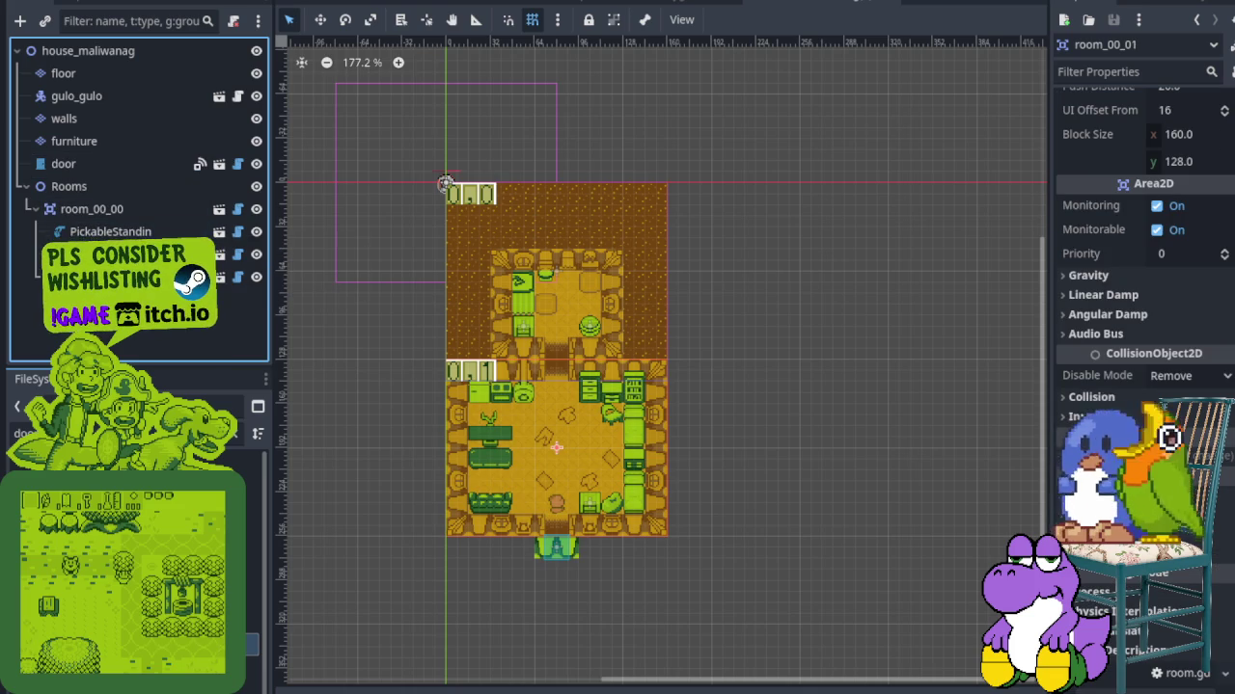
pyautogui.hotkey('ctrl', 'z')
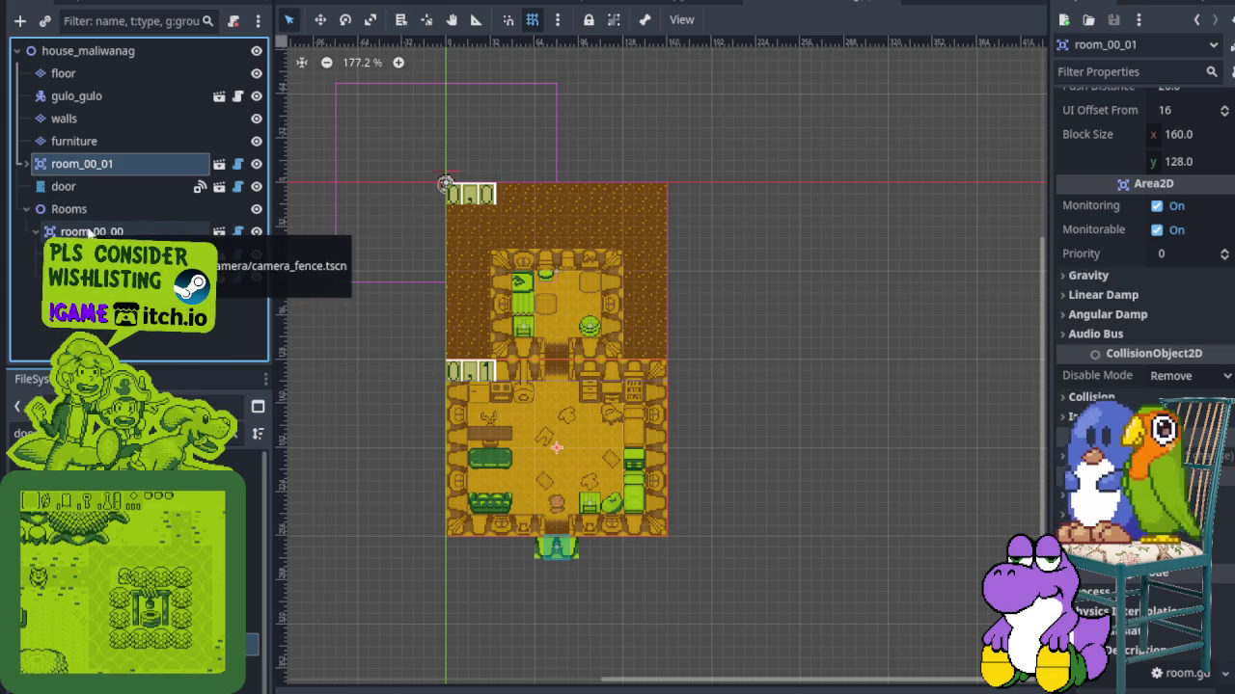
pyautogui.moveTo(67, 166); pyautogui.dragTo(63, 209)
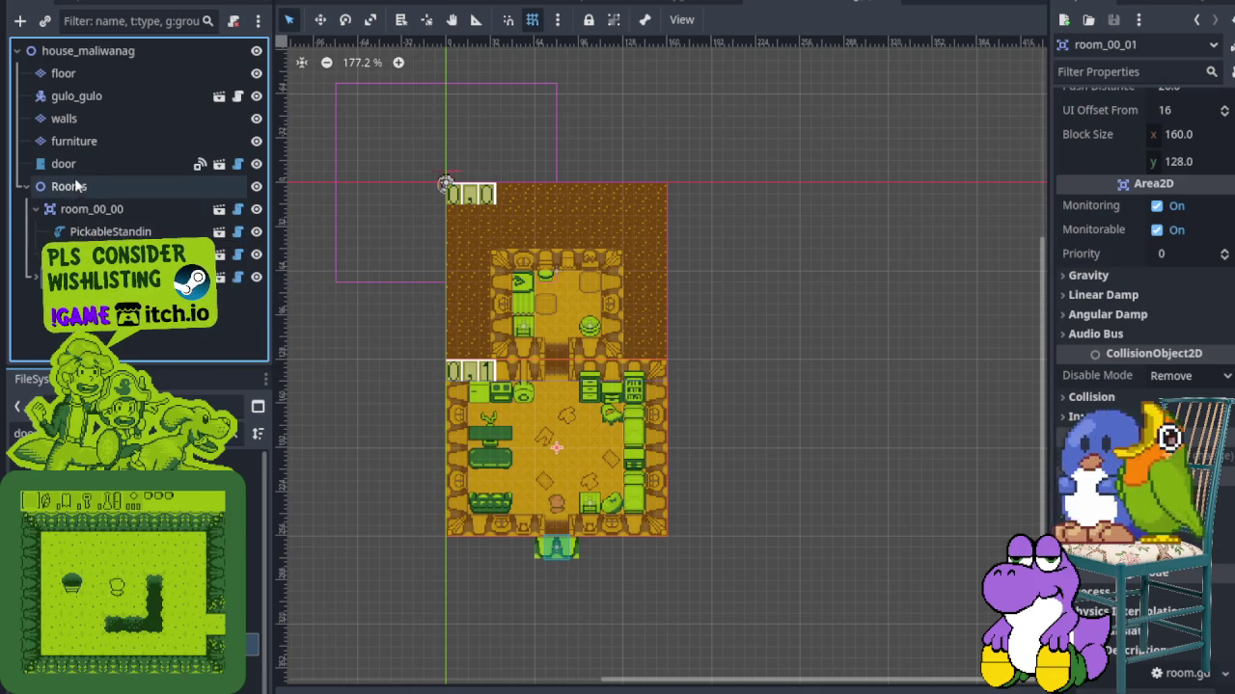
# Collapse Rooms and drag the door node to sit below Rooms
pyautogui.click(56, 164)
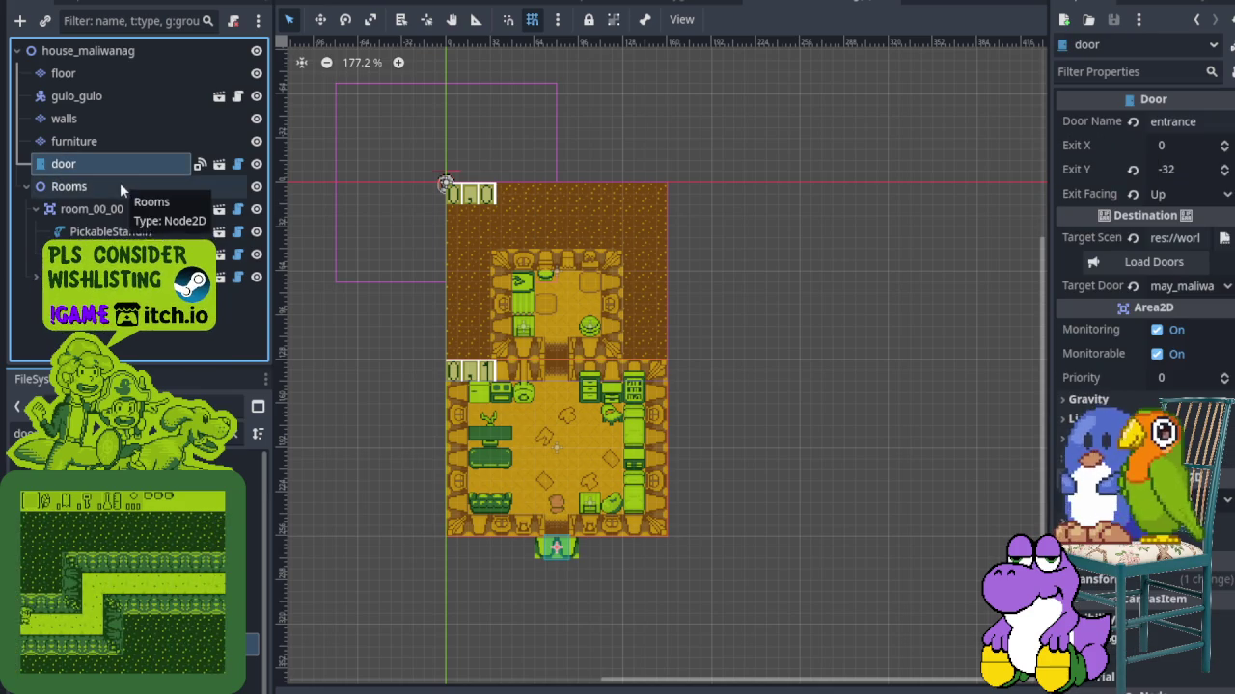
pyautogui.click(26, 187)
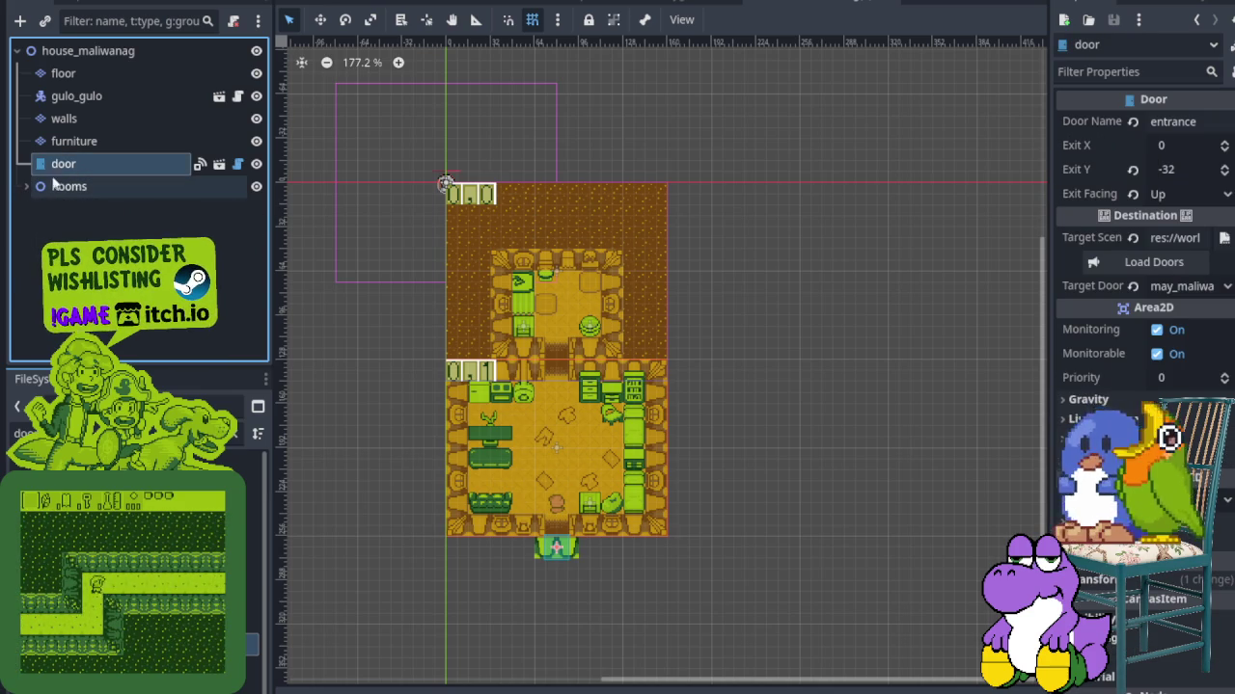
pyautogui.doubleClick(63, 166)
pyautogui.moveTo(62, 168); pyautogui.dragTo(88, 192)
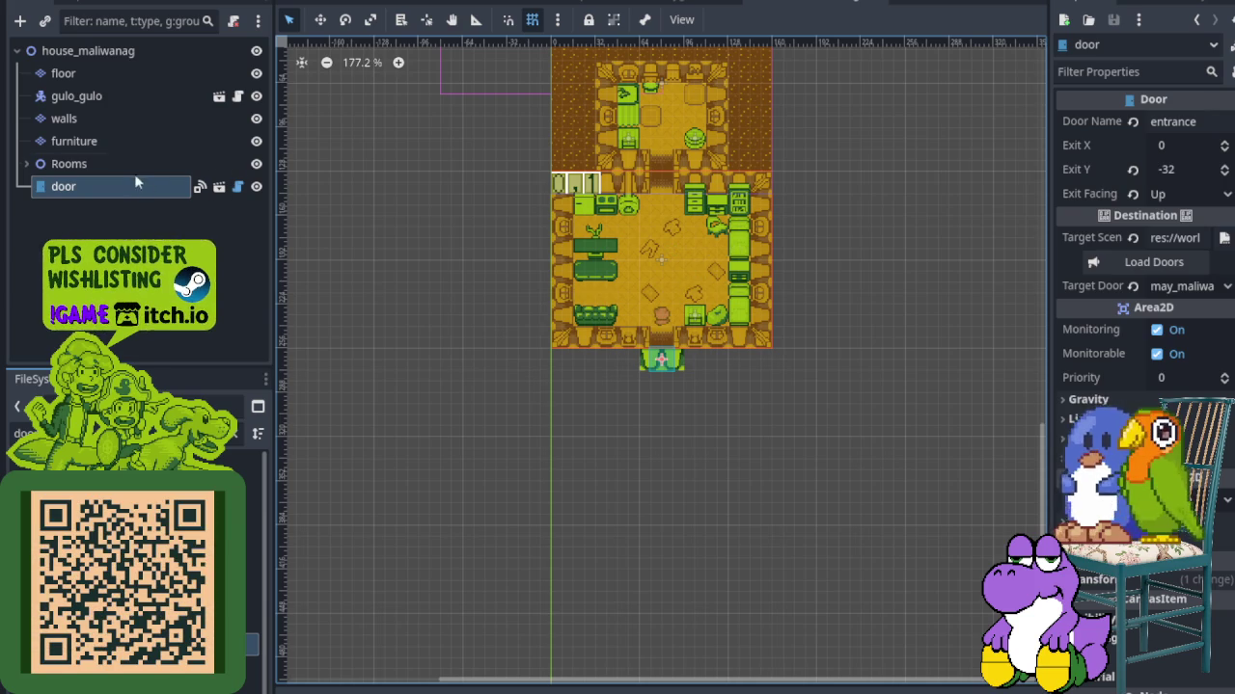
# Rename the door node to entrance and save the house_maliwanag scene
pyautogui.click(100, 191)
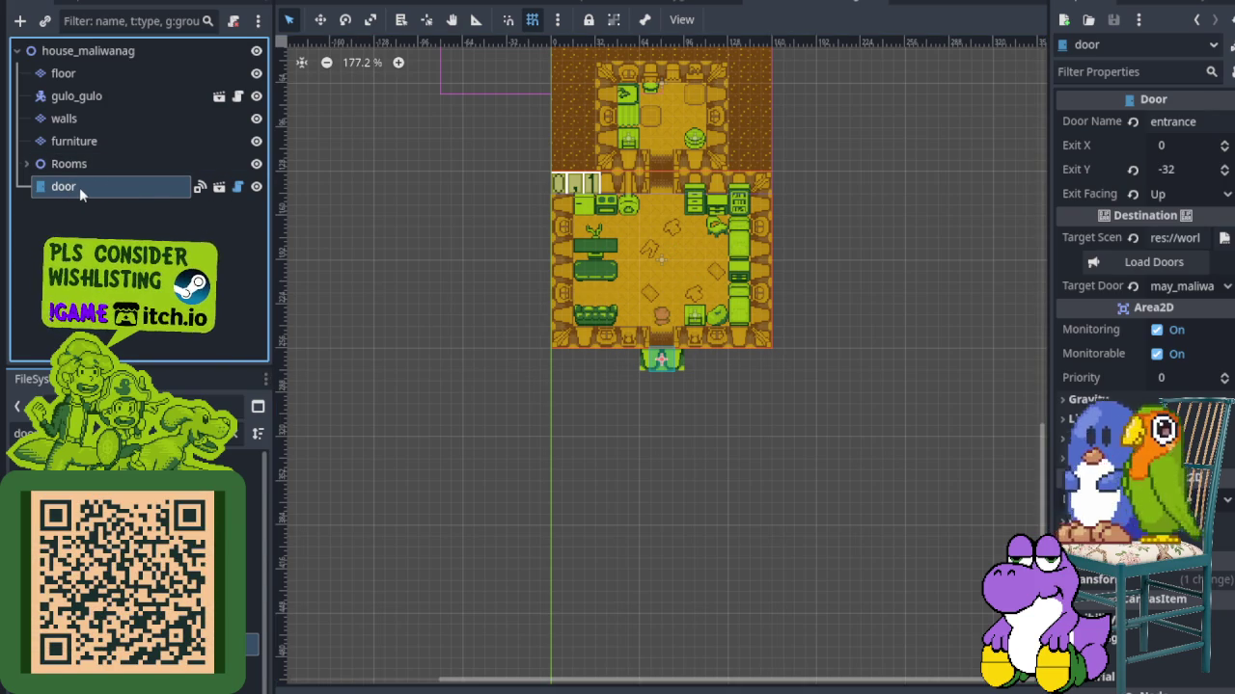
pyautogui.rightClick(81, 189)
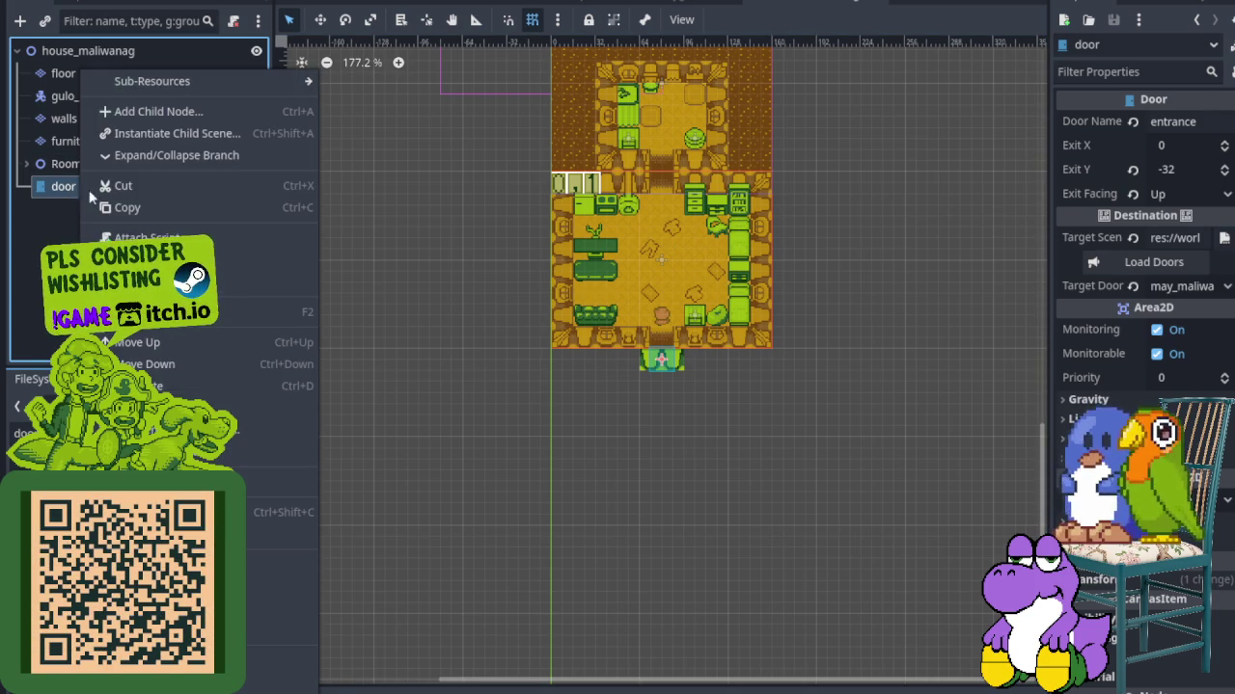
pyautogui.click(154, 311)
pyautogui.write('entran')
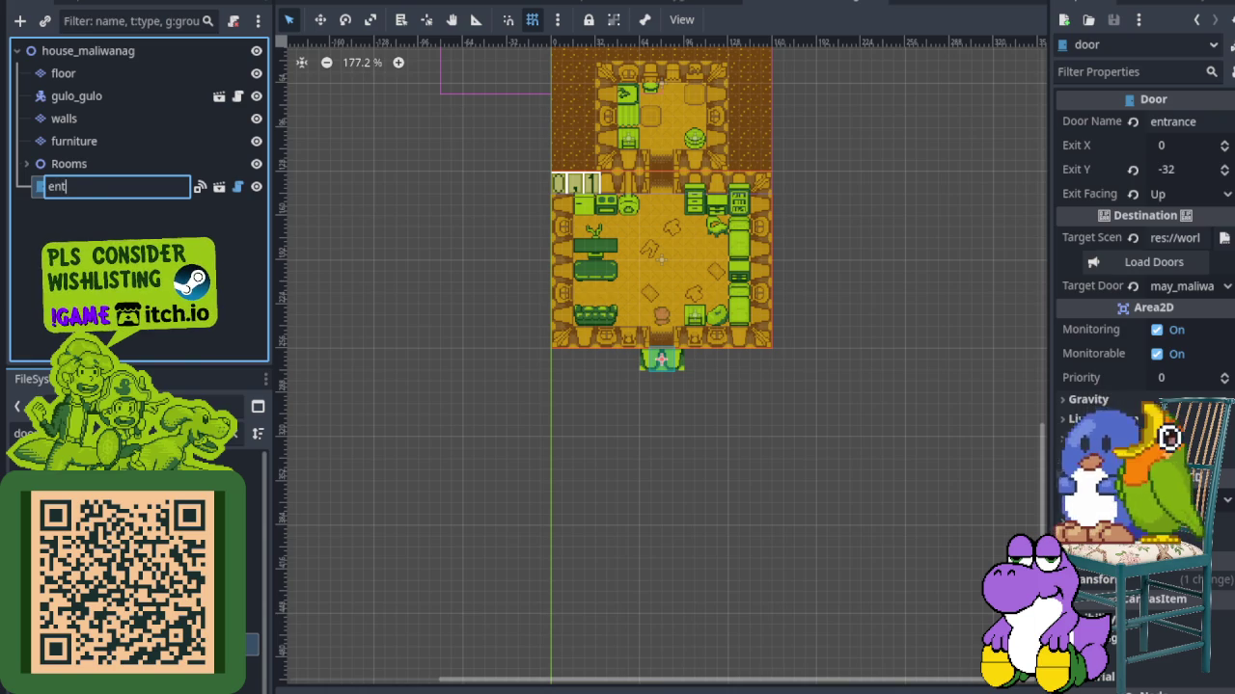
pyautogui.write('ce')
pyautogui.press('Return')
pyautogui.hotkey('ctrl', 's')
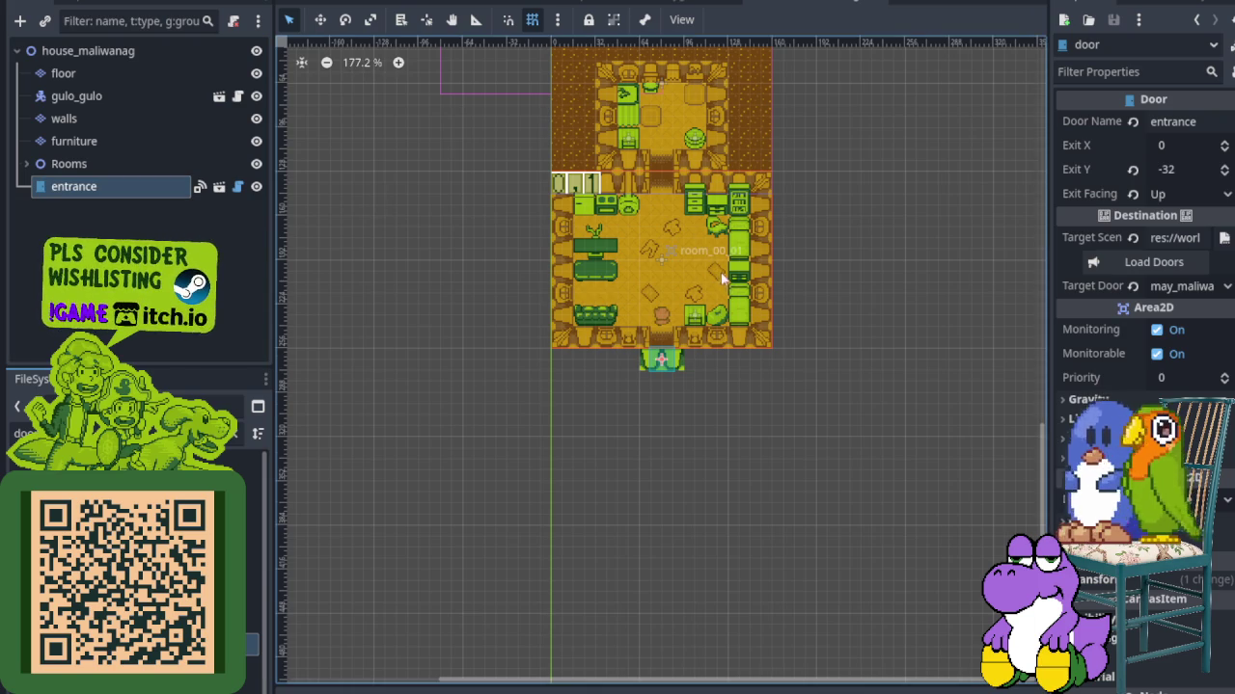
# Check the store, house_kandarapa and rooms scene tabs, then run the game with F5
pyautogui.scroll(4, 639, 215)
pyautogui.scroll(3, 639, 215)
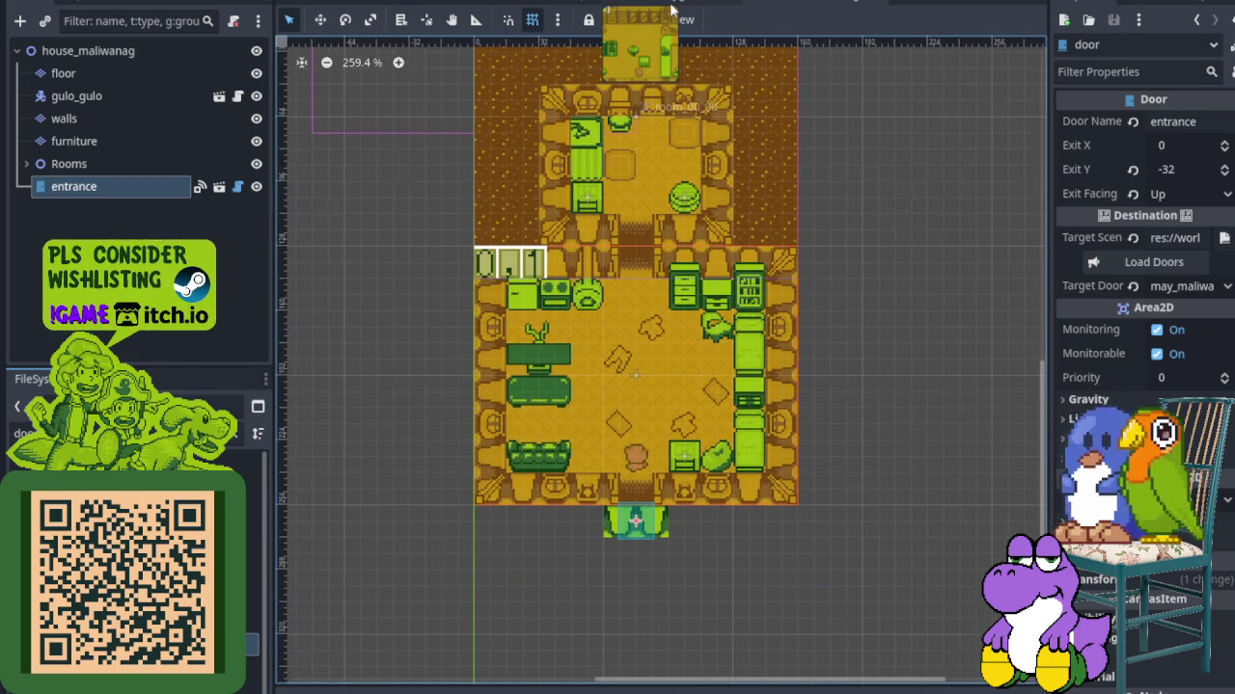
pyautogui.click(618, 5)
pyautogui.click(521, 5)
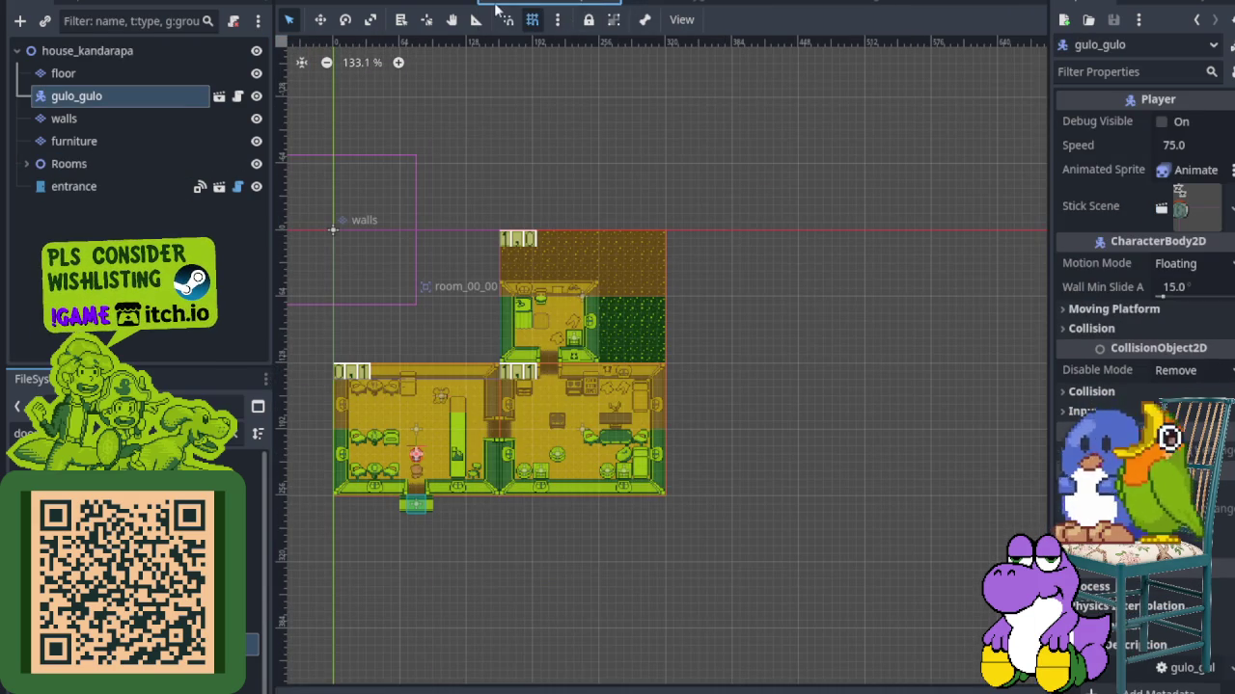
pyautogui.click(443, 6)
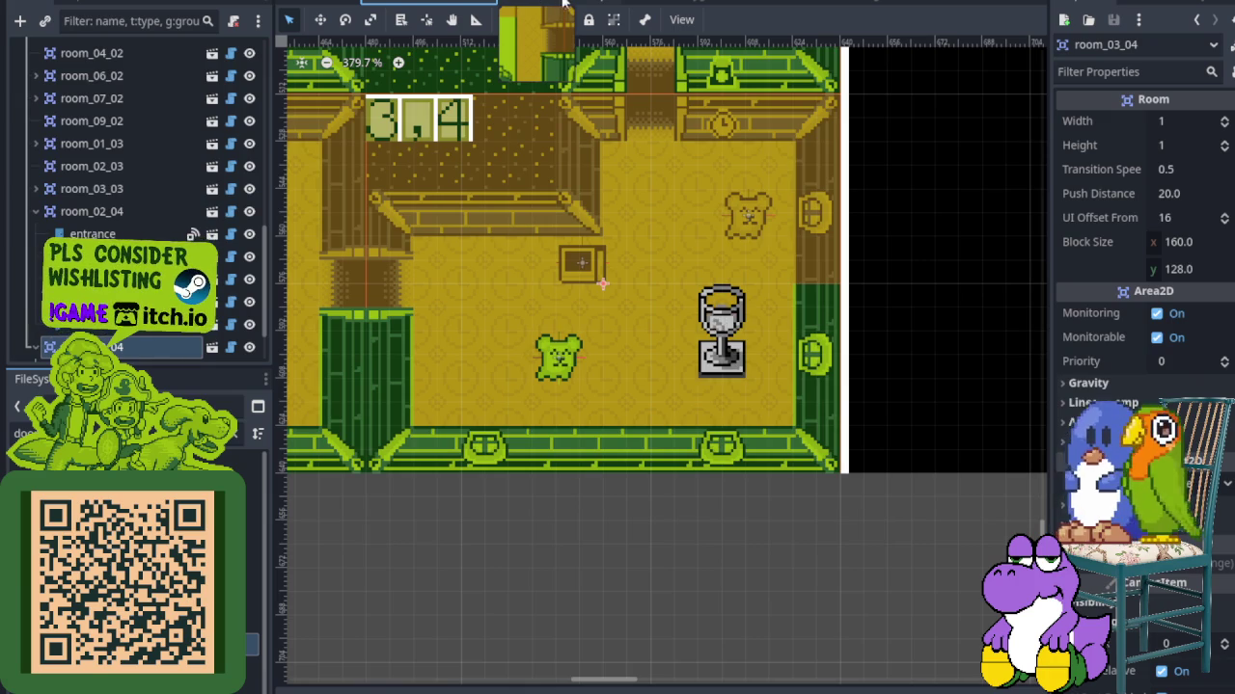
pyautogui.click(699, 5)
pyautogui.click(784, 6)
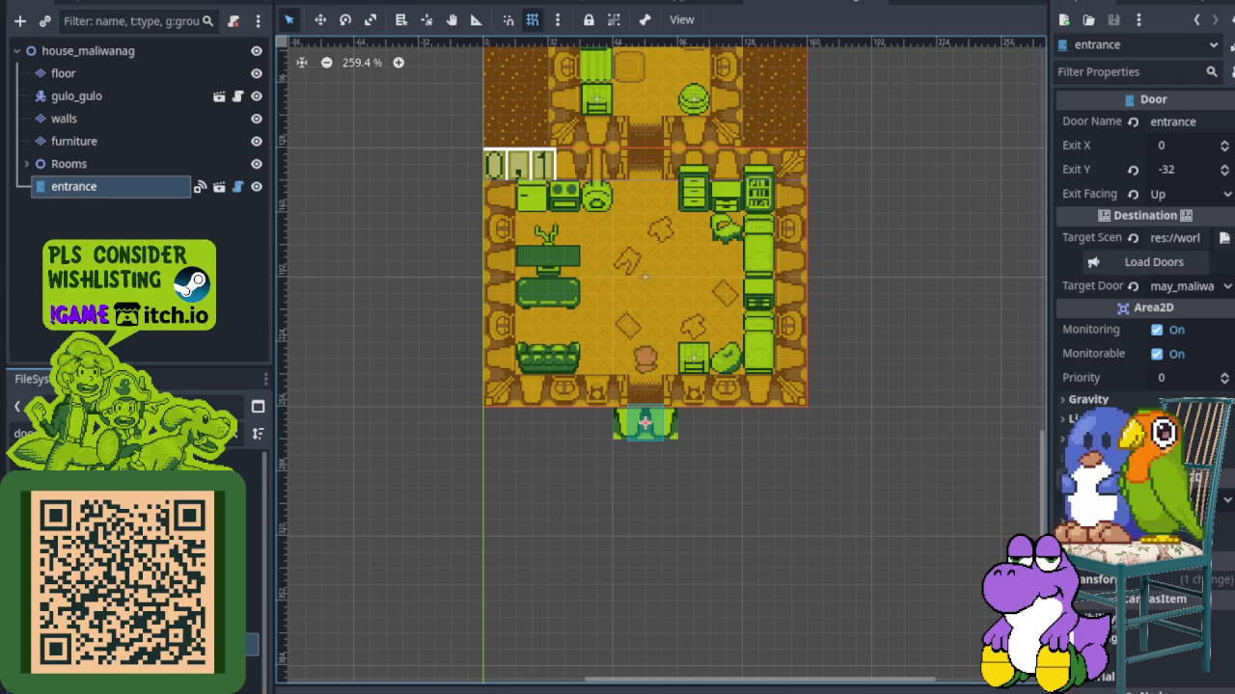
pyautogui.press('F5')
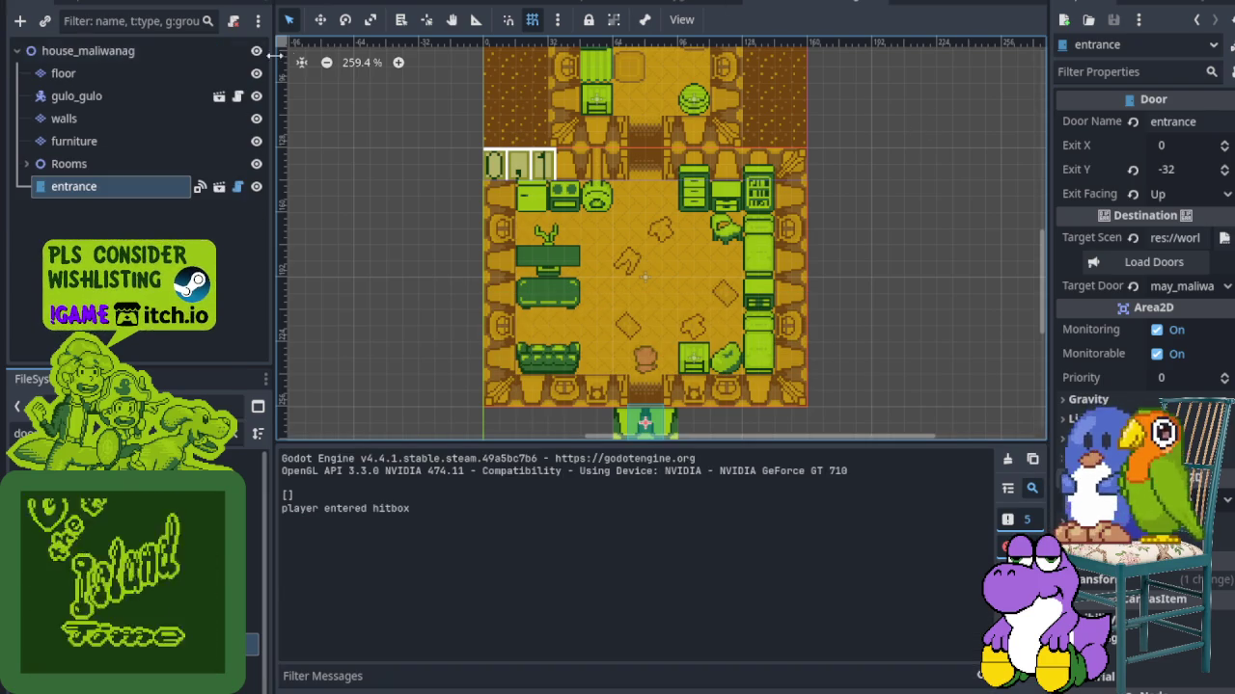
# In the overworld scene, unhide tedi, inaklat, camera and Interactables, and save
pyautogui.click(331, 2)
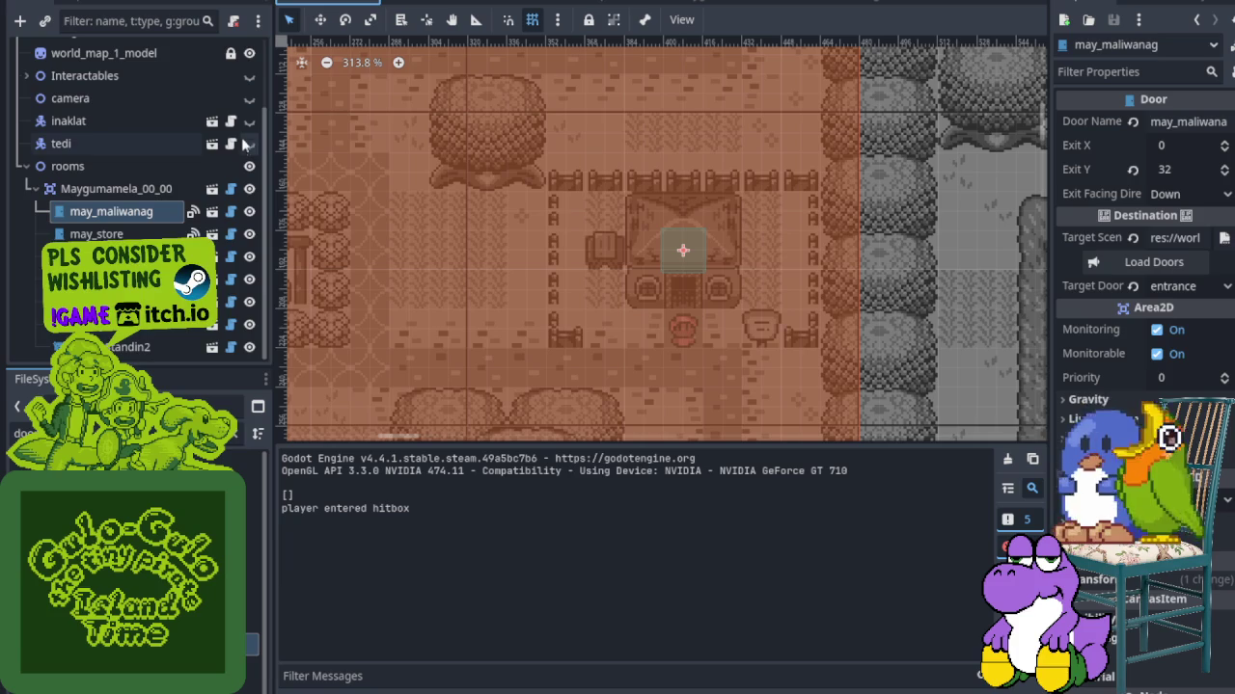
pyautogui.click(249, 143)
pyautogui.click(249, 120)
pyautogui.click(249, 97)
pyautogui.click(249, 75)
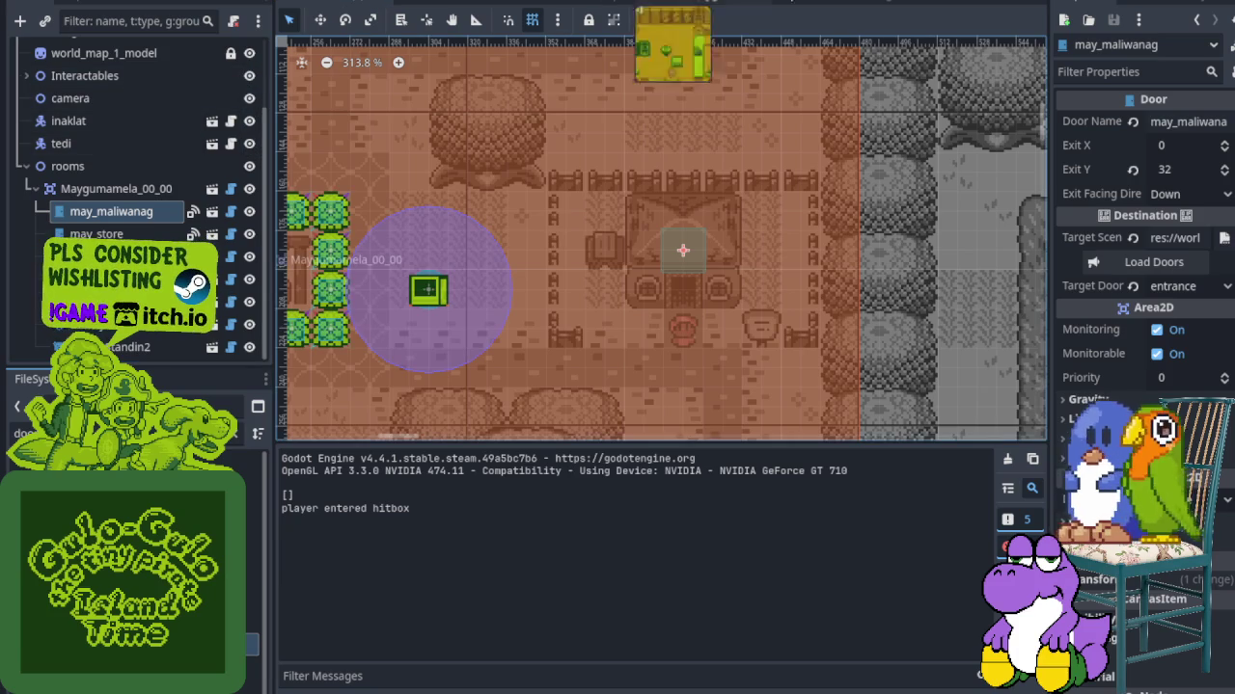
pyautogui.hotkey('ctrl', 's')
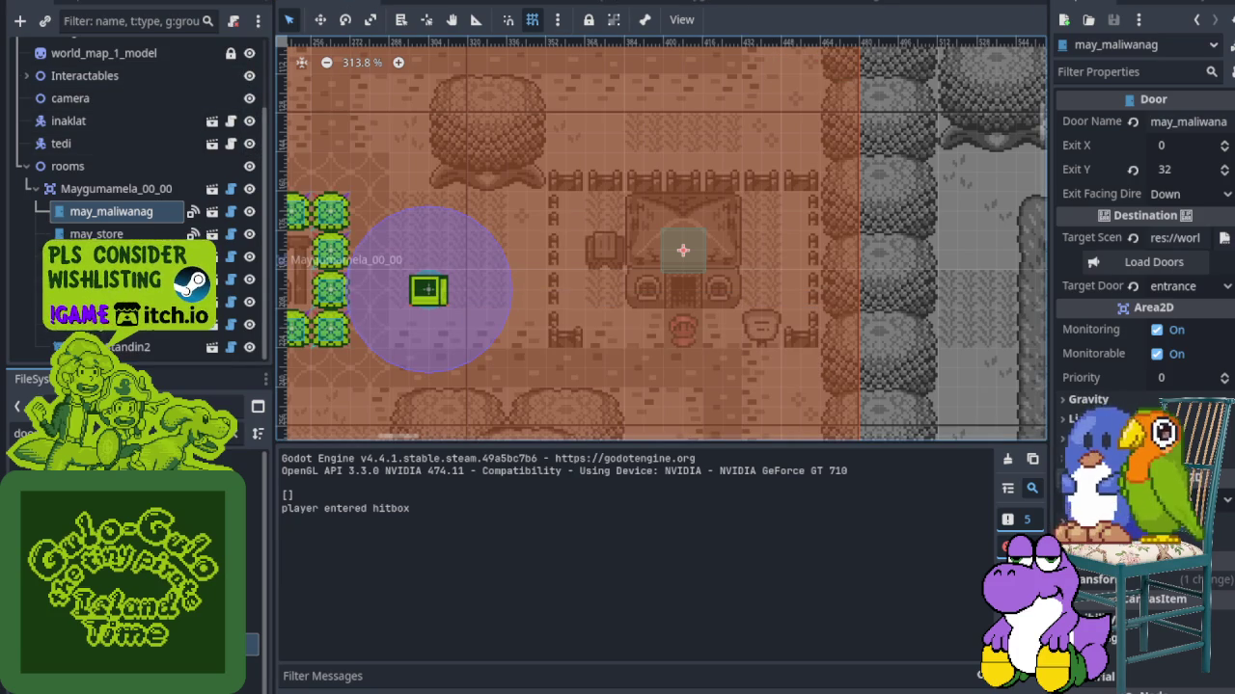
pyautogui.hotkey('ctrl', 's')
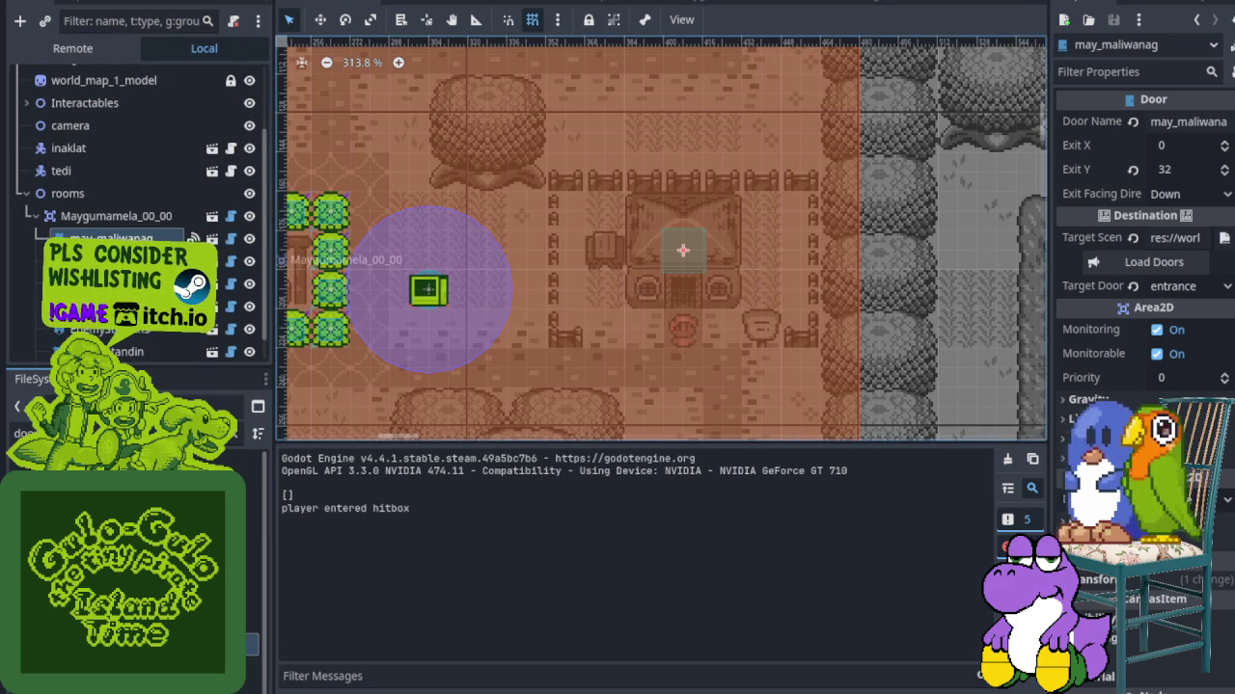
# Toggle gulo_gulo and ground layer visibility, then rerun the game
pyautogui.scroll(-1, 138, 193)
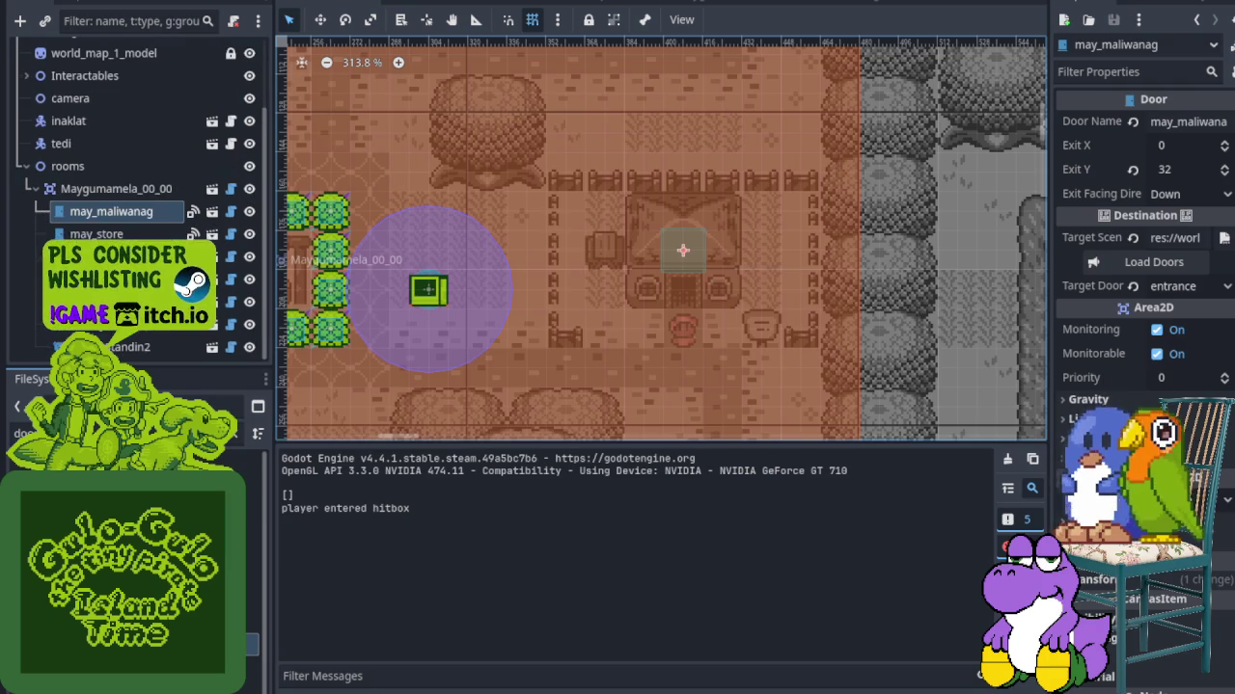
pyautogui.scroll(3, 217, 164)
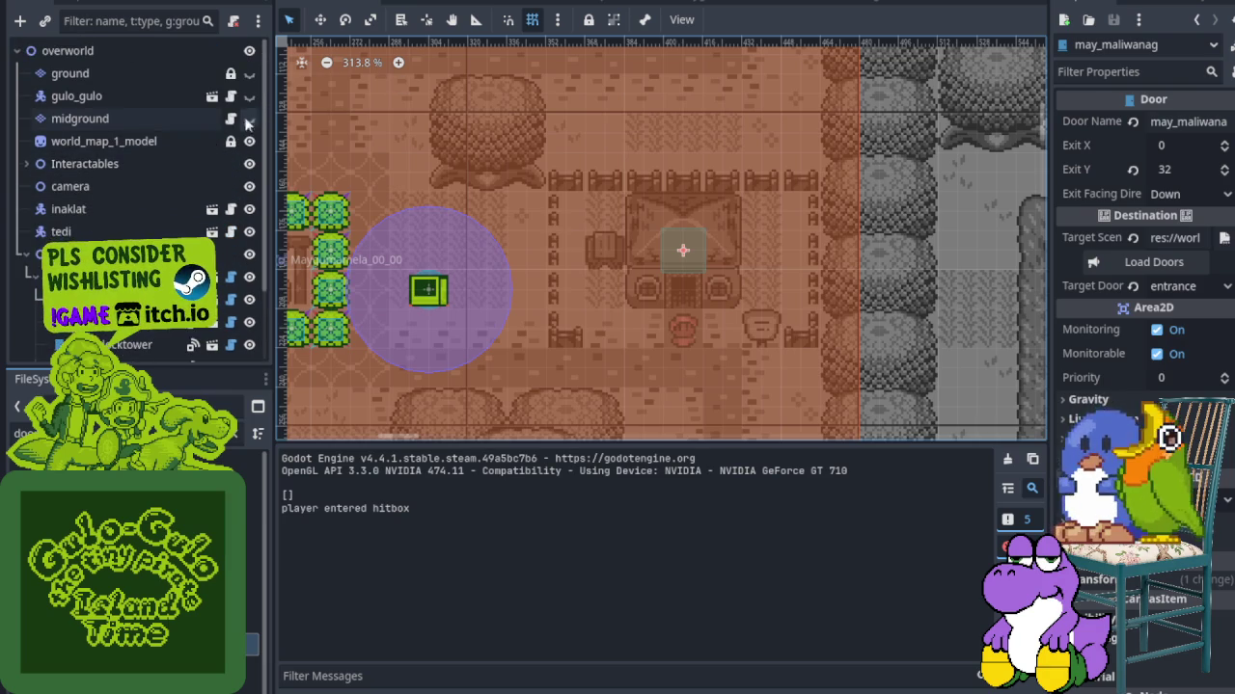
pyautogui.click(250, 97)
pyautogui.click(249, 74)
pyautogui.press('F5')
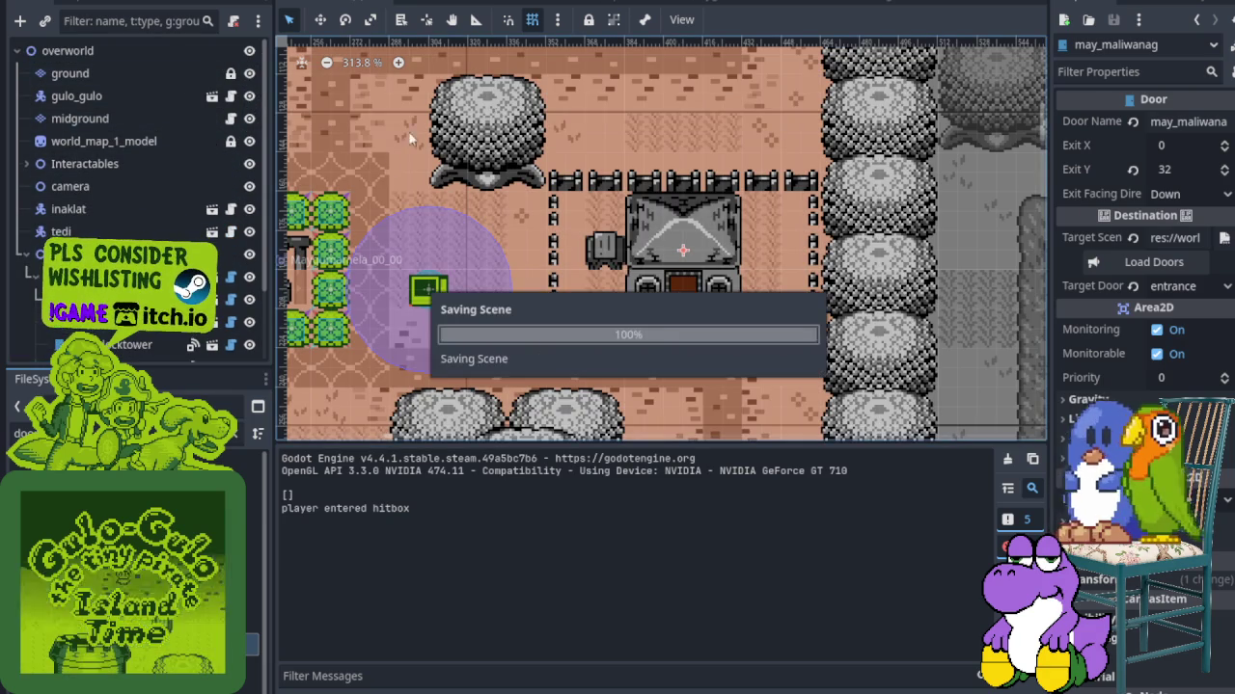
pyautogui.press('F5')
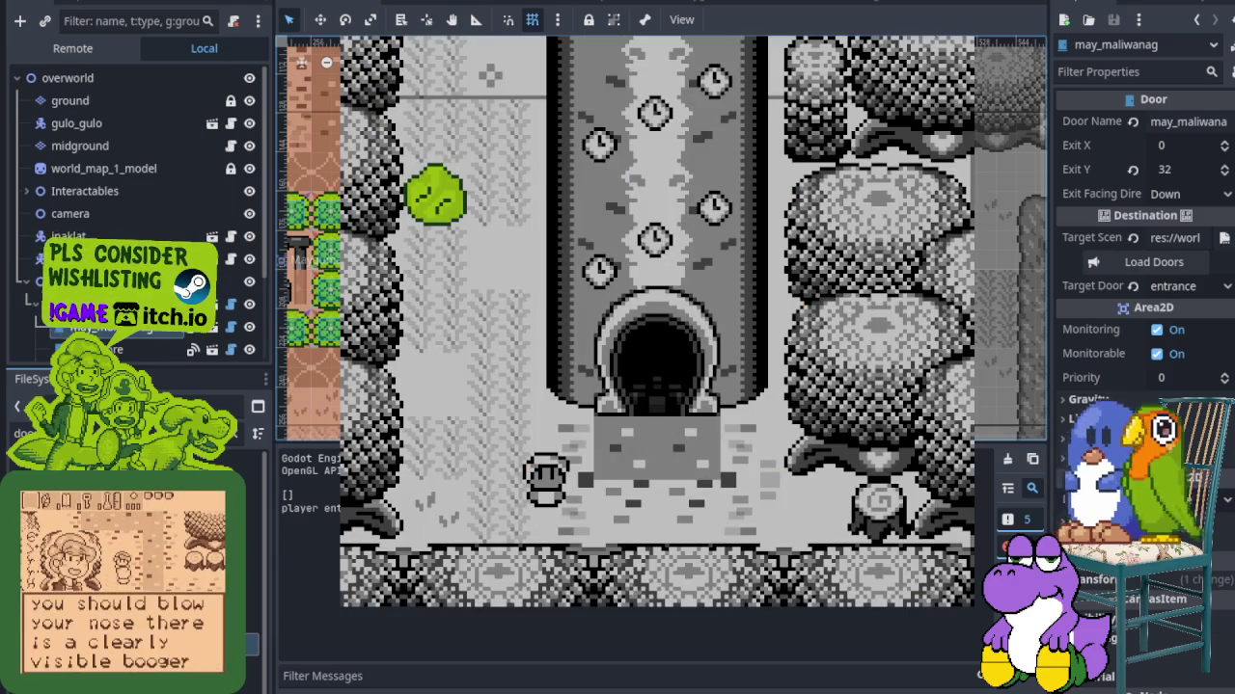
# Walk the player left, up the path, past the well and up into the house door
pyautogui.press('Return')
pyautogui.press('Left')
pyautogui.press('Up')
pyautogui.press('Up')
pyautogui.press('Return')
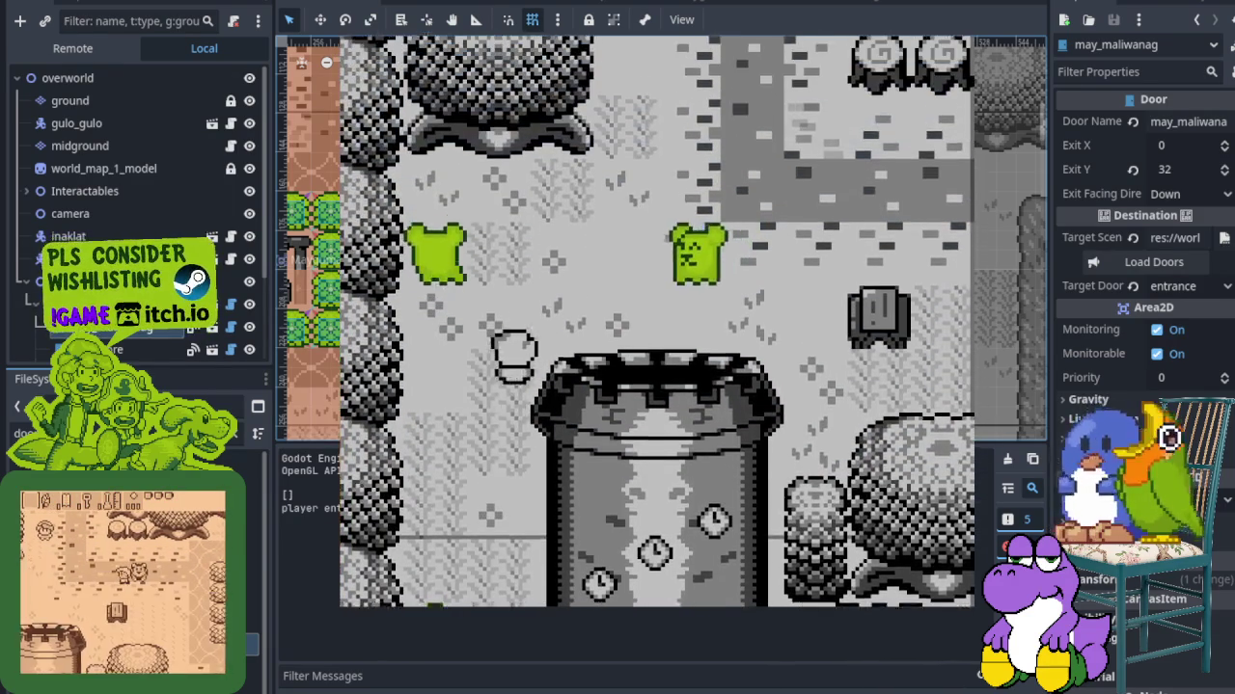
pyautogui.press('Right')
pyautogui.press('Down')
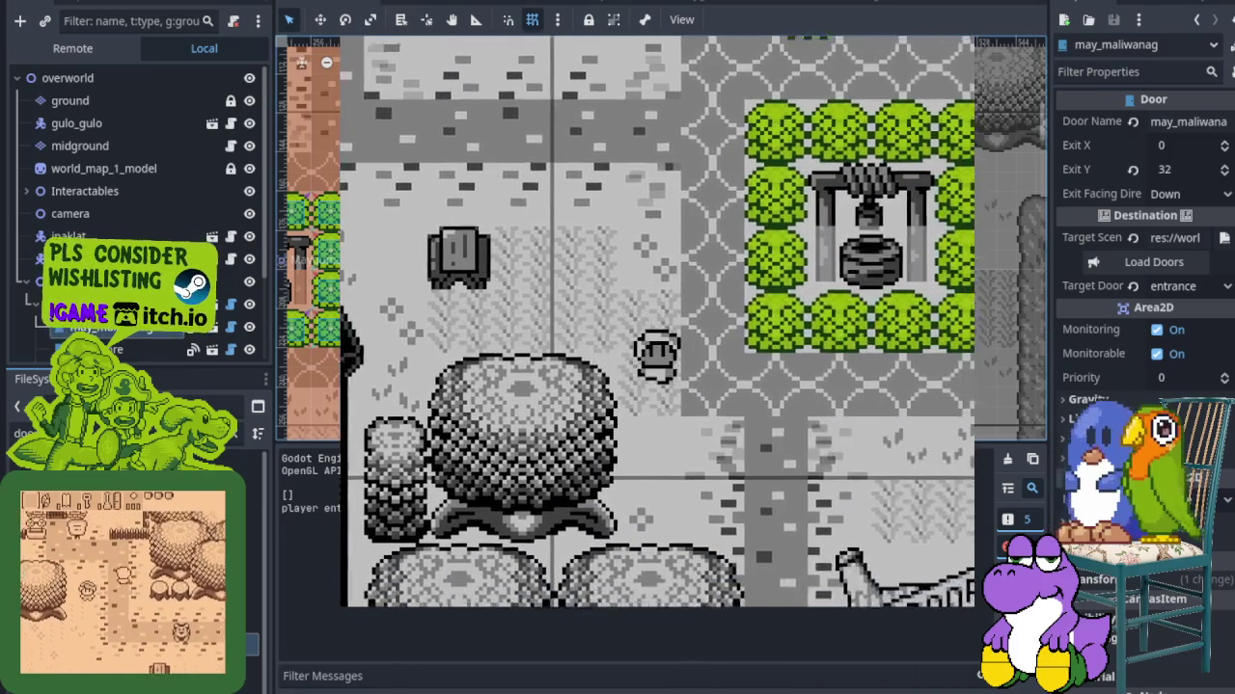
pyautogui.press('Right')
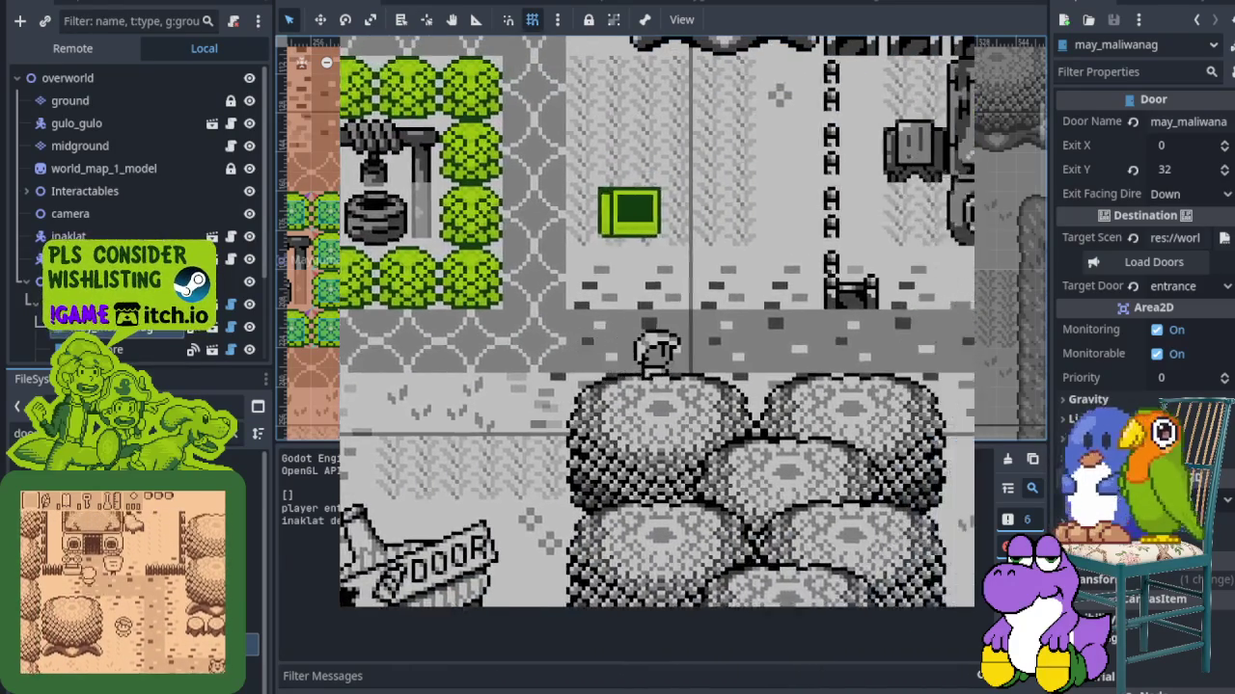
pyautogui.press('Up')
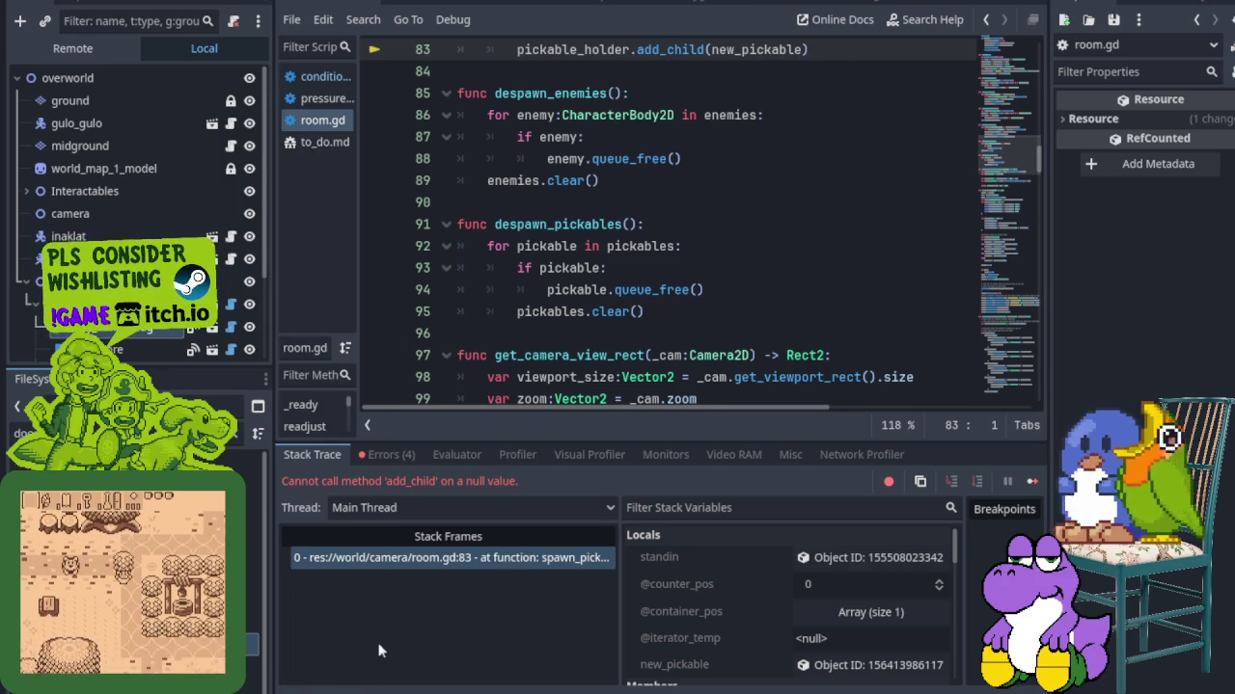
# Back in house_maliwanag's 2D view, expand Rooms and inspect the PickableStandin crate node
pyautogui.hotkey('ctrl', 'j')
pyautogui.click(868, 3)
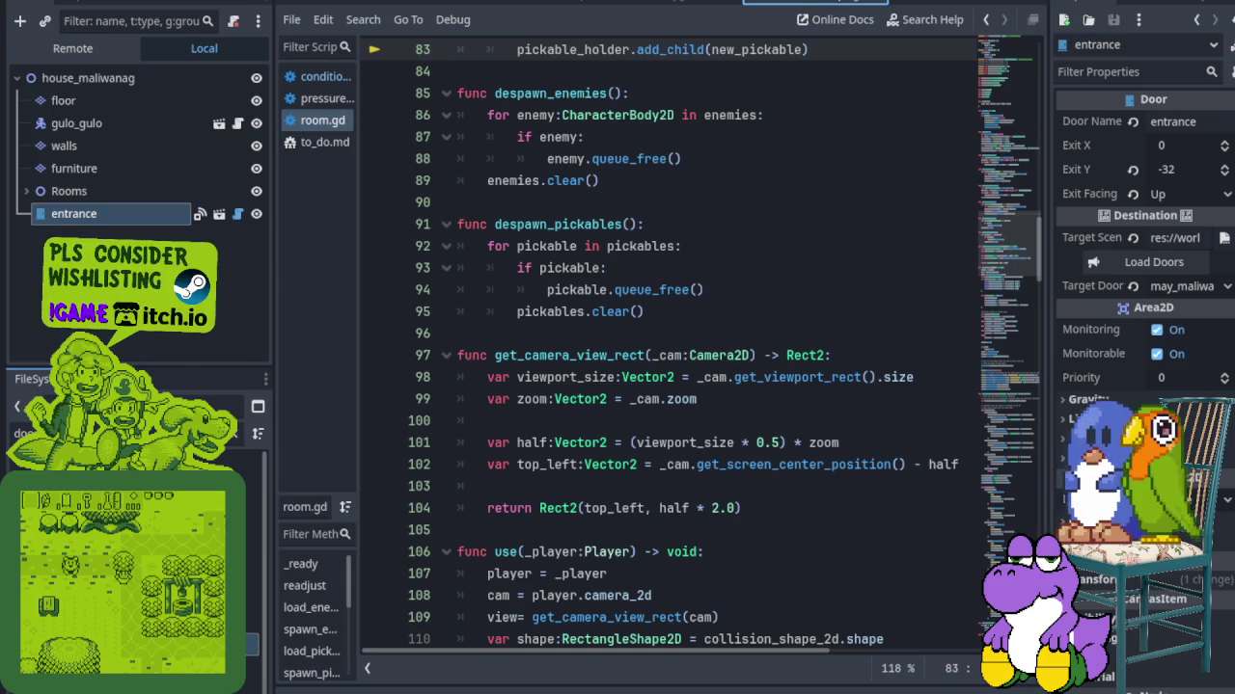
pyautogui.hotkey('ctrl', 'F1')
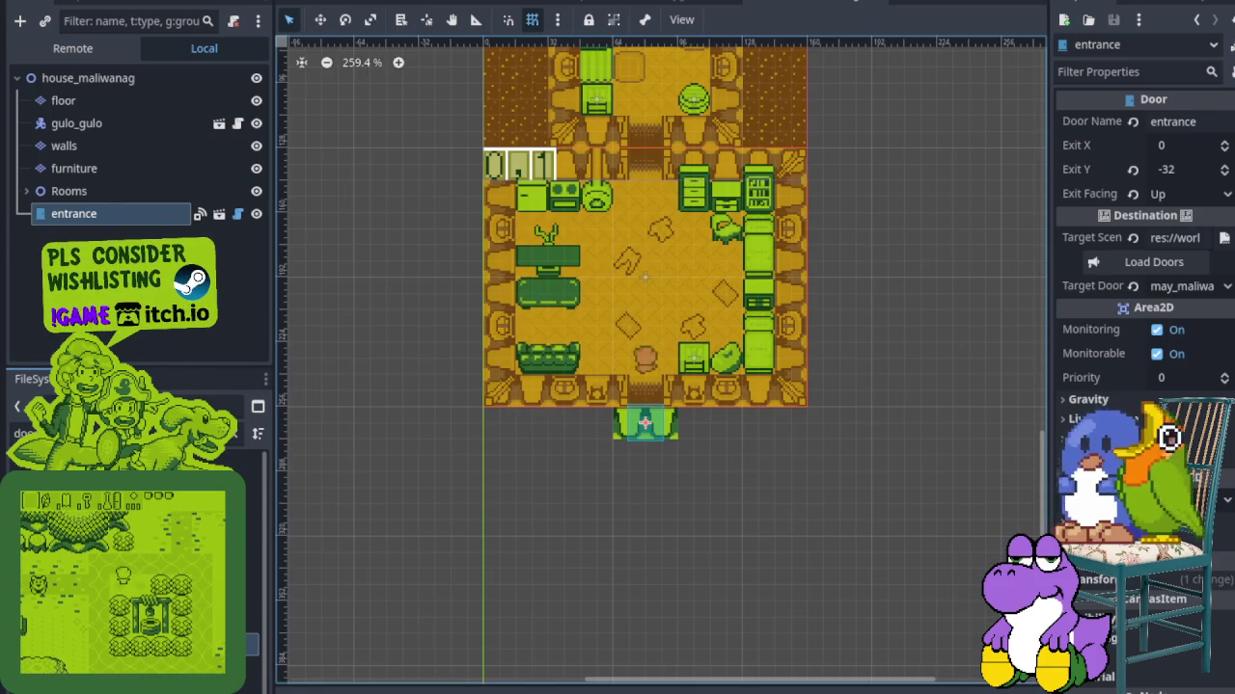
pyautogui.click(26, 191)
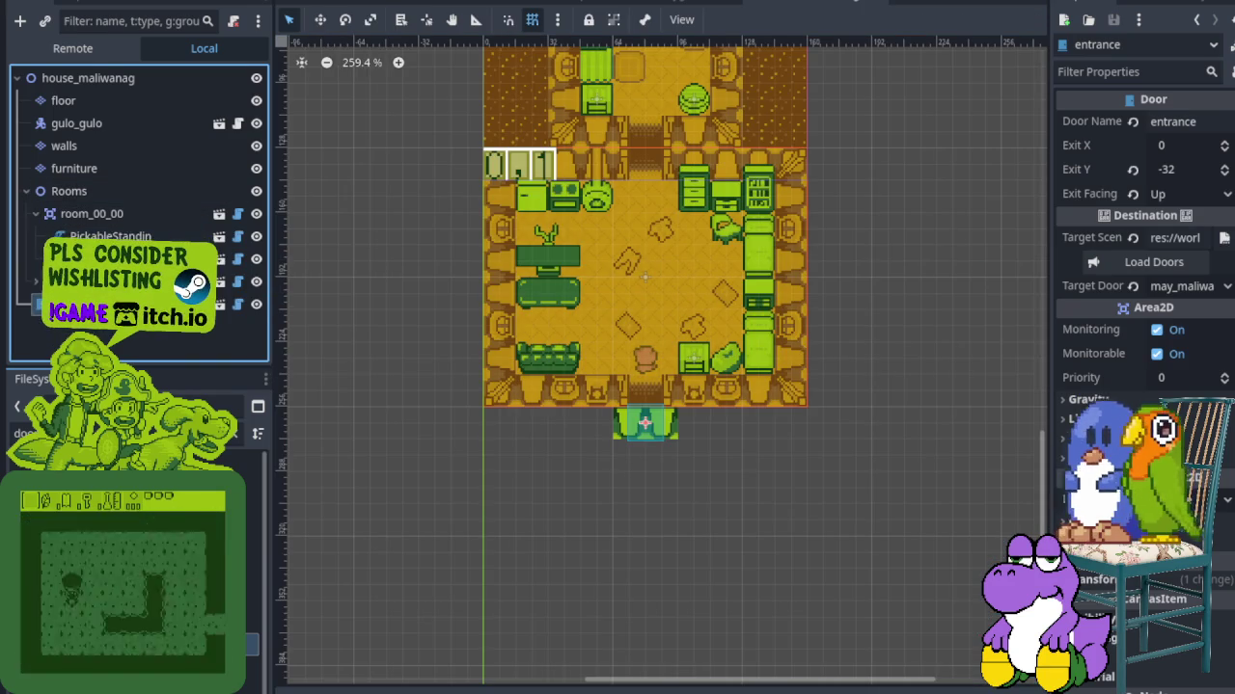
pyautogui.click(92, 305)
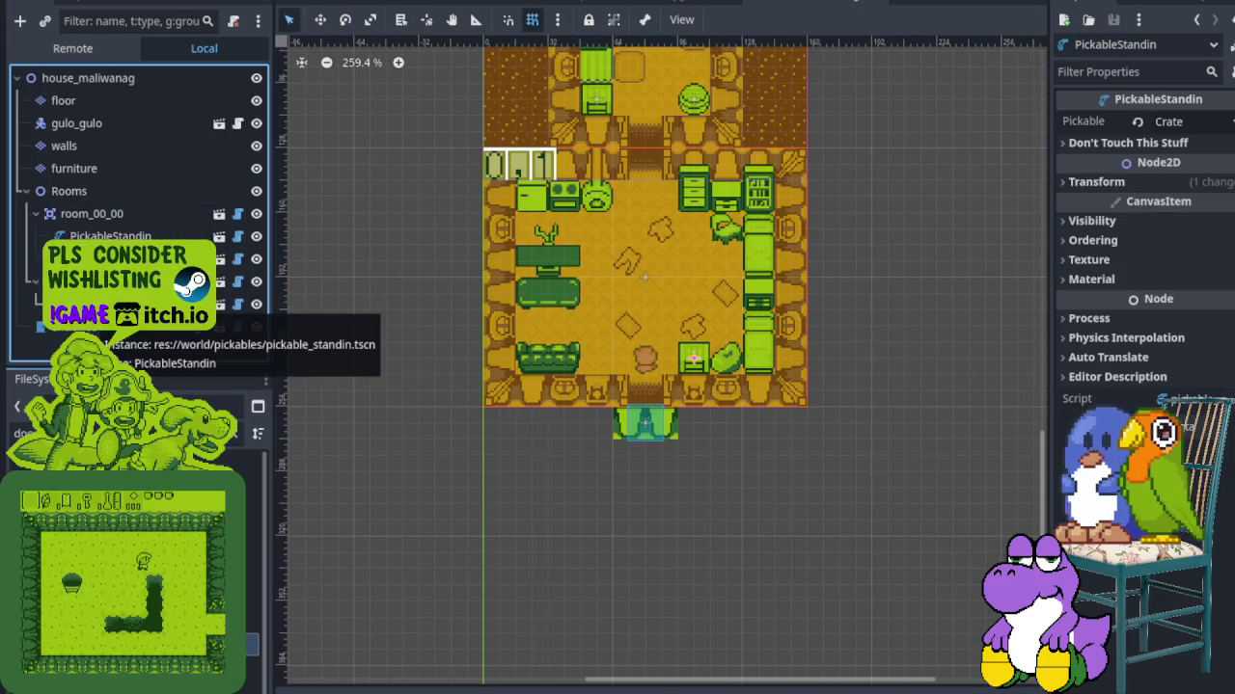
pyautogui.rightClick(92, 304)
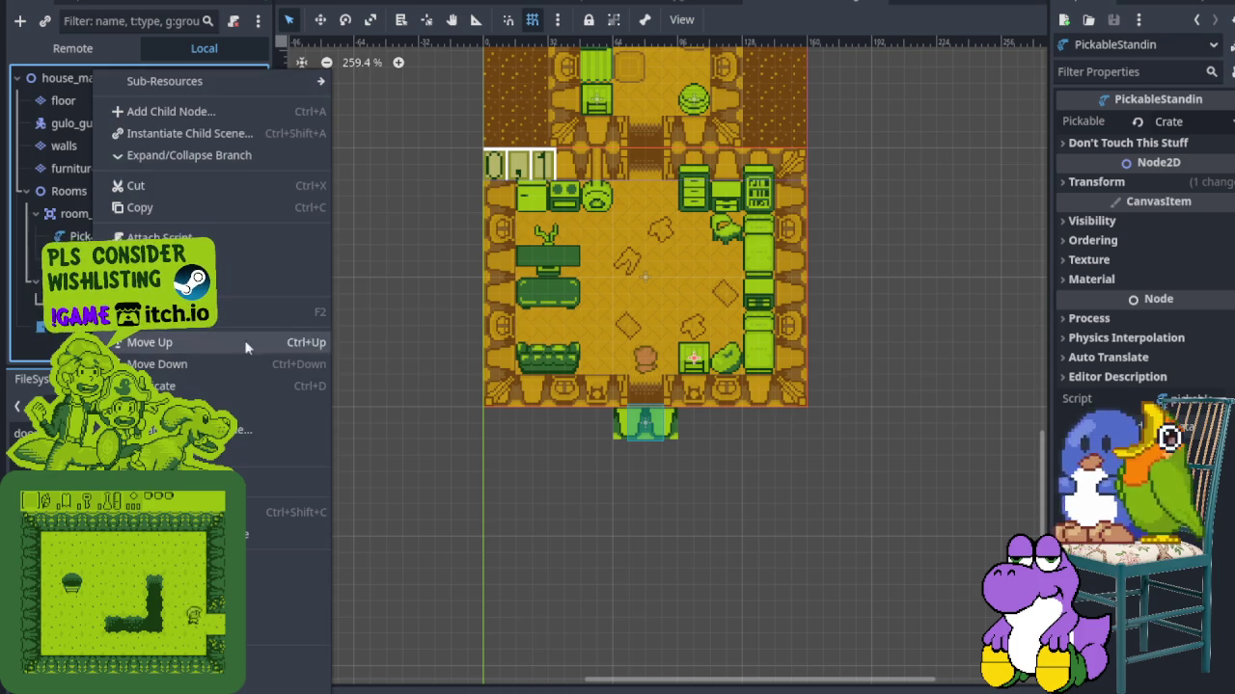
pyautogui.click(508, 270)
# Tick Y Sort Enabled under Ordering for the Rooms node, then save and run
pyautogui.click(149, 214)
pyautogui.click(140, 193)
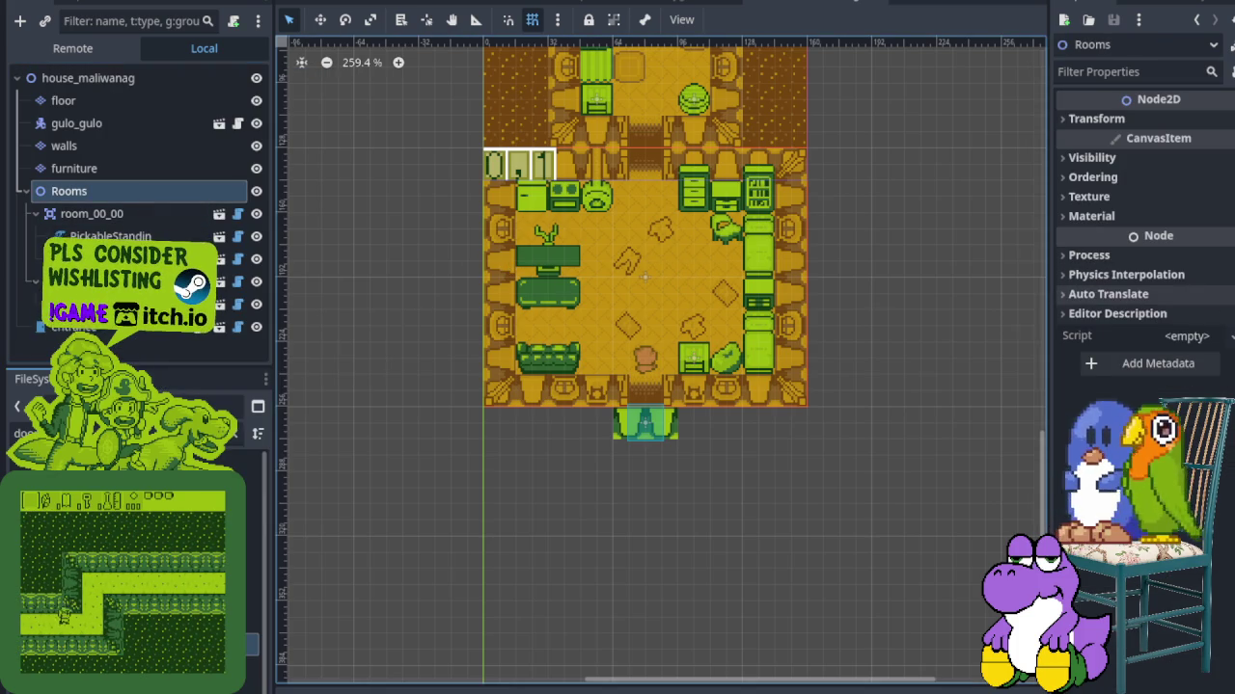
pyautogui.click(1091, 177)
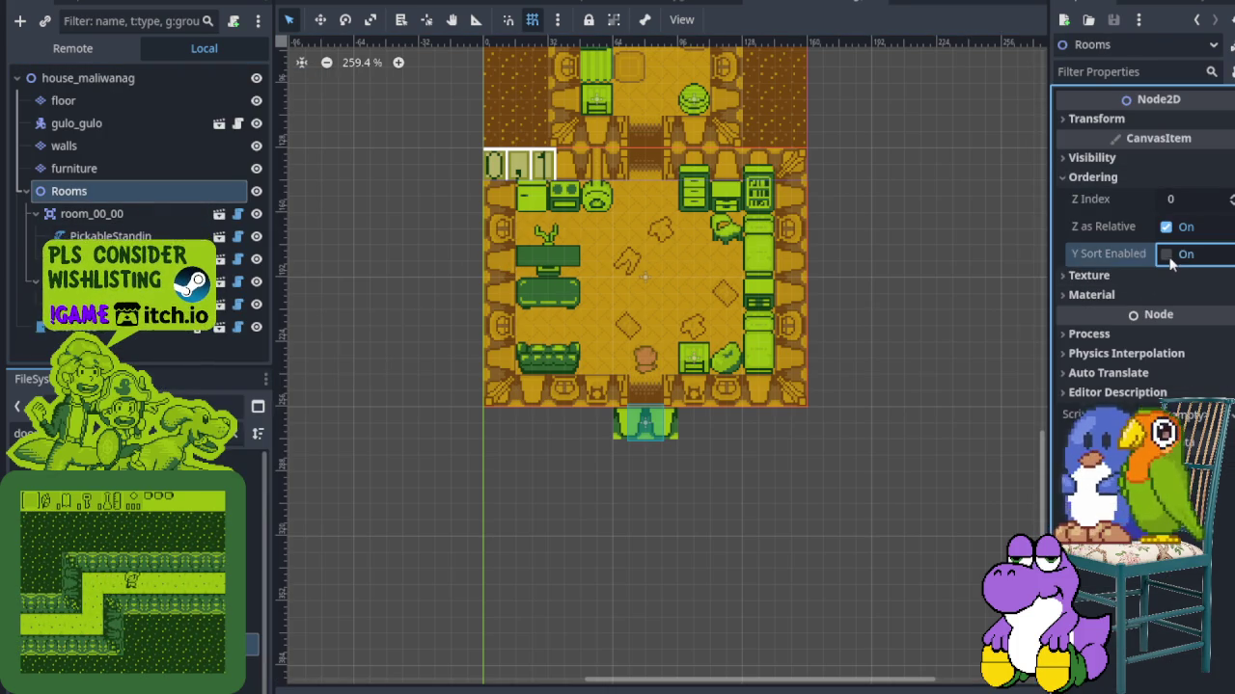
pyautogui.click(1166, 254)
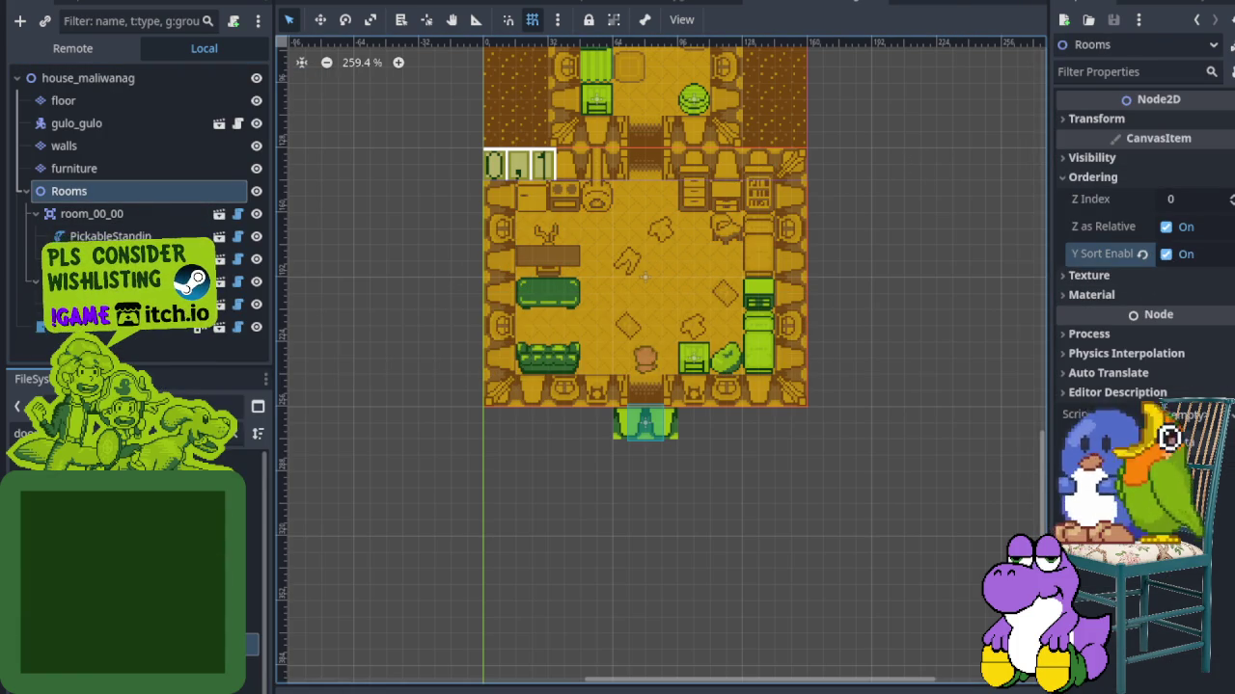
pyautogui.click(969, 15)
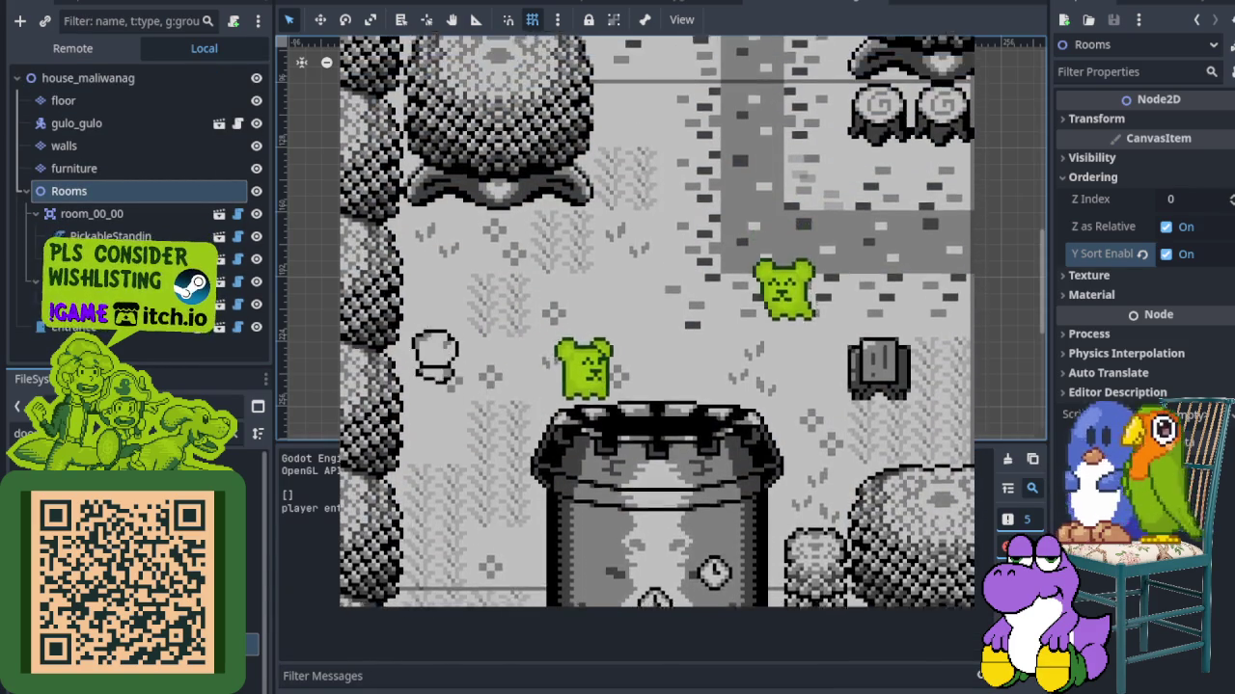
# Walk the player up, right, down past the well and up into the house door
pyautogui.press('Up')
pyautogui.press('Right')
pyautogui.press('Down')
pyautogui.press('Down')
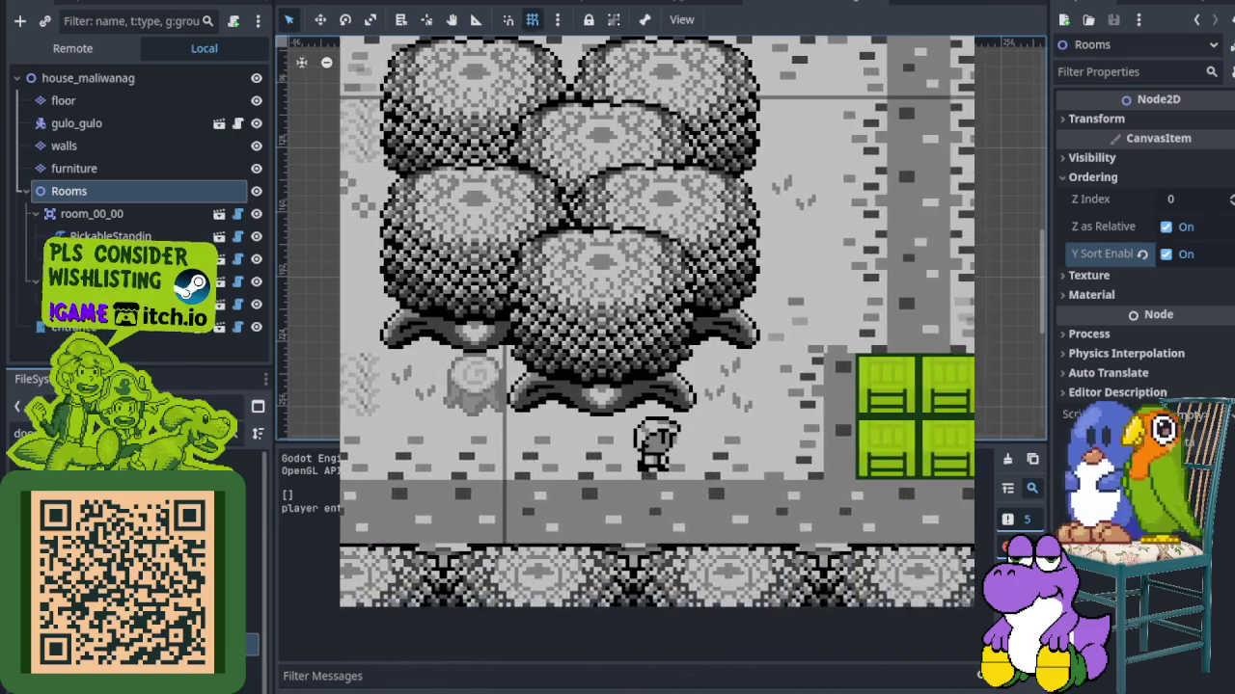
pyautogui.press('Right')
pyautogui.press('Up')
pyautogui.press('Up')
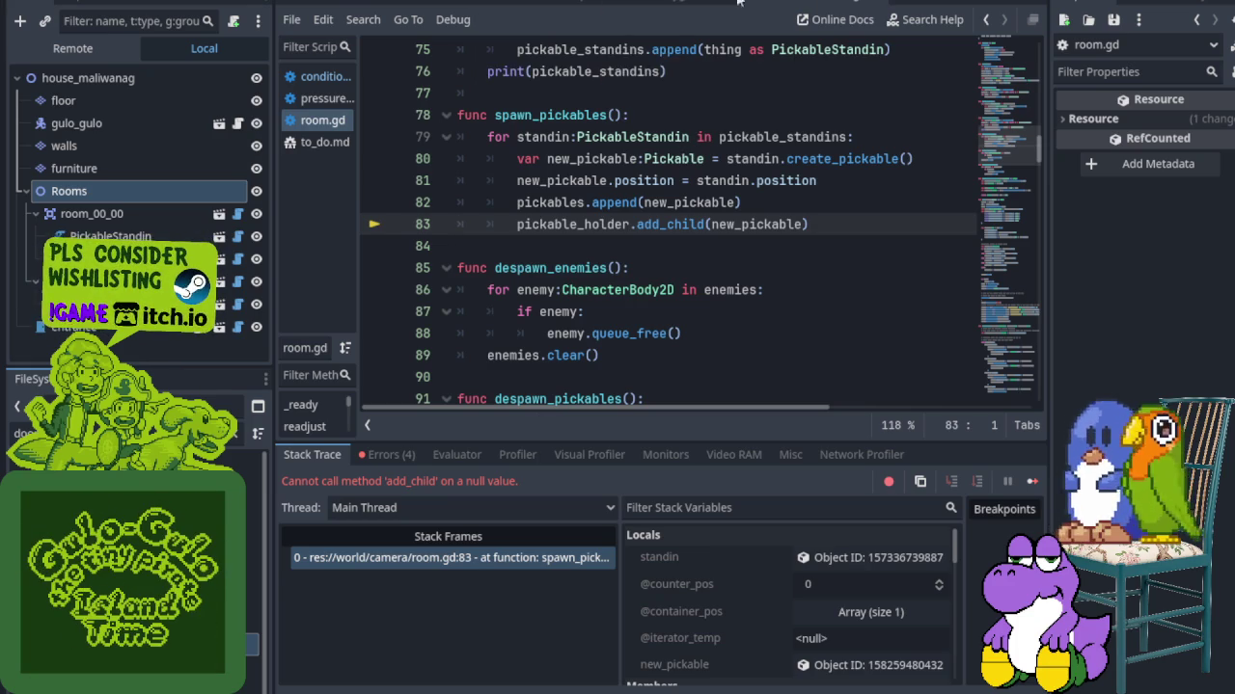
# Delete each PickableStandin node, including PickableStandin2, confirming each deletion, then rerun the game
pyautogui.hotkey('ctrl', 'F1')
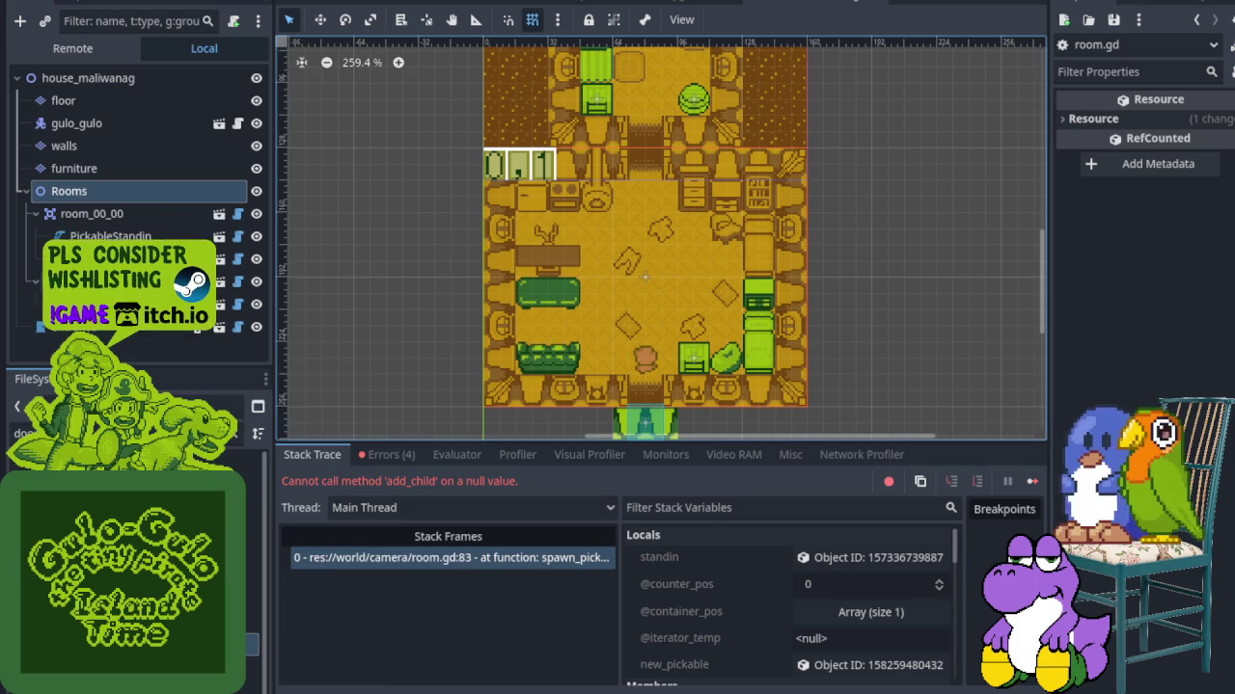
pyautogui.rightClick(164, 323)
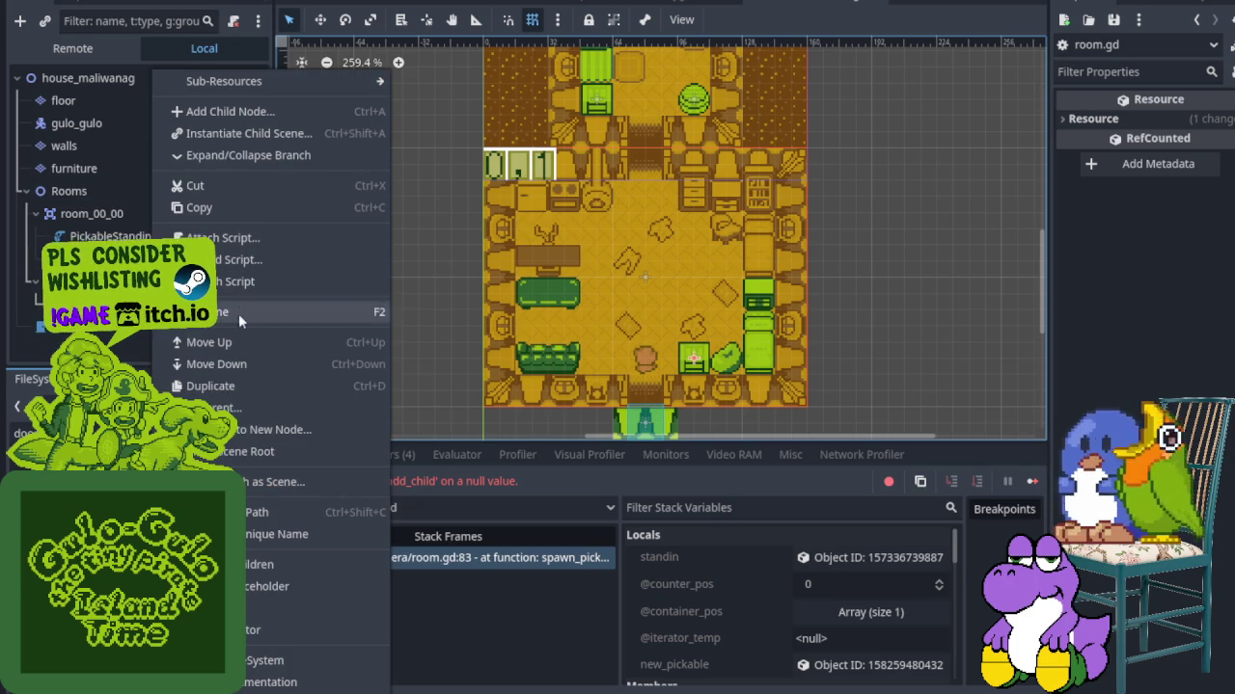
pyautogui.press('Delete')
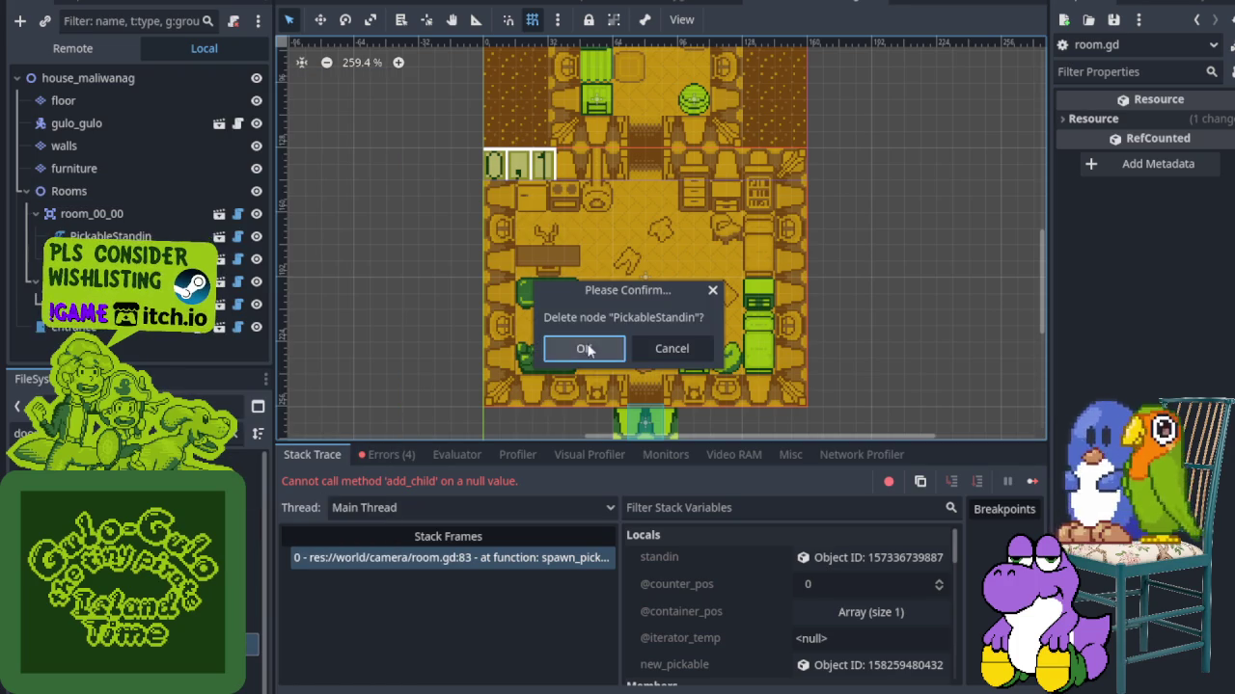
pyautogui.click(585, 349)
pyautogui.rightClick(82, 237)
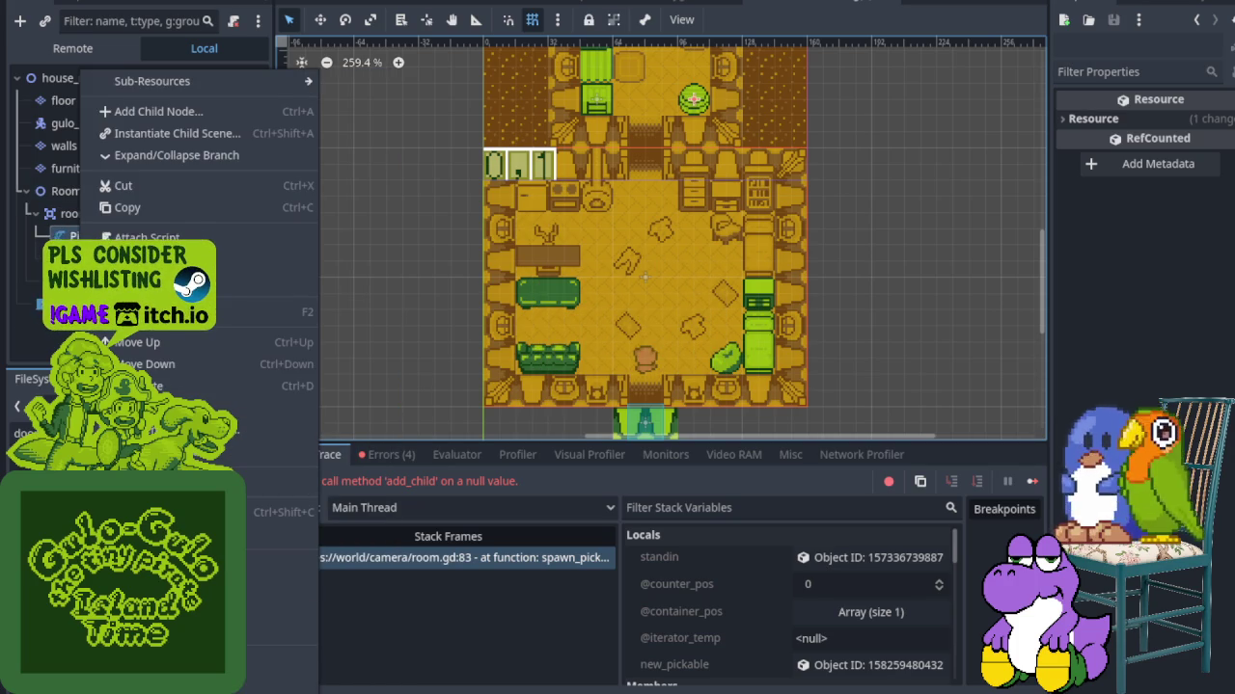
pyautogui.press('Delete')
pyautogui.click(584, 349)
pyautogui.rightClick(154, 236)
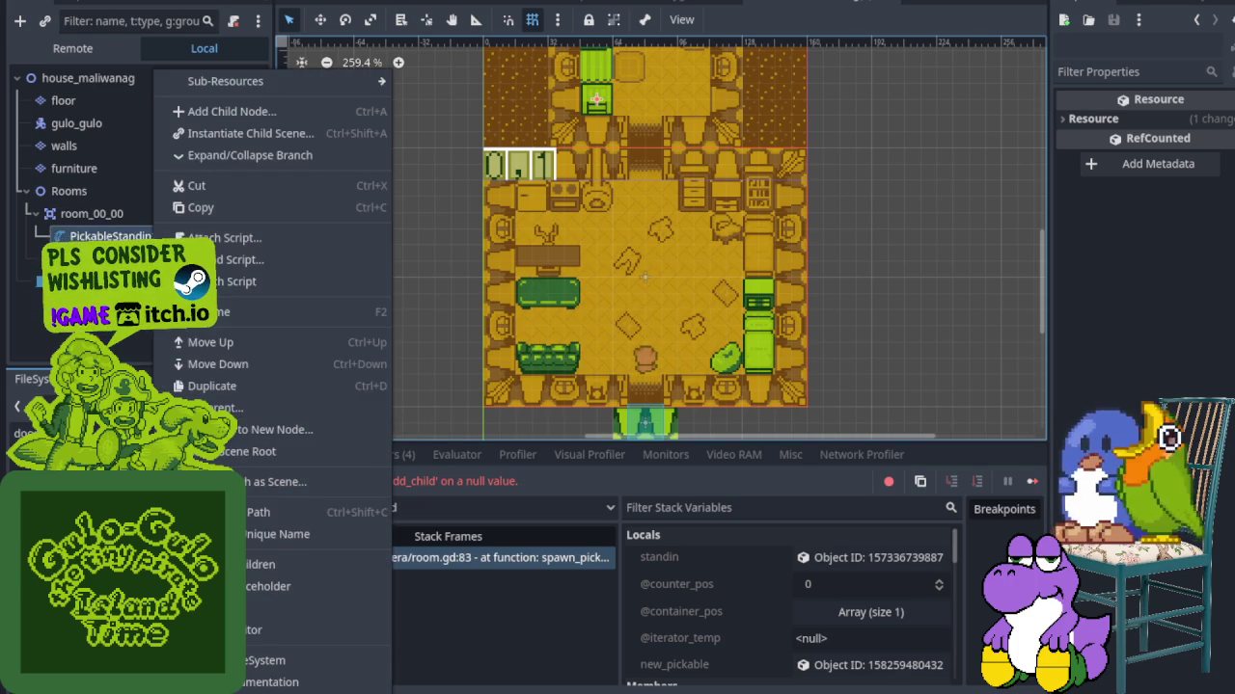
pyautogui.press('Delete')
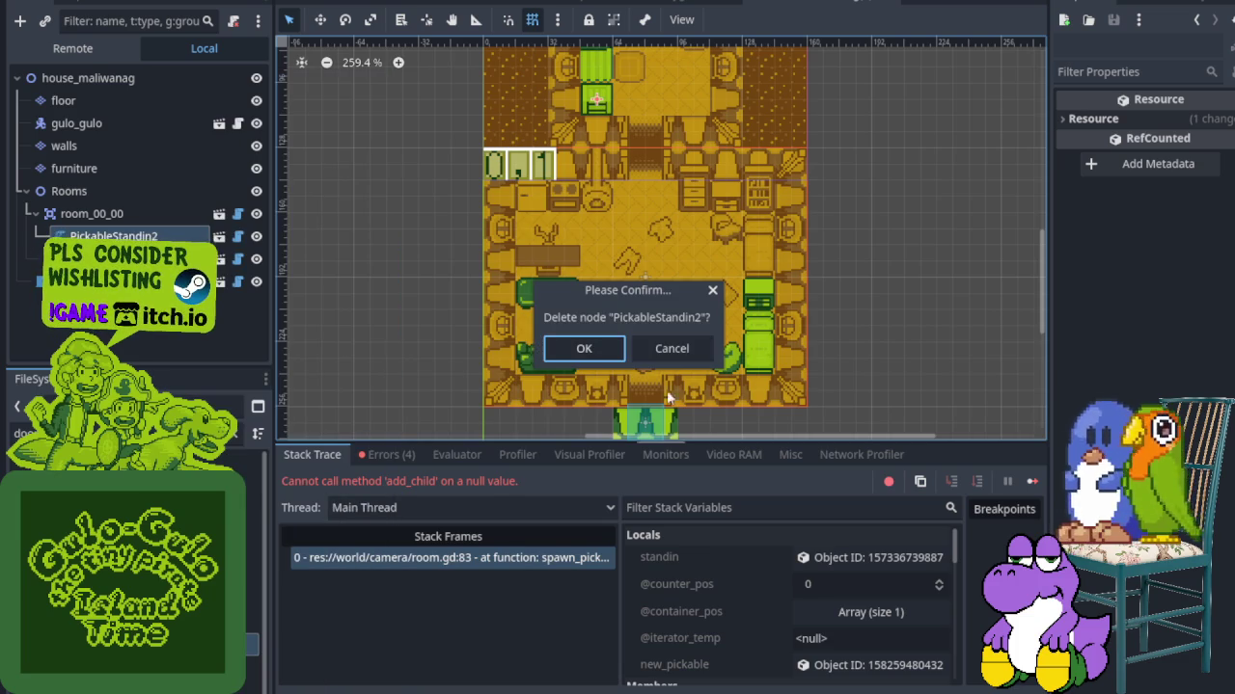
pyautogui.click(585, 350)
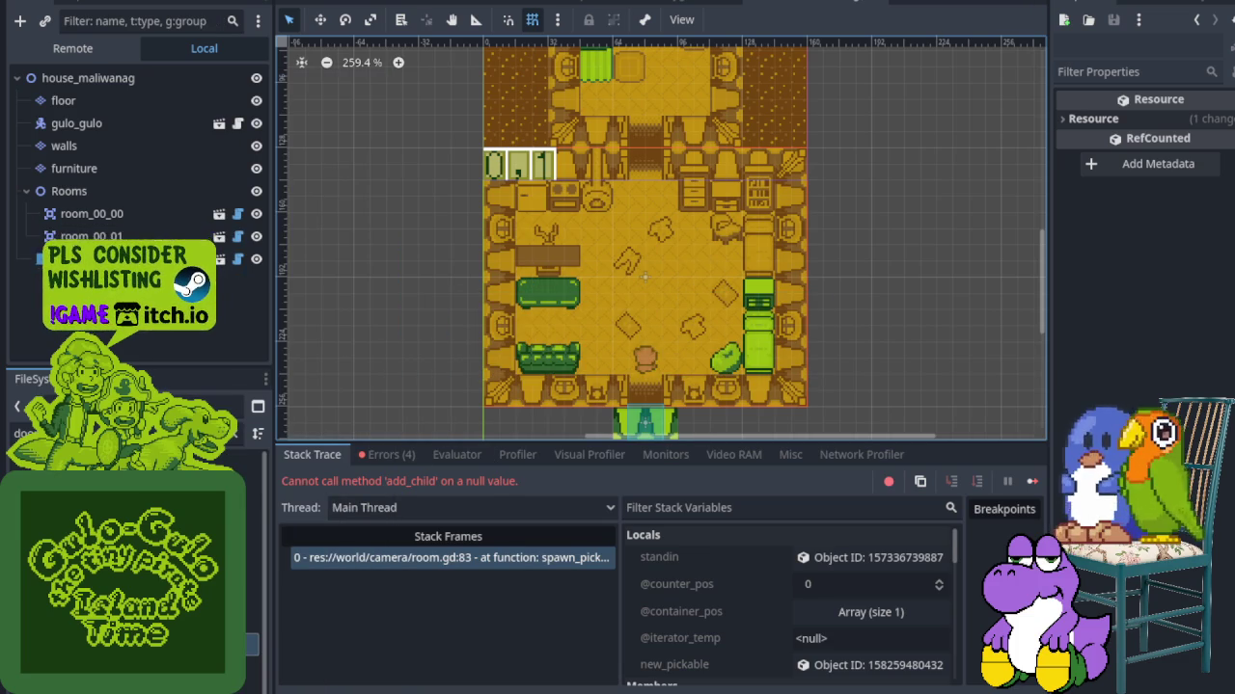
pyautogui.press('F5')
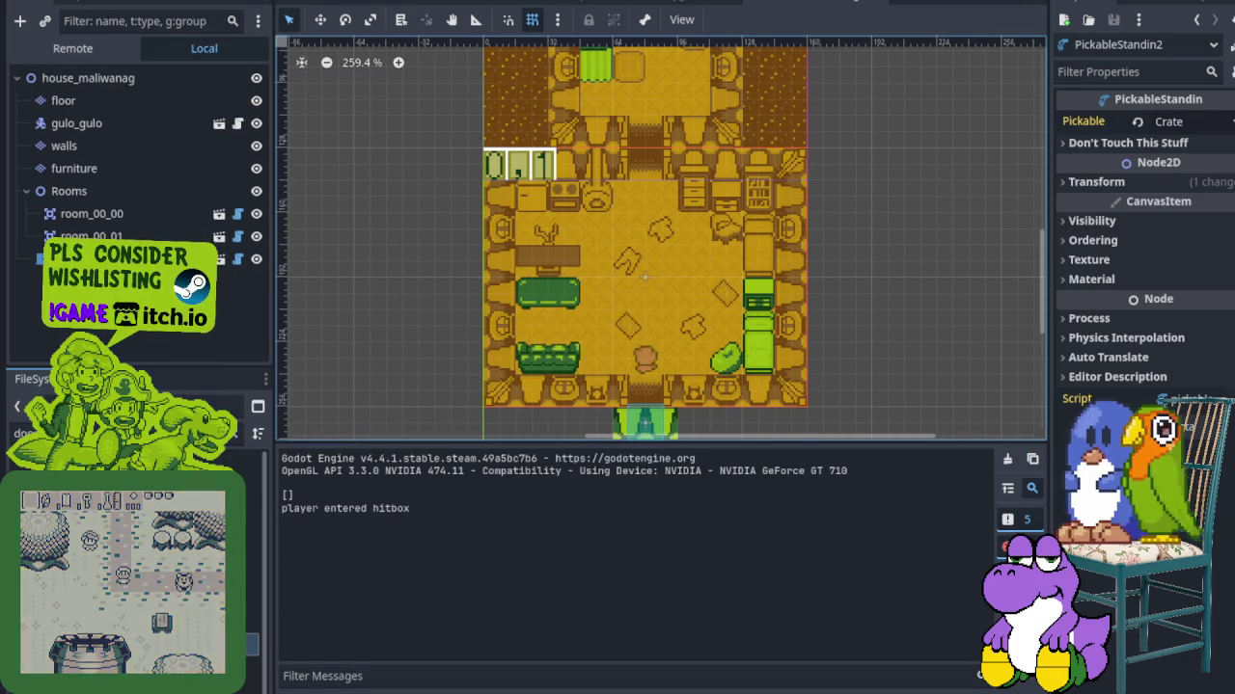
# Walk the player north past the tower, past the well and up into the house door
pyautogui.press('Up')
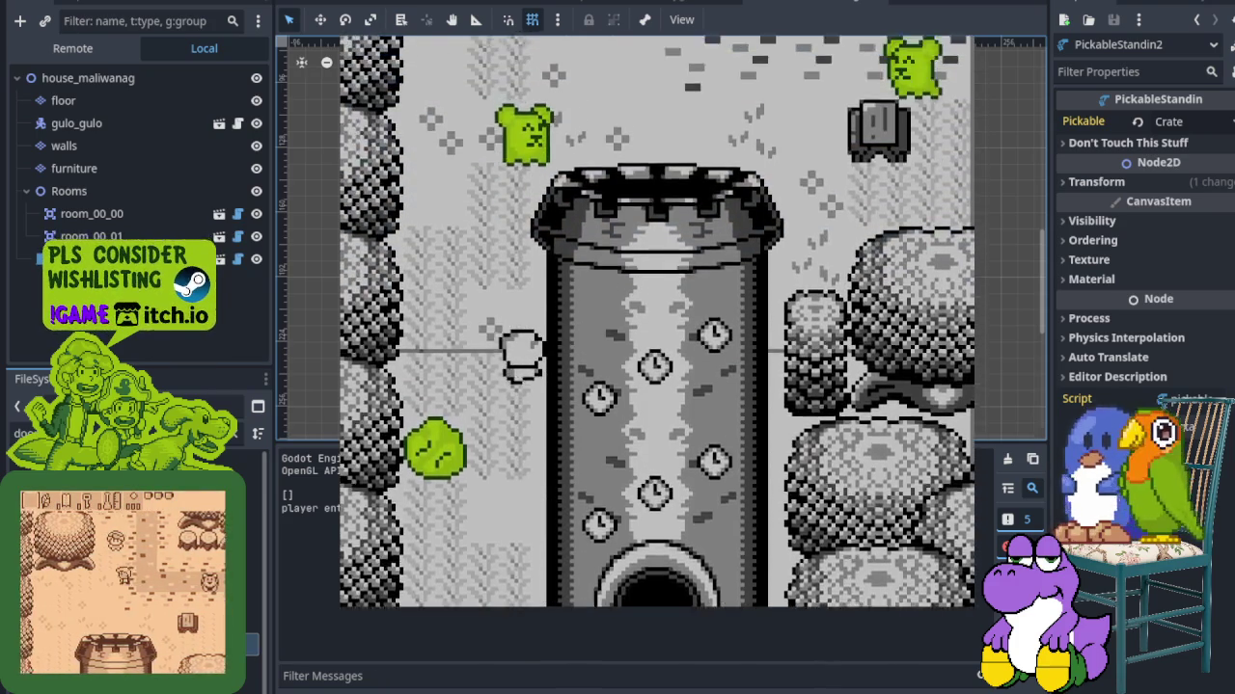
pyautogui.press('Right')
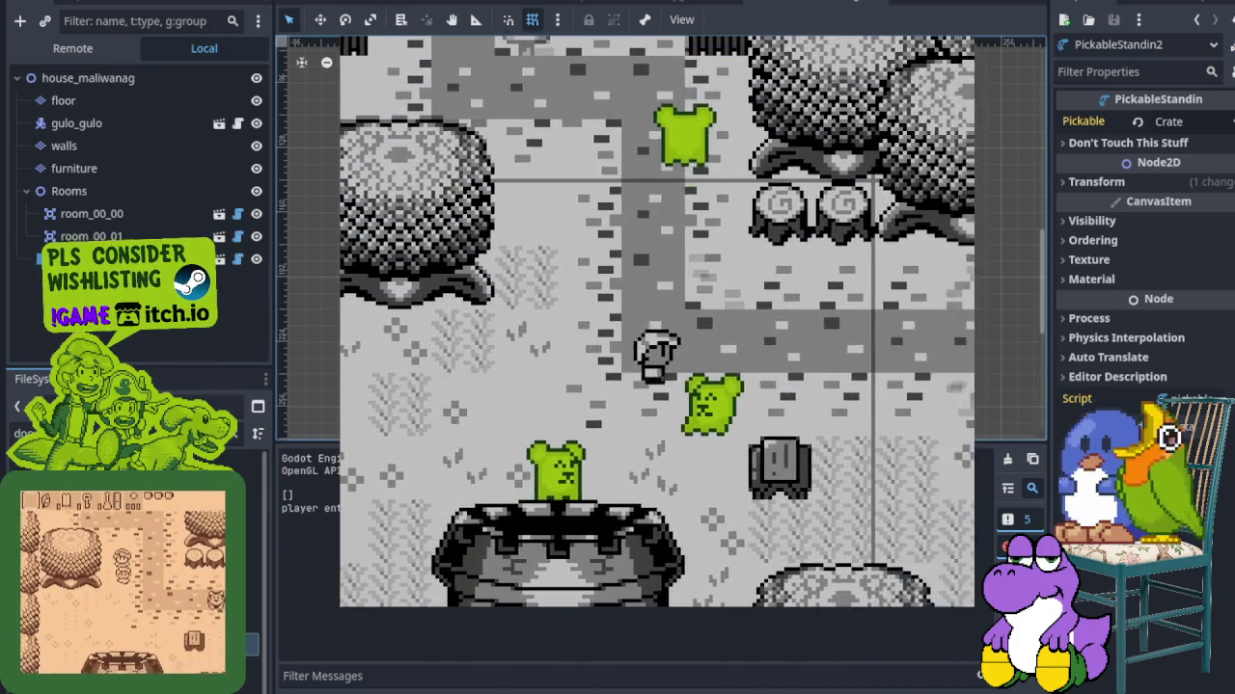
pyautogui.press('Down')
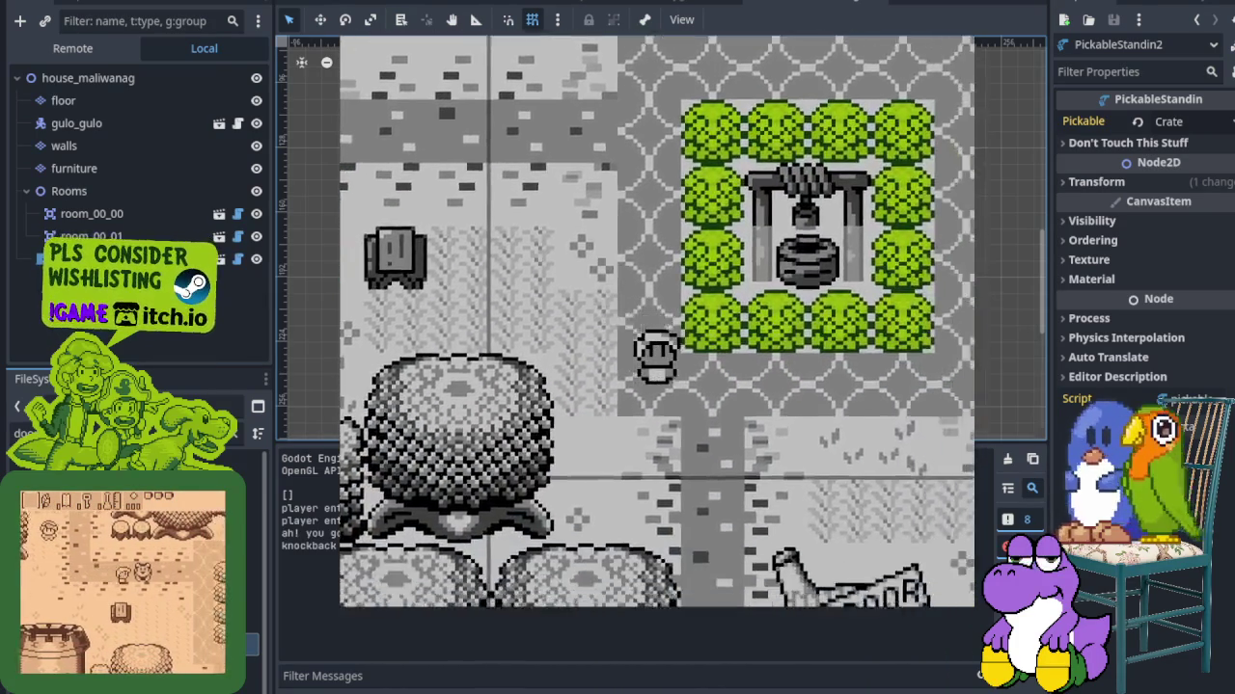
pyautogui.press('Up')
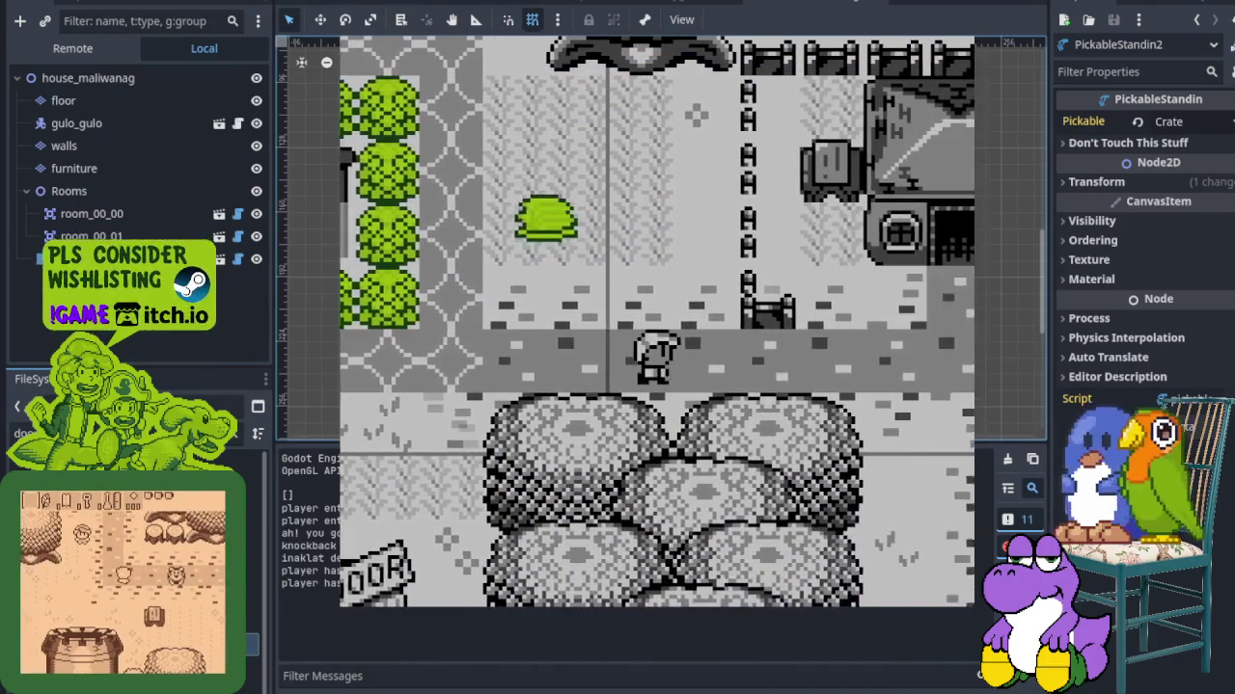
pyautogui.press('Up')
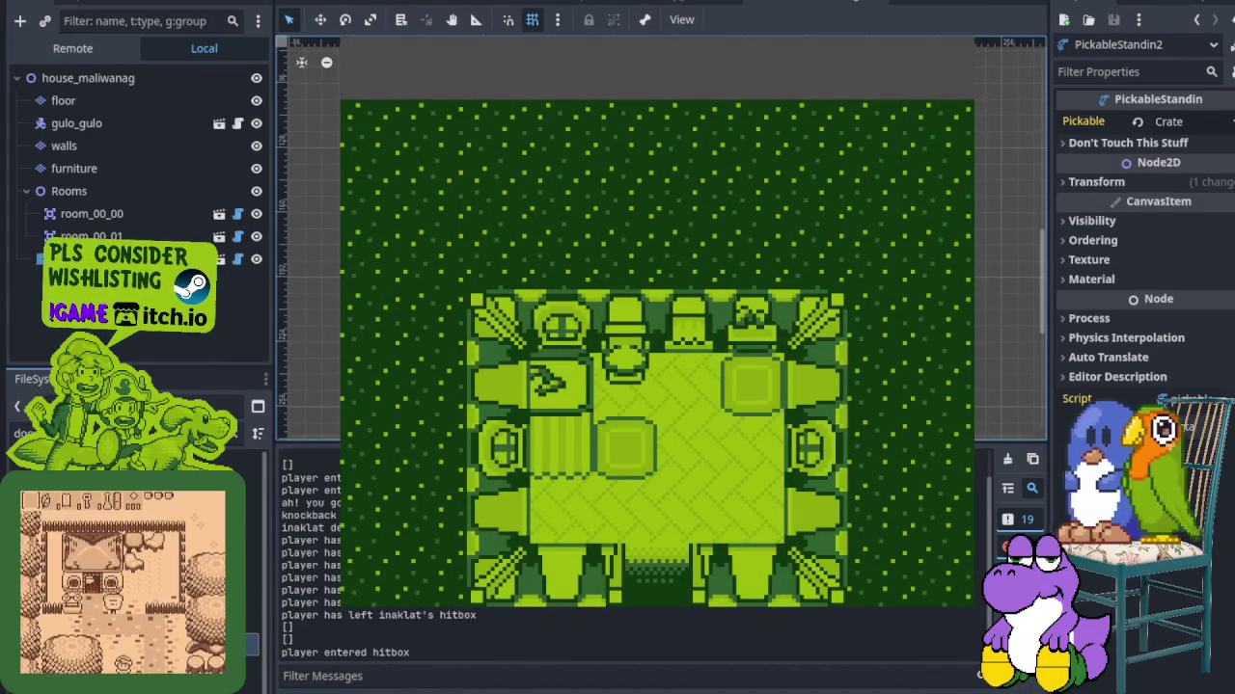
# Stop the game and zoom out to frame both rooms in the 2D view
pyautogui.press('F8')
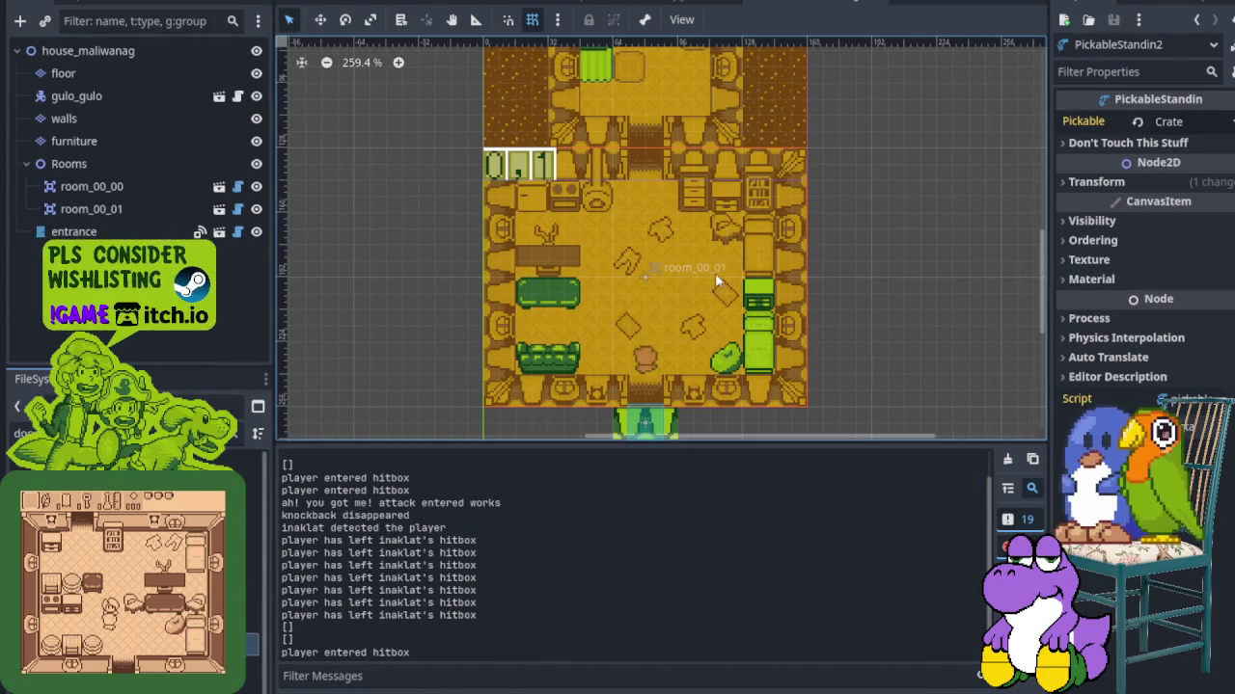
pyautogui.scroll(-6, 536, 261)
pyautogui.moveTo(584, 224)
pyautogui.mouseDown()
pyautogui.moveTo(582, 302)
pyautogui.moveTo(575, 219)
pyautogui.mouseUp()
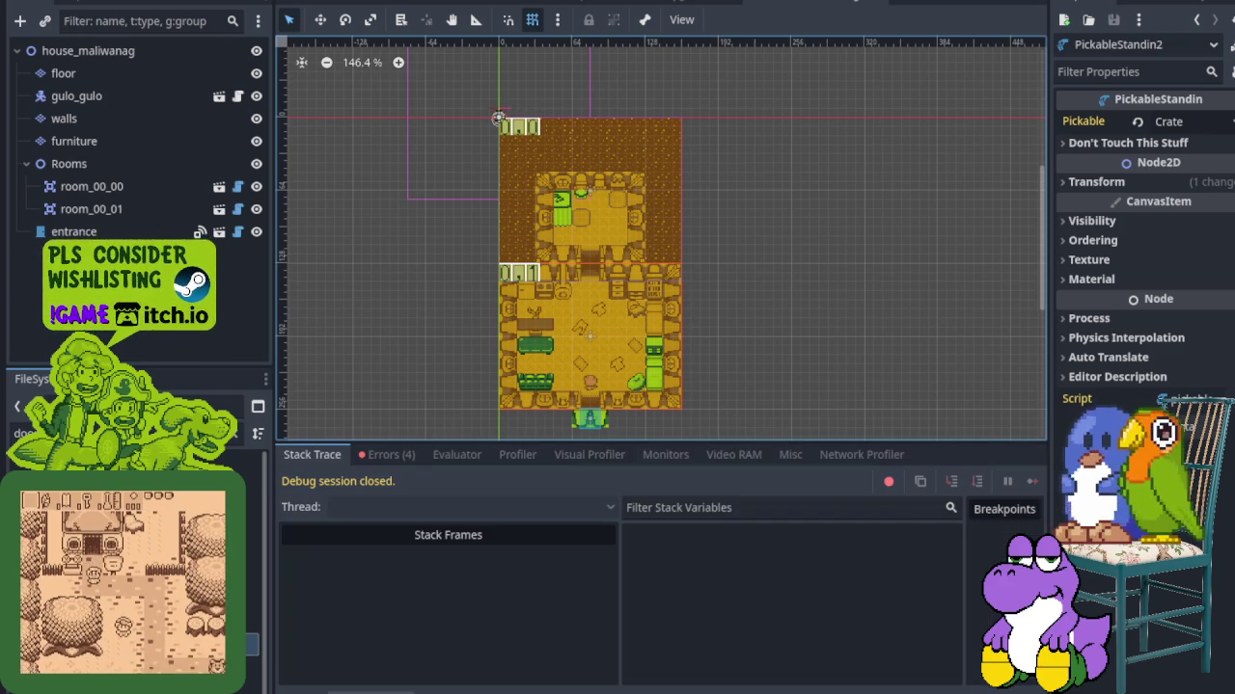
# After reviewing the four node-not-found errors, delete room_00_01 and room_00_00, confirming each
pyautogui.click(390, 459)
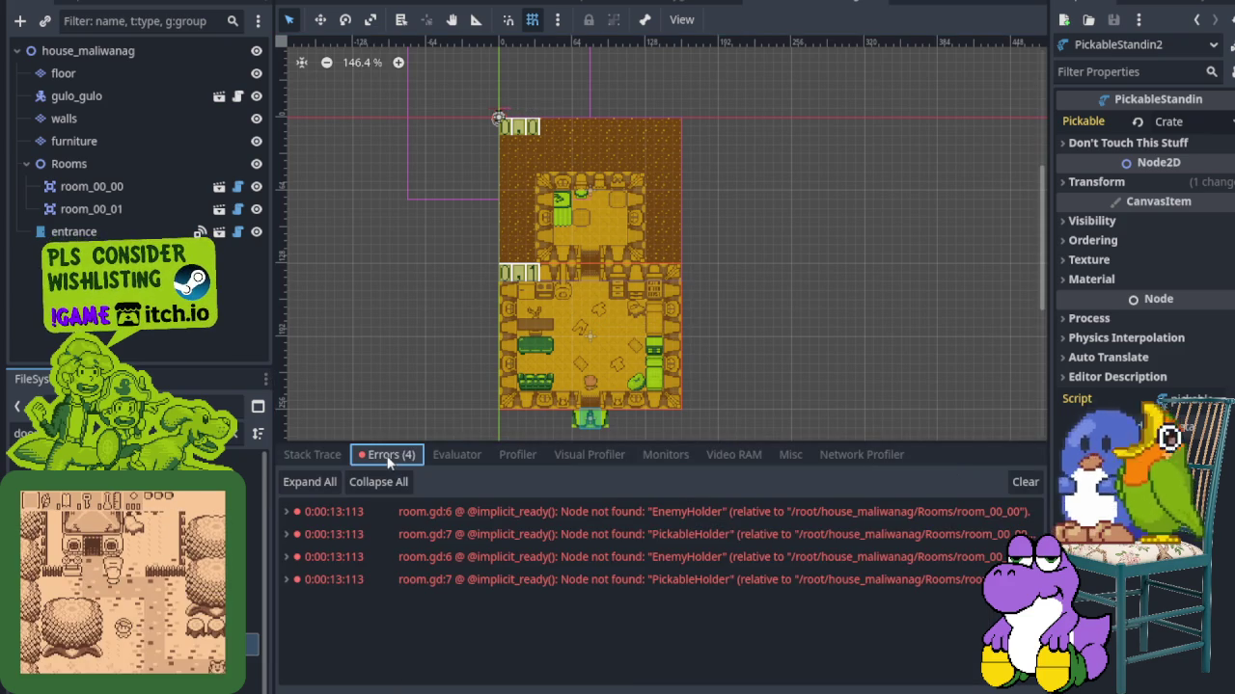
pyautogui.moveTo(494, 506)
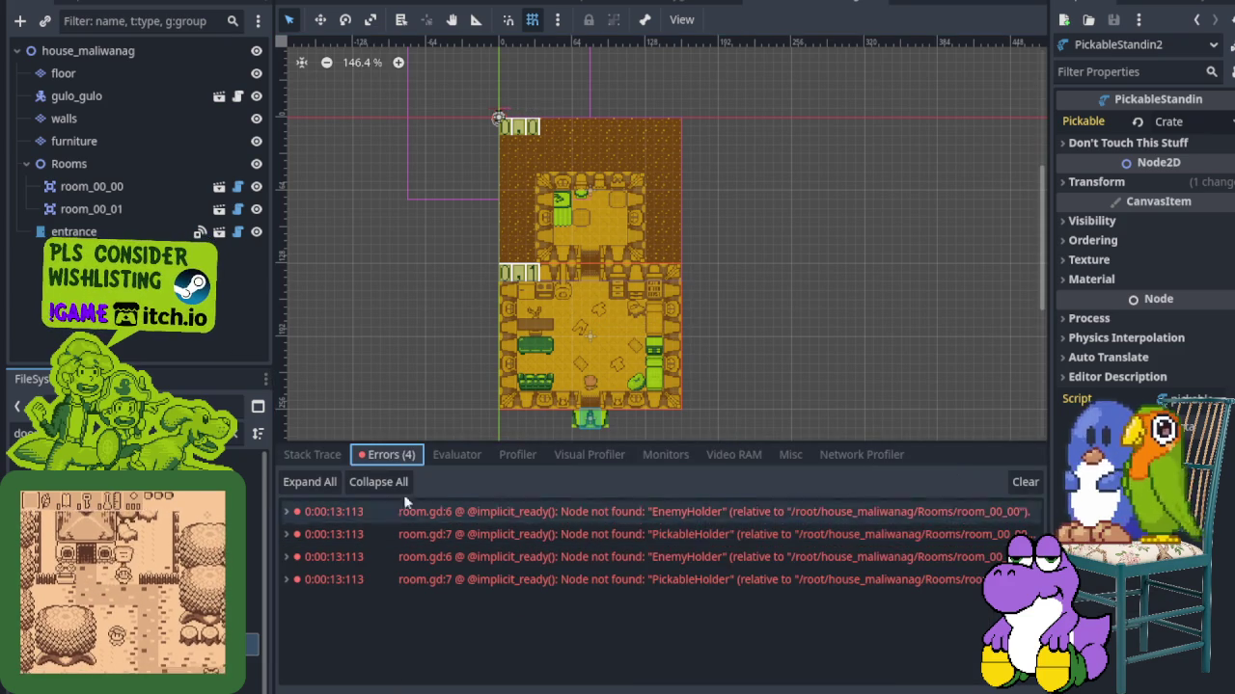
pyautogui.rightClick(105, 213)
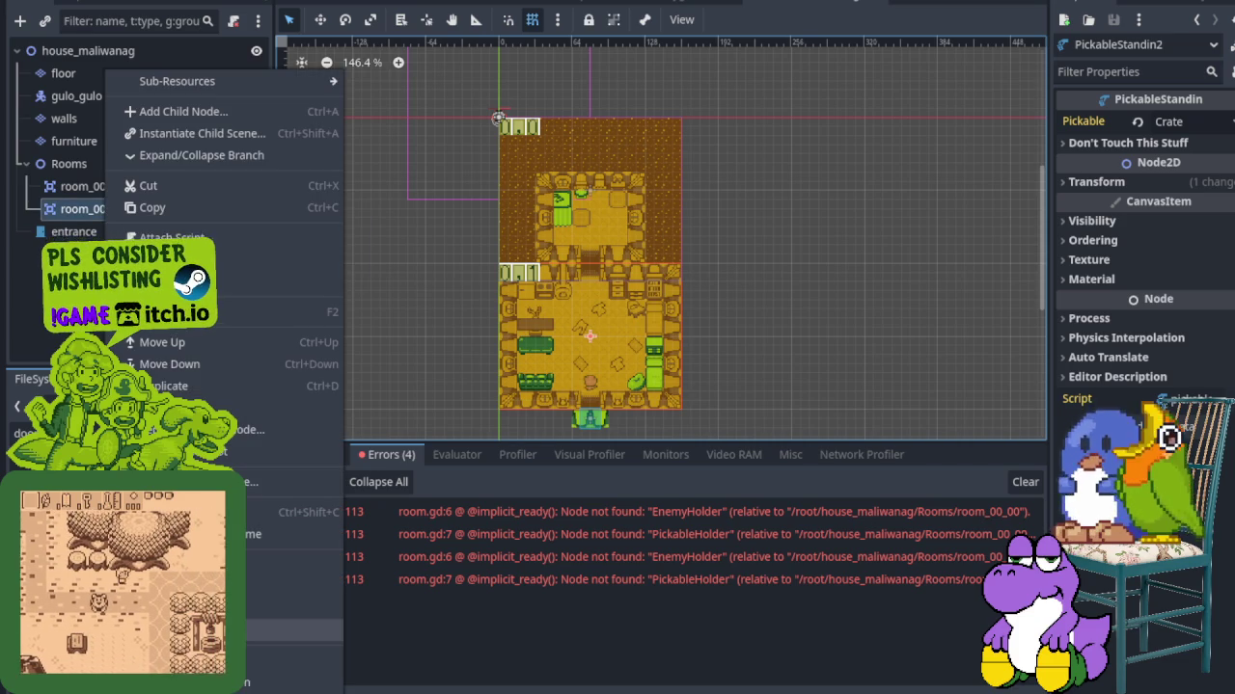
pyautogui.click(183, 682)
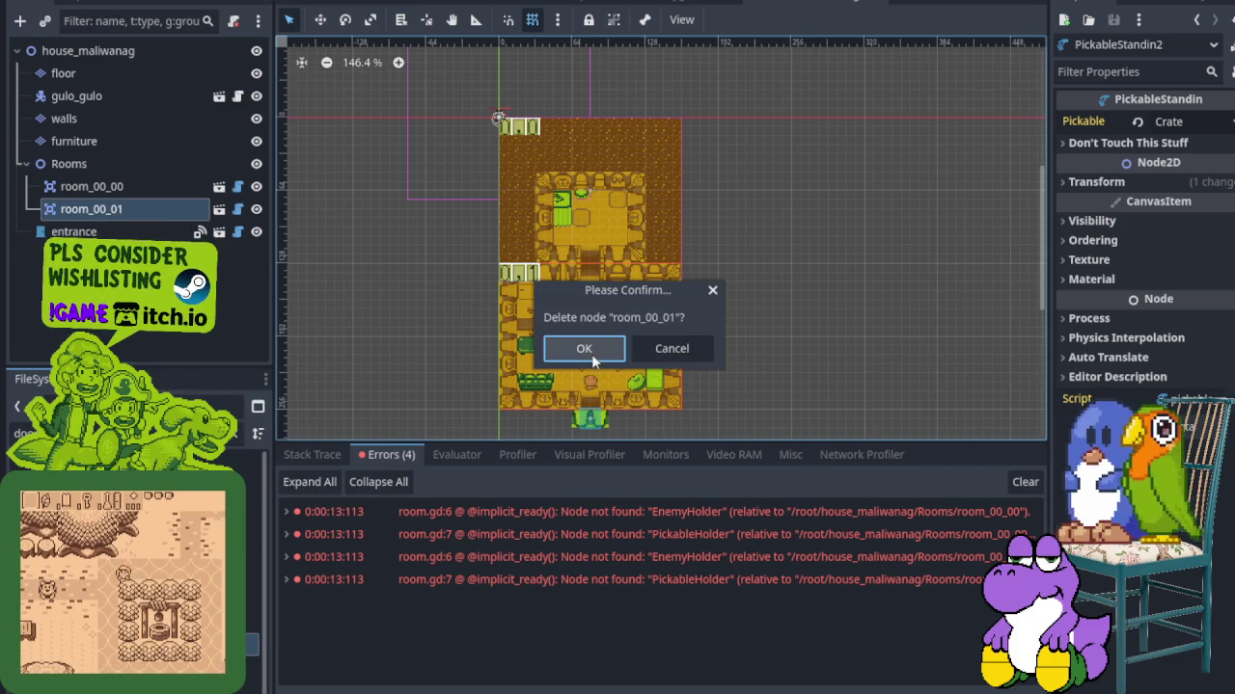
pyautogui.click(591, 352)
pyautogui.rightClick(134, 189)
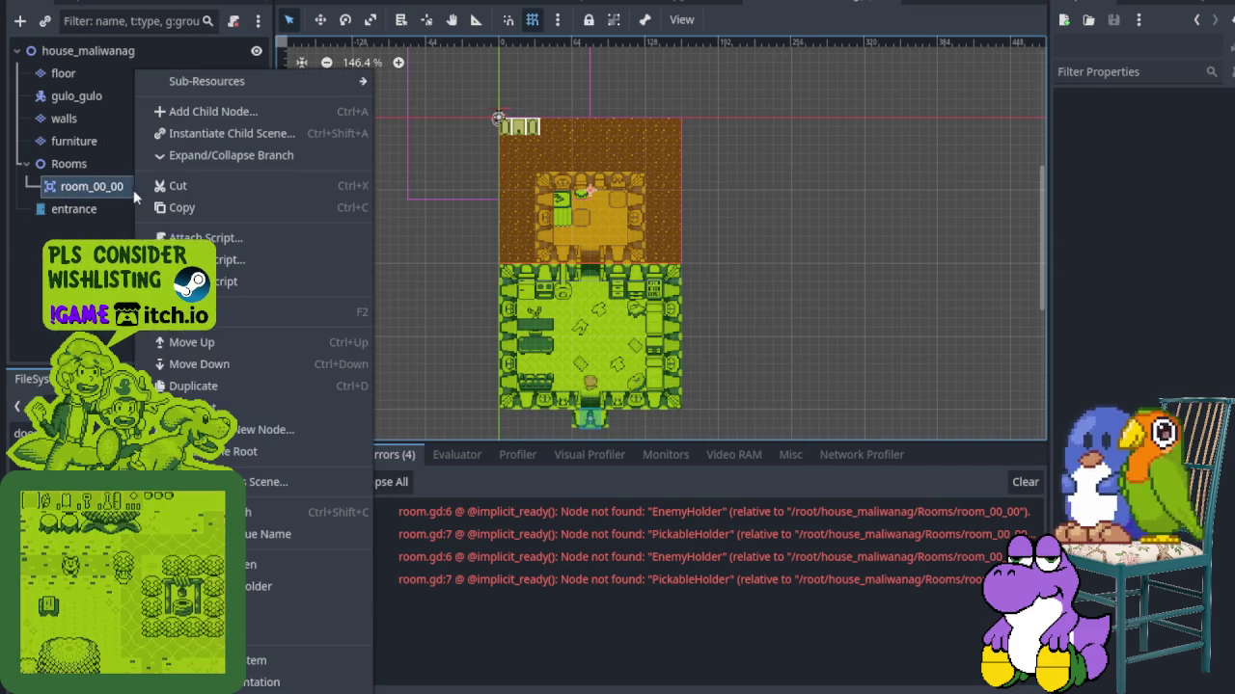
pyautogui.click(183, 682)
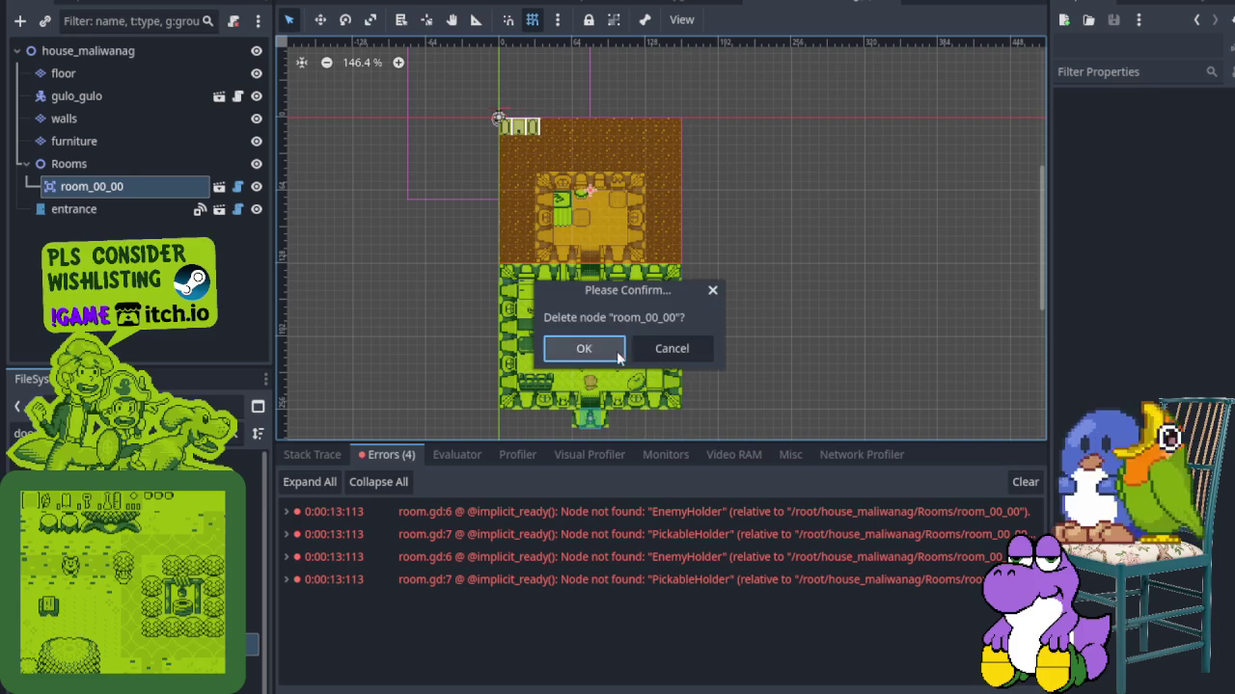
pyautogui.click(616, 351)
pyautogui.click(148, 196)
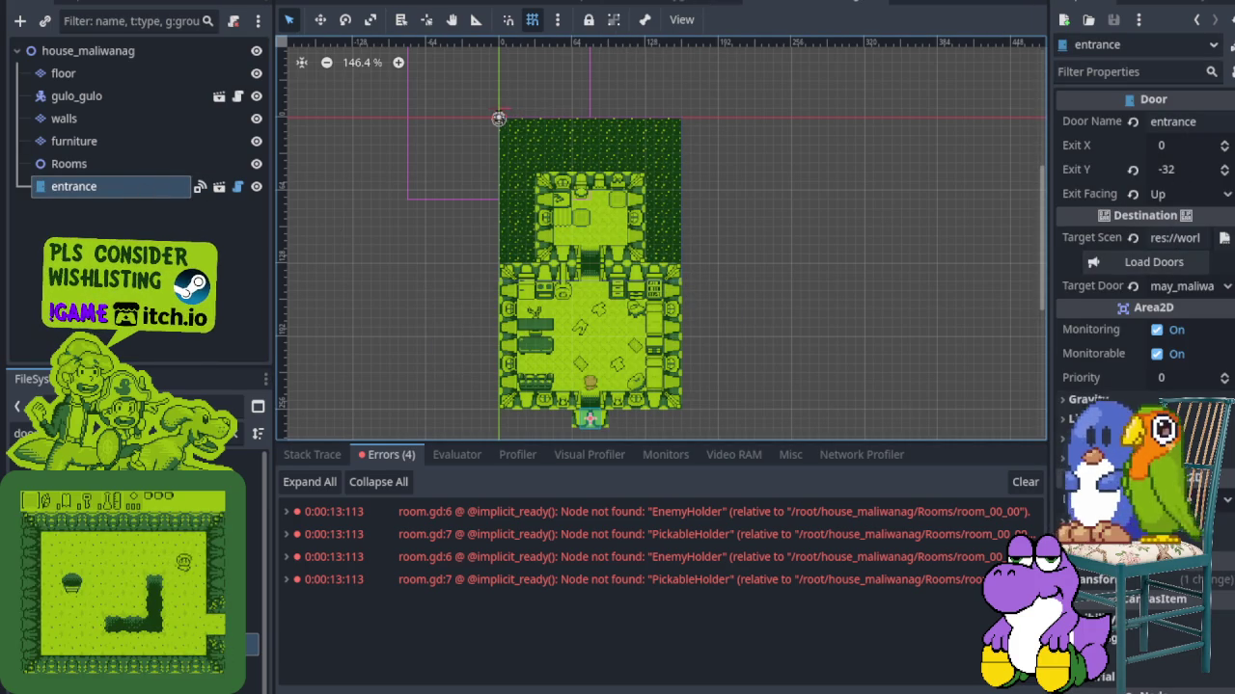
# Filter files for 'cam' and instance camera_fence.tscn twice under Rooms, over the upper and lower rooms
pyautogui.click(231, 435)
pyautogui.write('cam')
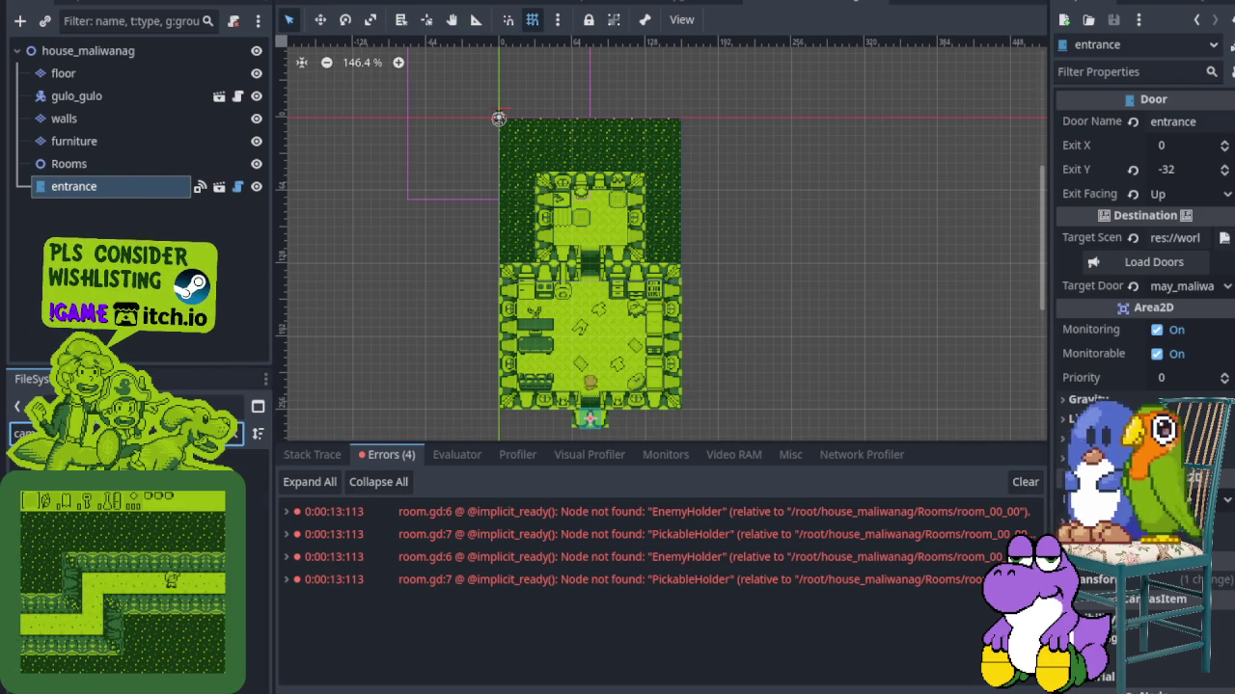
pyautogui.moveTo(135, 576)
pyautogui.mouseDown()
pyautogui.moveTo(100, 154)
pyautogui.moveTo(92, 164)
pyautogui.mouseUp()
pyautogui.moveTo(441, 132)
pyautogui.mouseDown()
pyautogui.moveTo(501, 184)
pyautogui.moveTo(527, 172)
pyautogui.mouseUp()
pyautogui.moveTo(109, 335)
pyautogui.mouseDown()
pyautogui.moveTo(116, 244)
pyautogui.moveTo(92, 170)
pyautogui.moveTo(75, 170)
pyautogui.mouseUp()
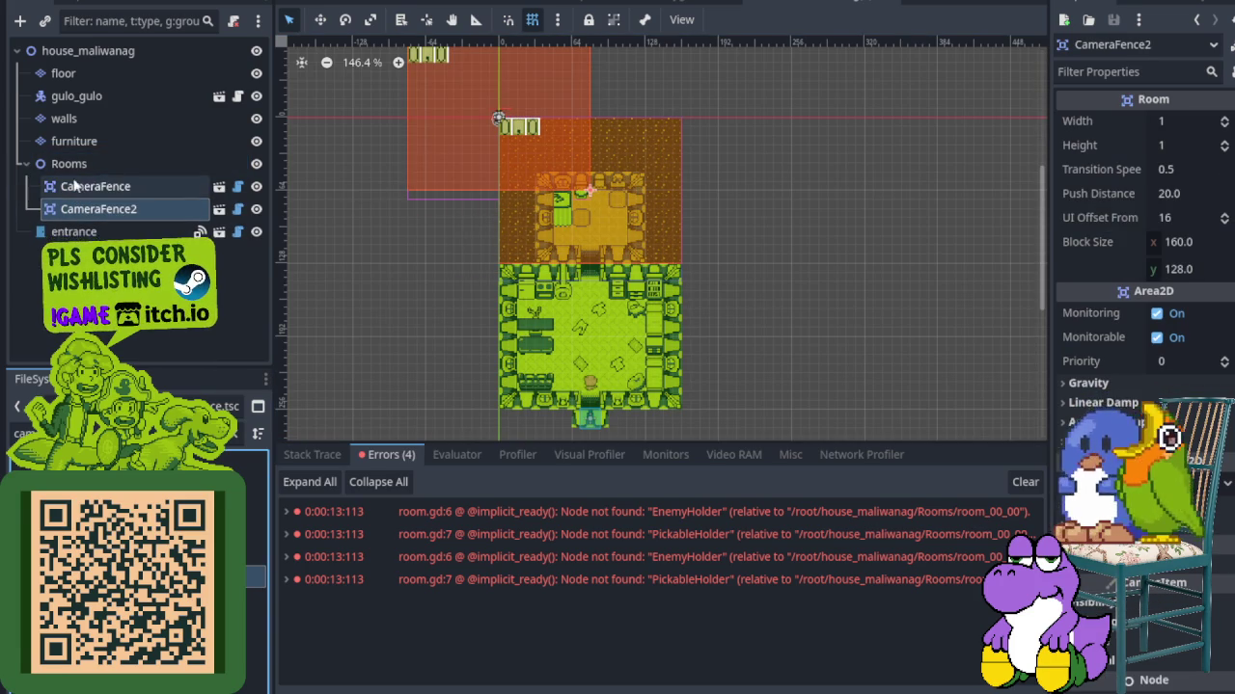
pyautogui.moveTo(430, 126); pyautogui.dragTo(522, 342)
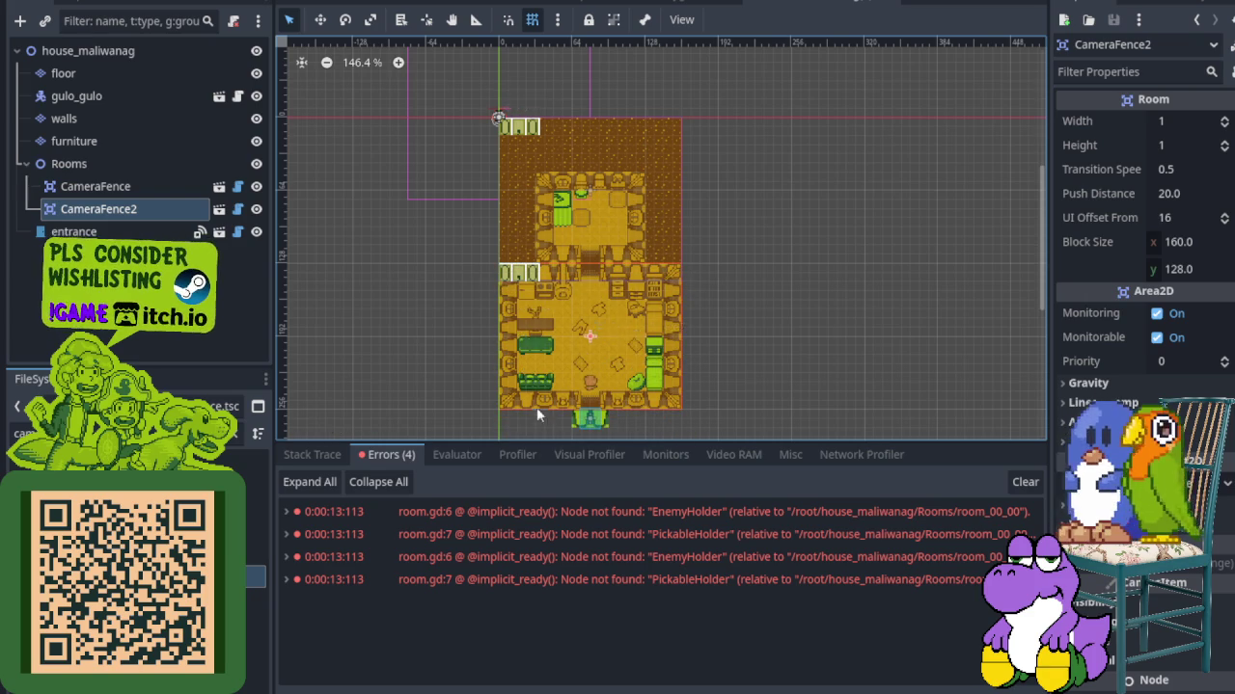
pyautogui.click(642, 4)
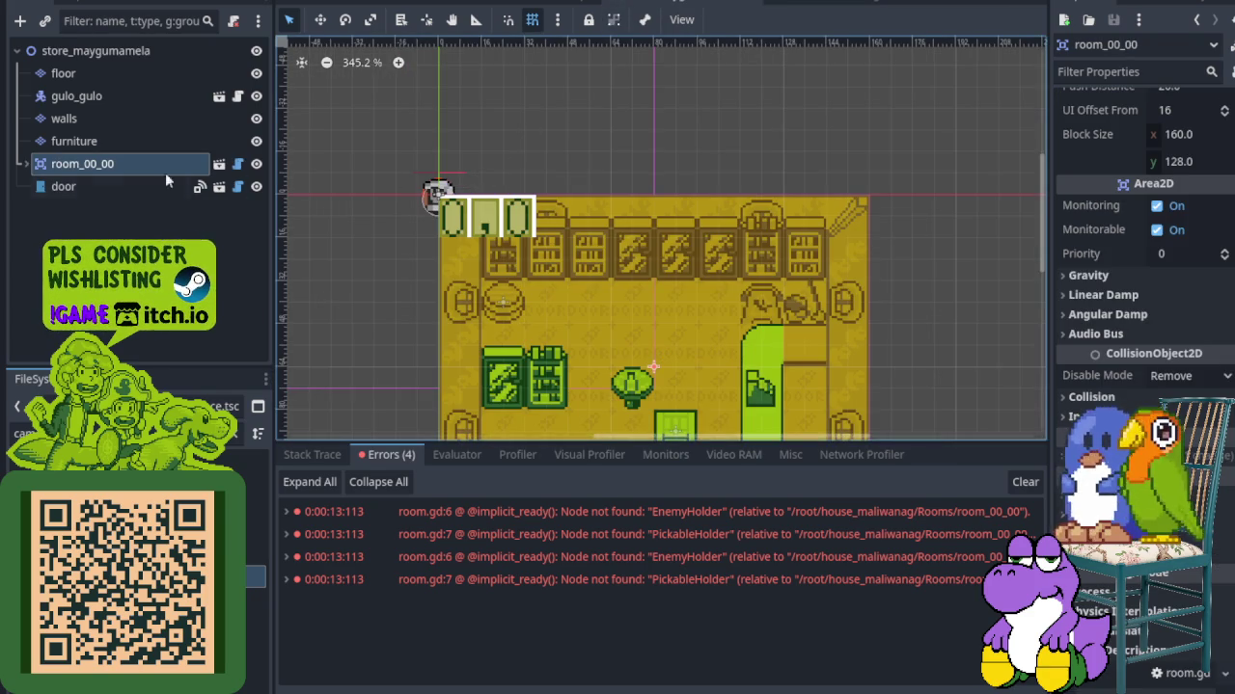
pyautogui.click(25, 164)
pyautogui.click(25, 164)
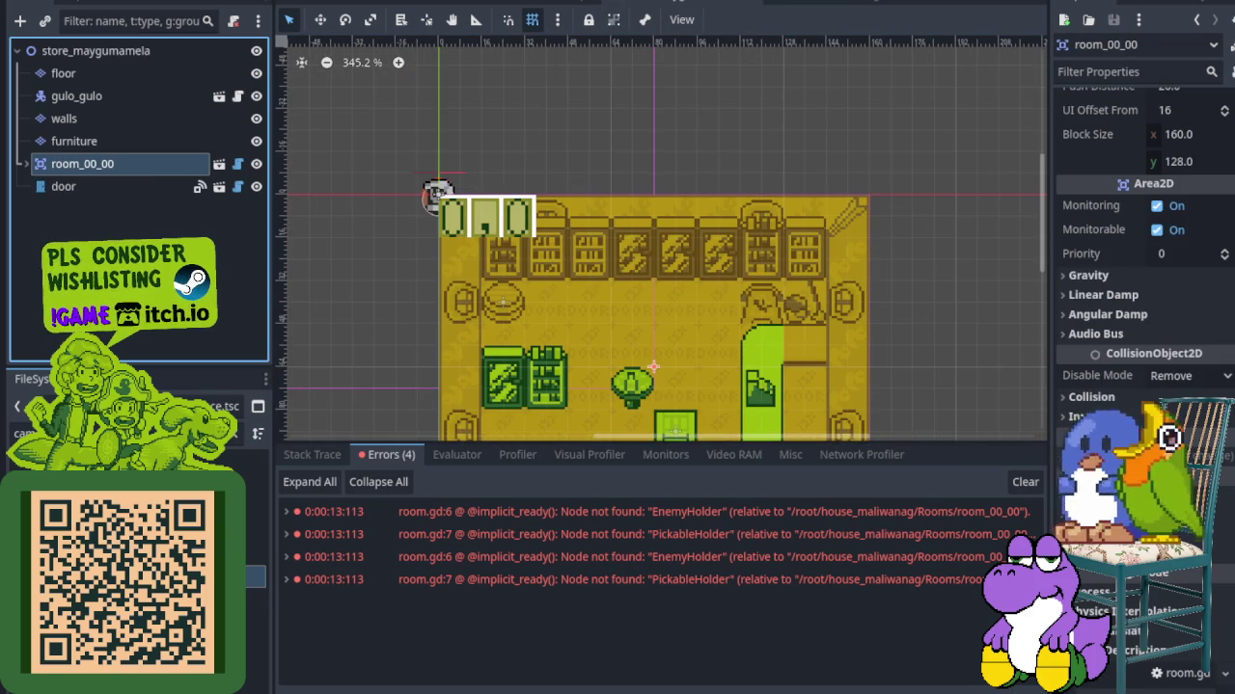
pyautogui.click(800, 4)
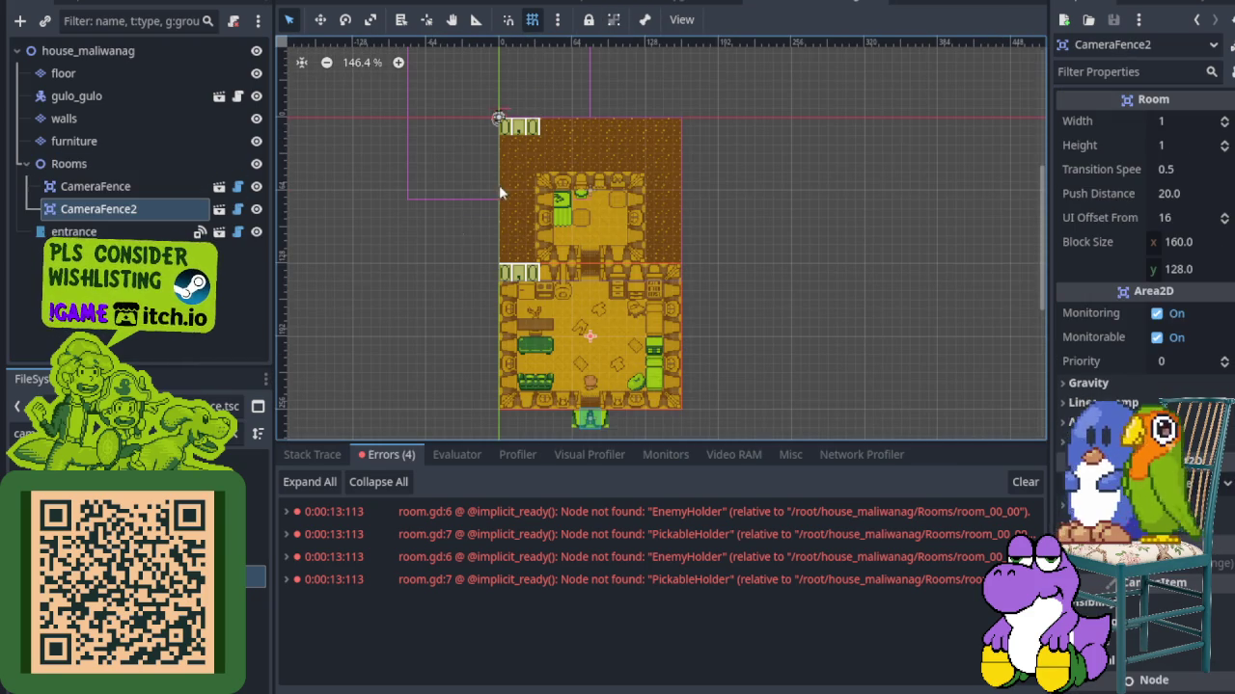
pyautogui.click(866, 5)
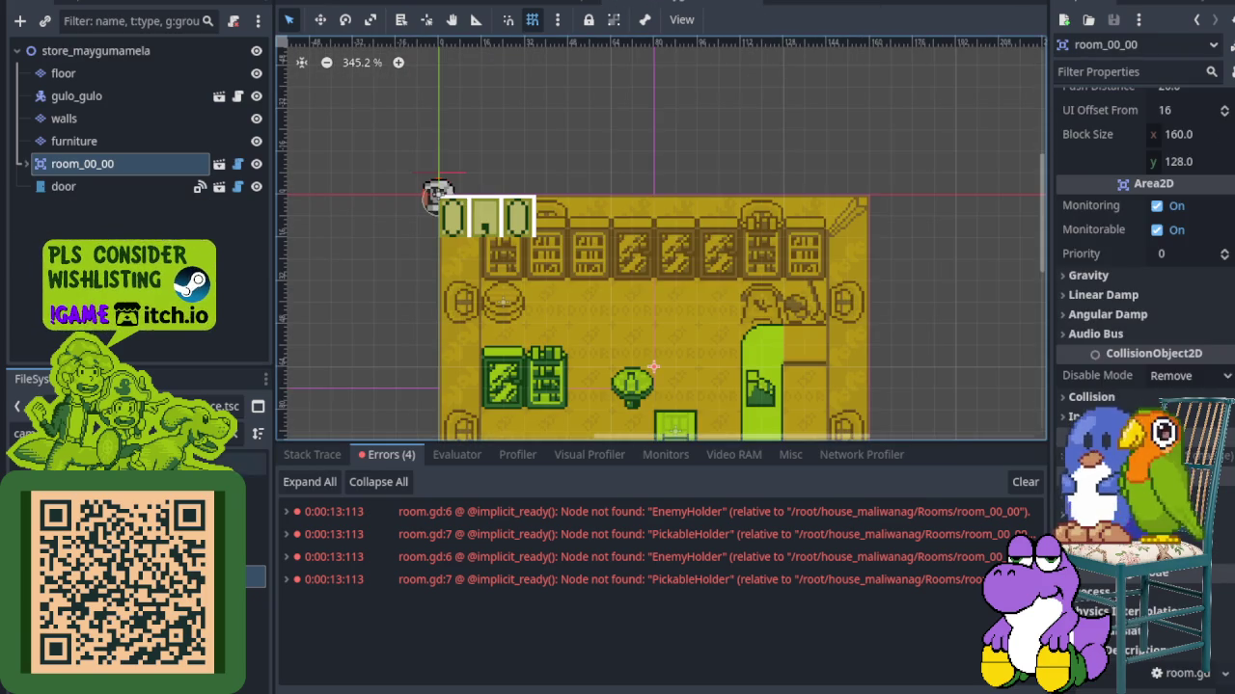
pyautogui.click(97, 434)
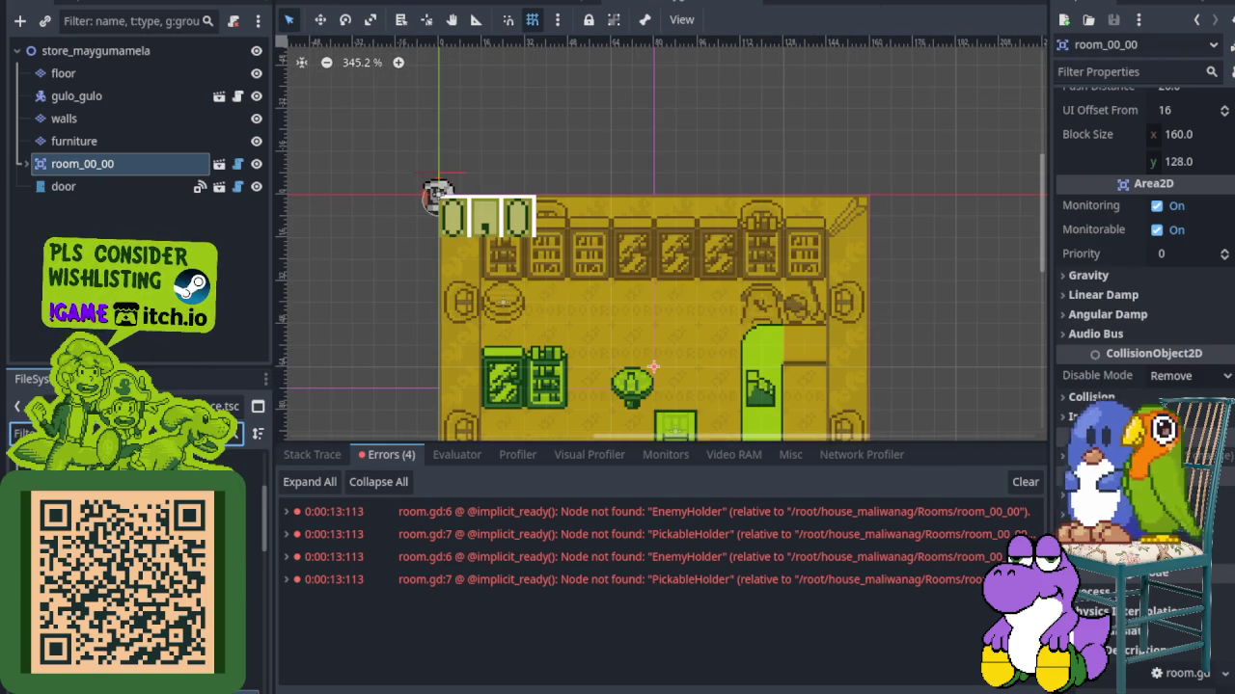
pyautogui.write('jp')
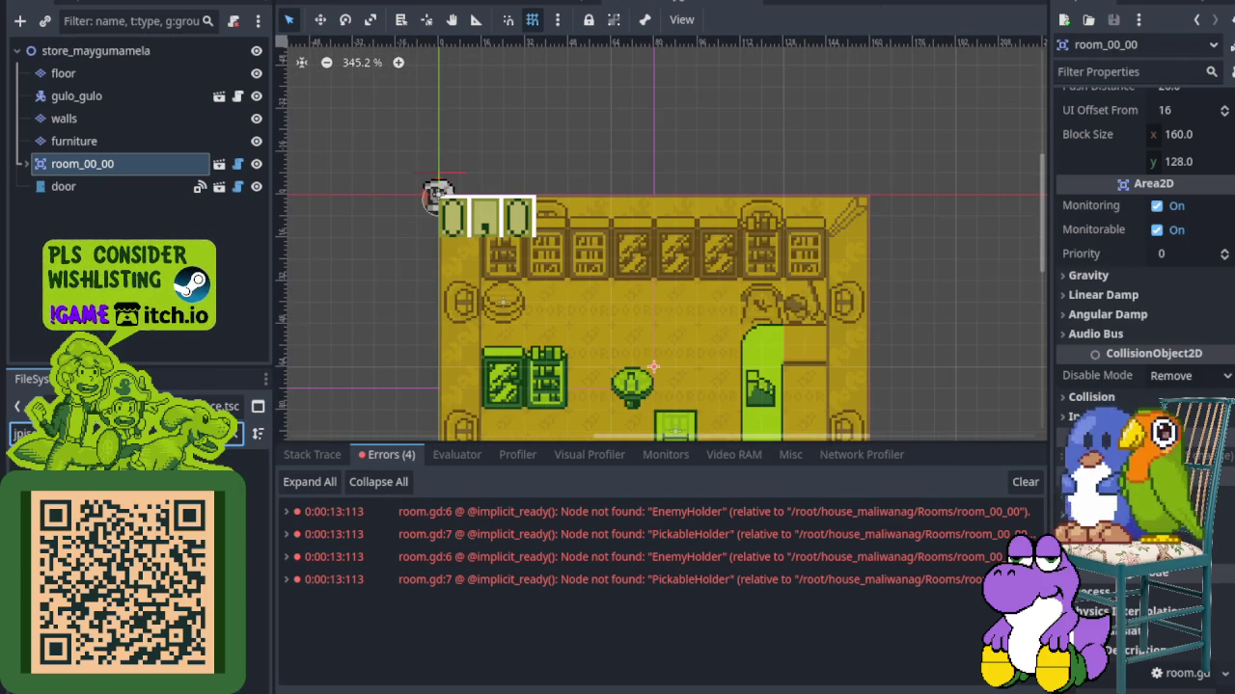
pyautogui.press('BackSpace')
pyautogui.press('BackSpace')
pyautogui.write('ho')
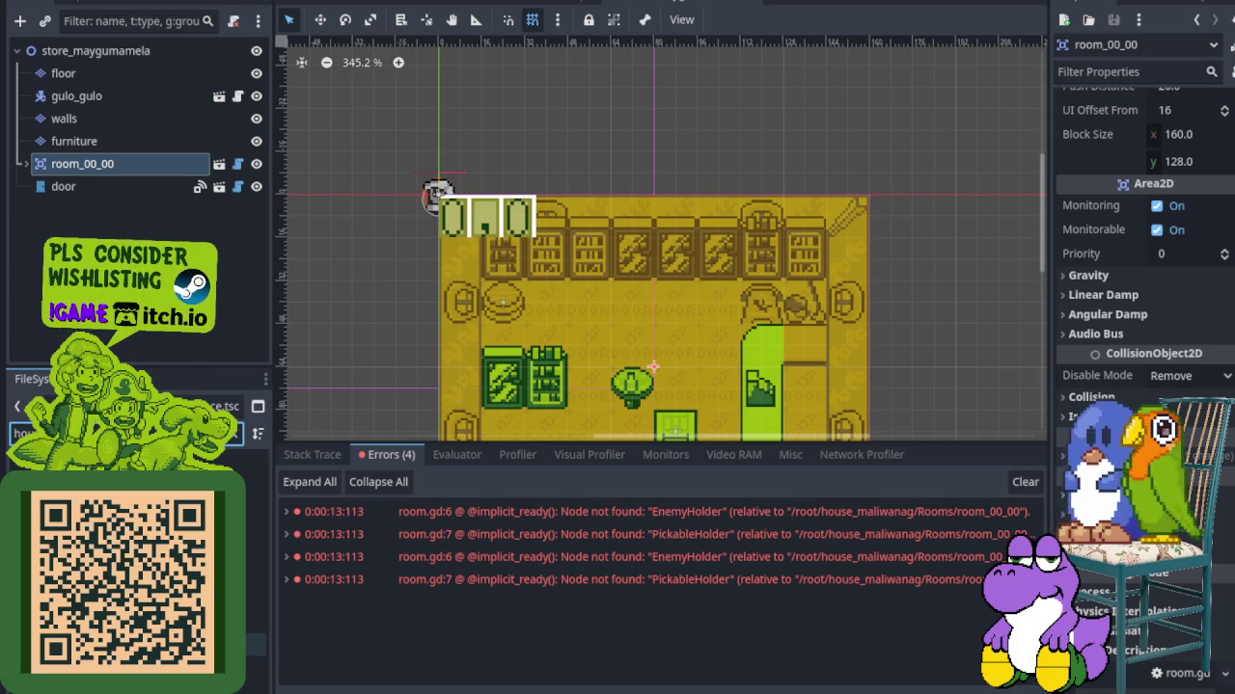
pyautogui.doubleClick(253, 644)
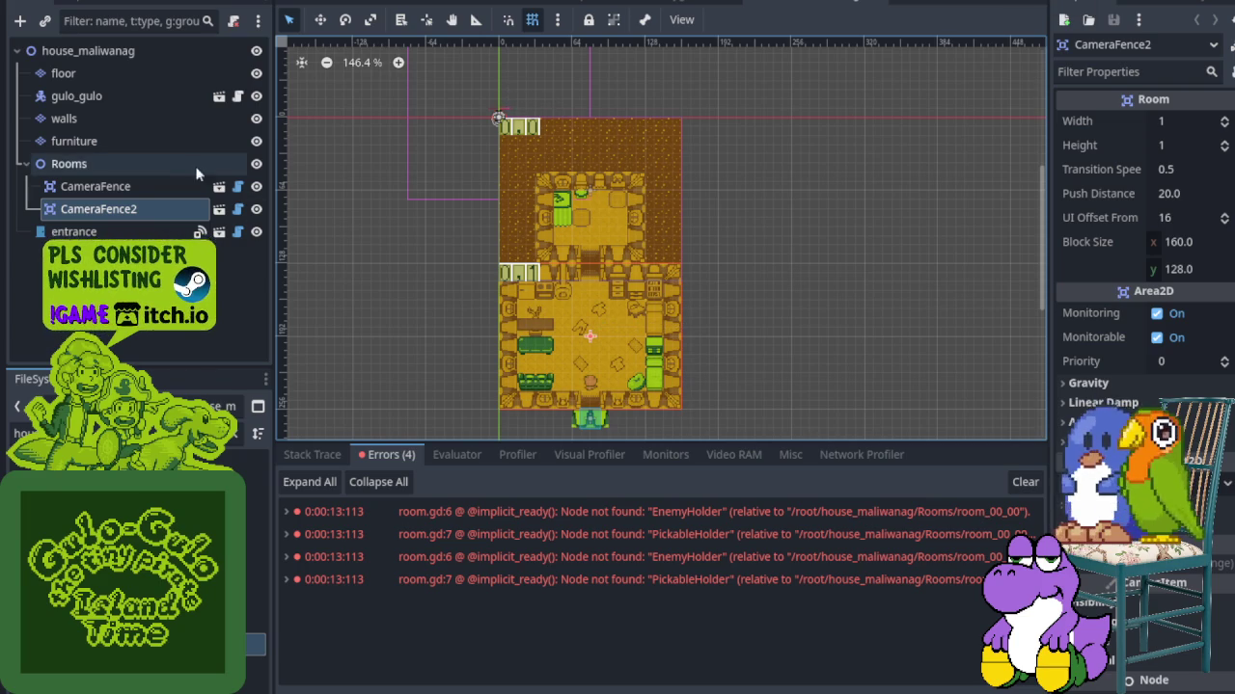
# Toggle the furniture layer off and back on, then save the house_maliwanag scene
pyautogui.click(257, 142)
pyautogui.click(257, 141)
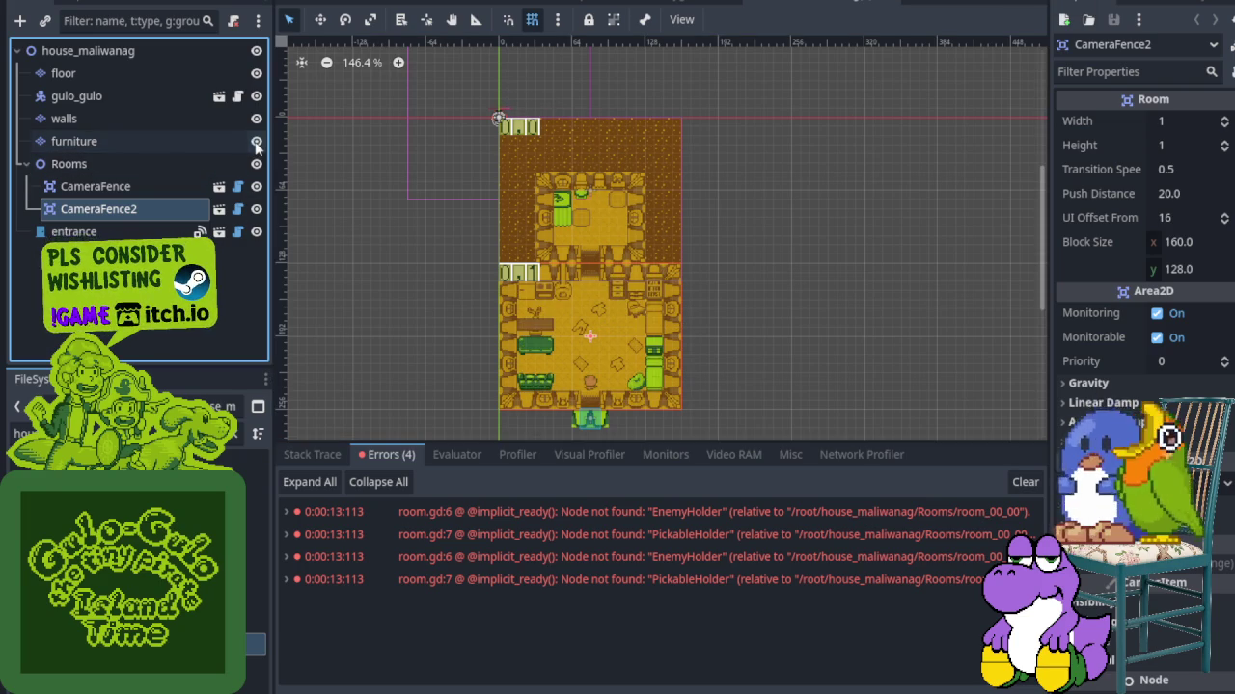
pyautogui.hotkey('ctrl', 's')
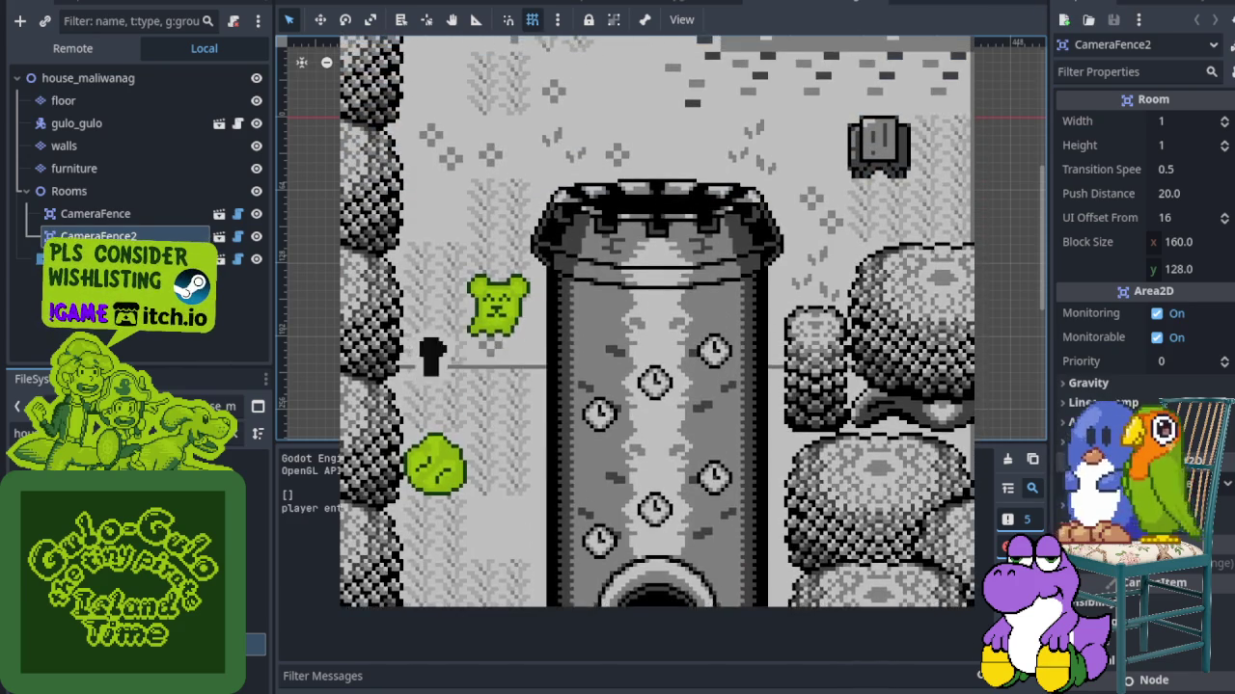
# Walk the player across the overworld and up the path into the house, then stop the game
pyautogui.press('Right')
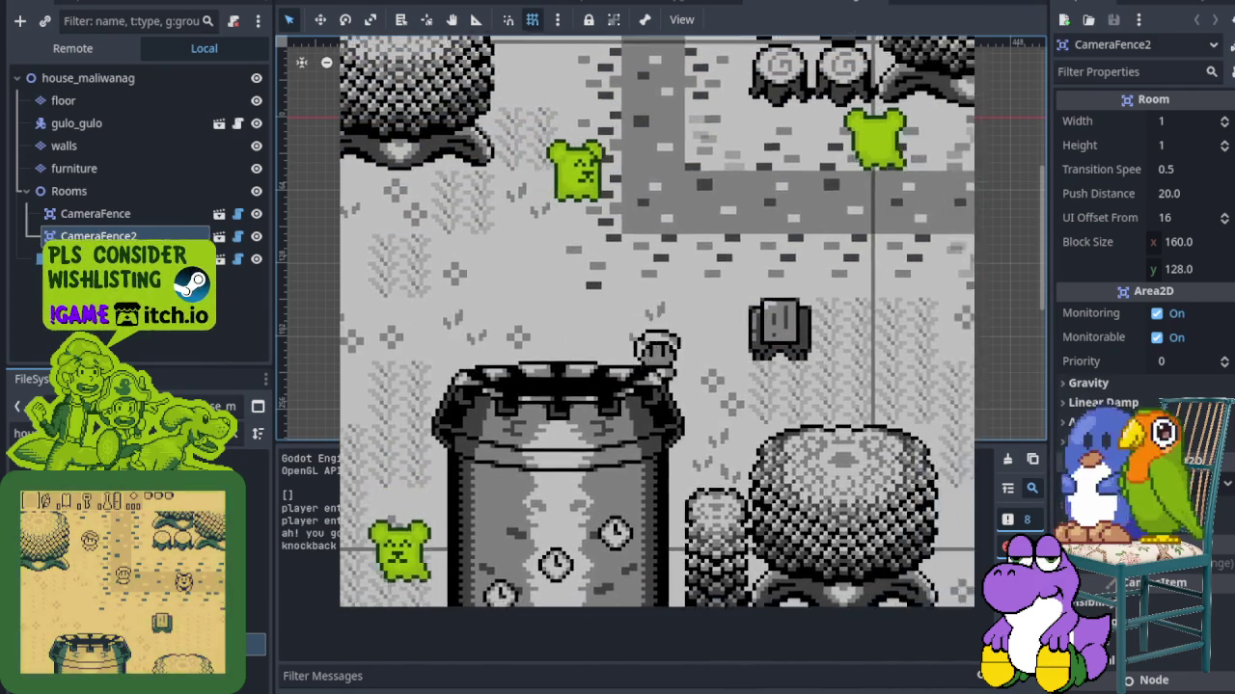
pyautogui.press('Down')
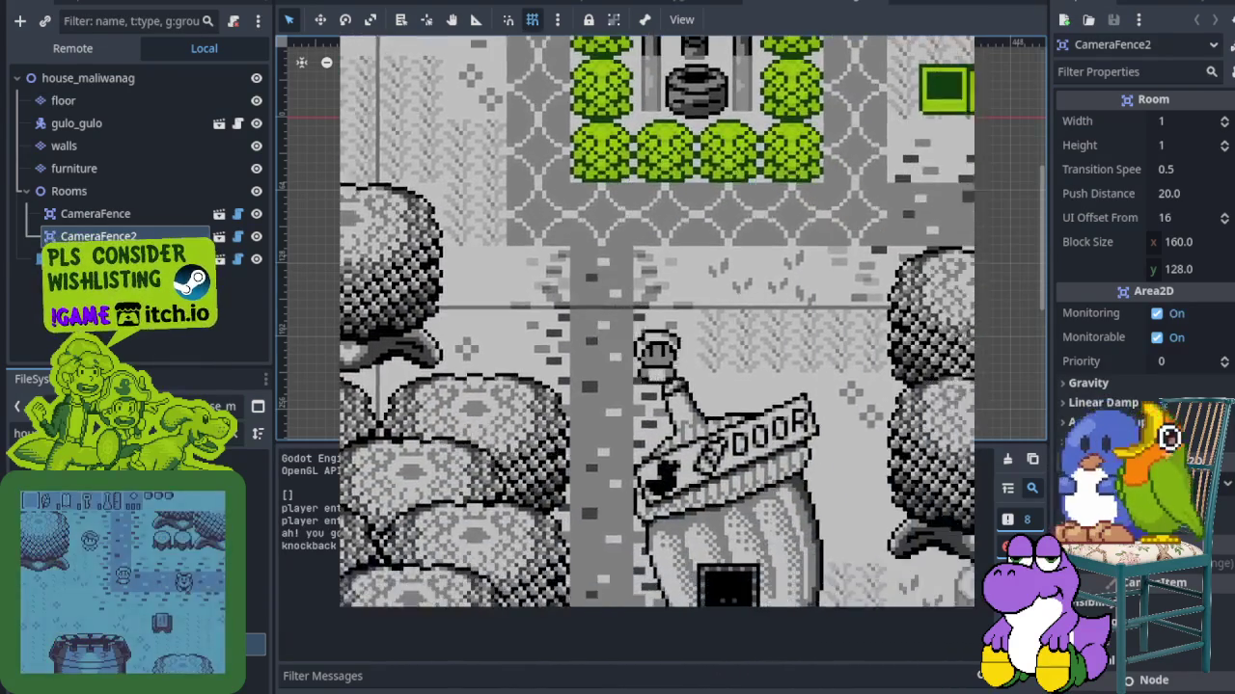
pyautogui.press('Right')
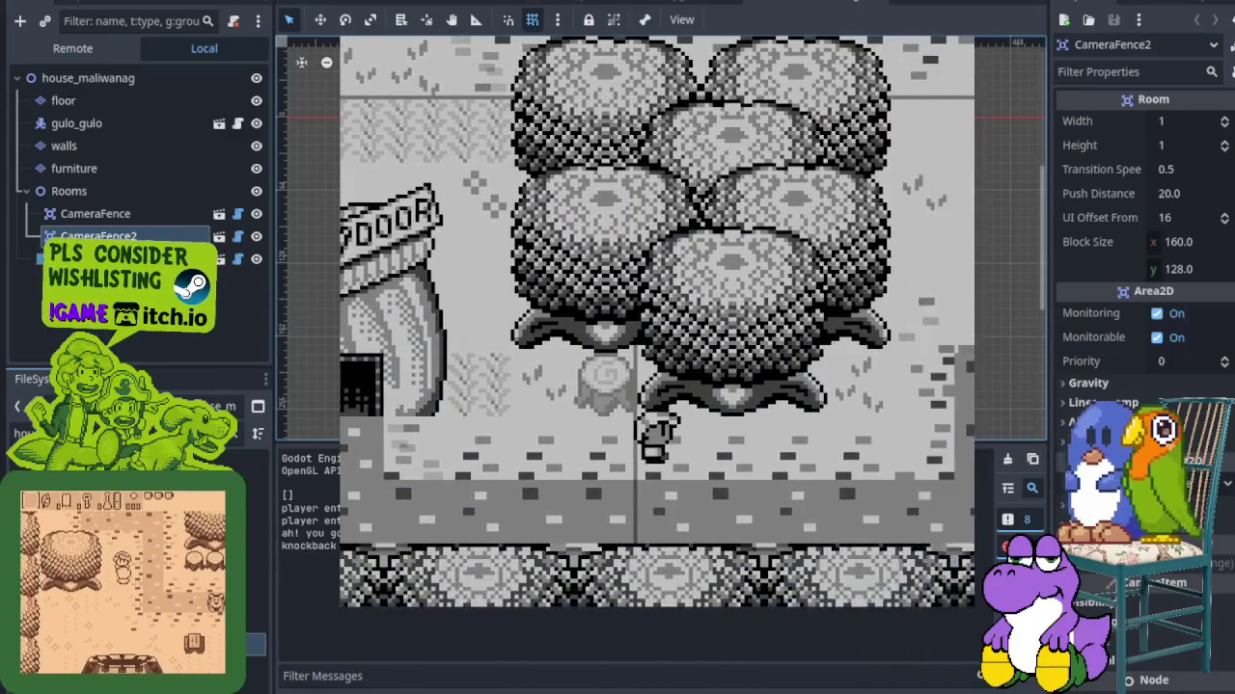
pyautogui.press('Up')
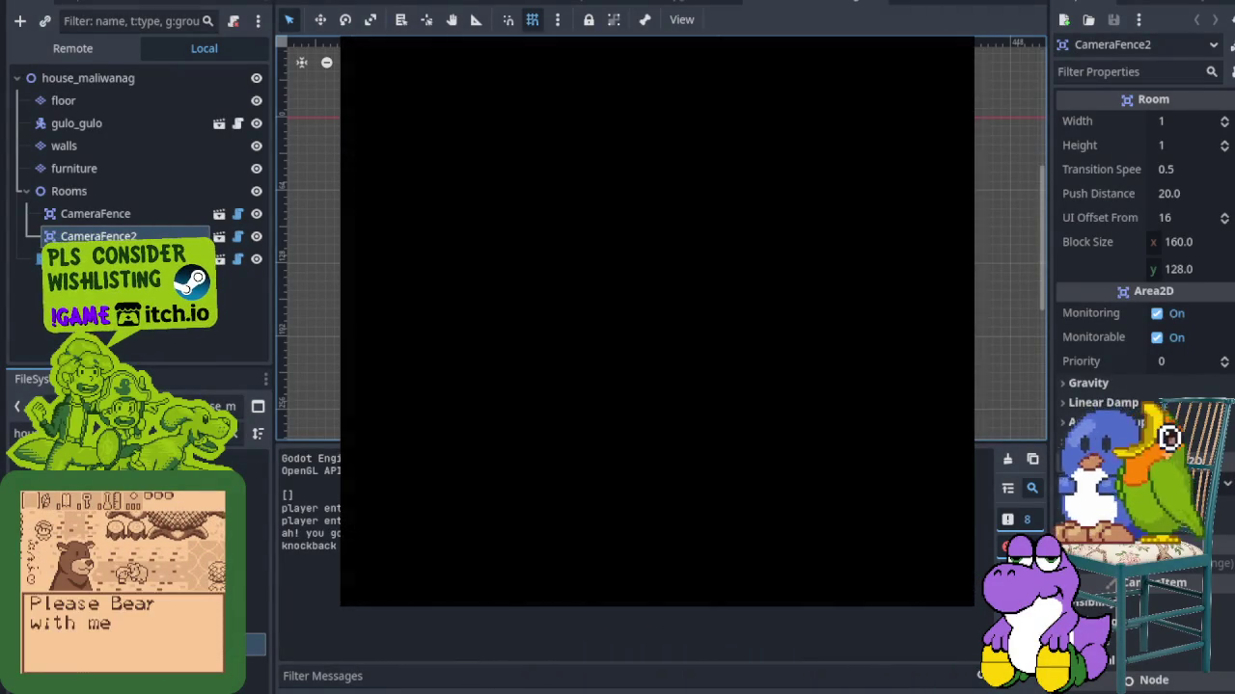
pyautogui.press('Up')
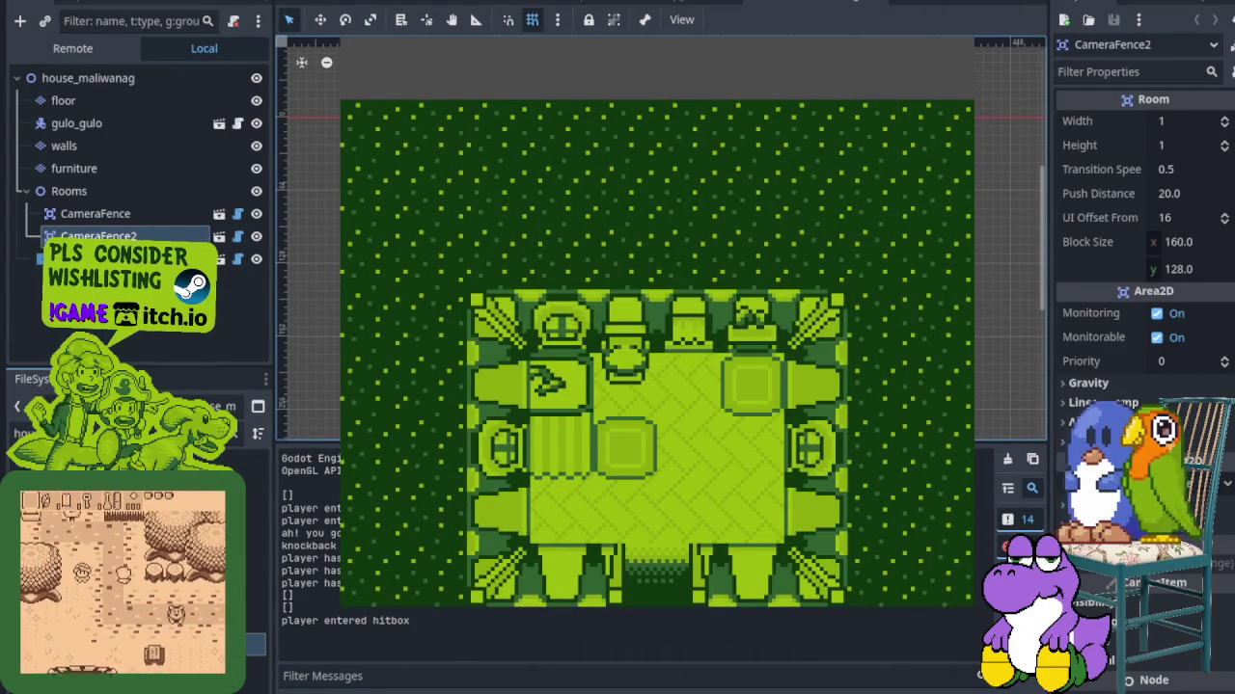
pyautogui.press('F8')
pyautogui.scroll(2, 582, 328)
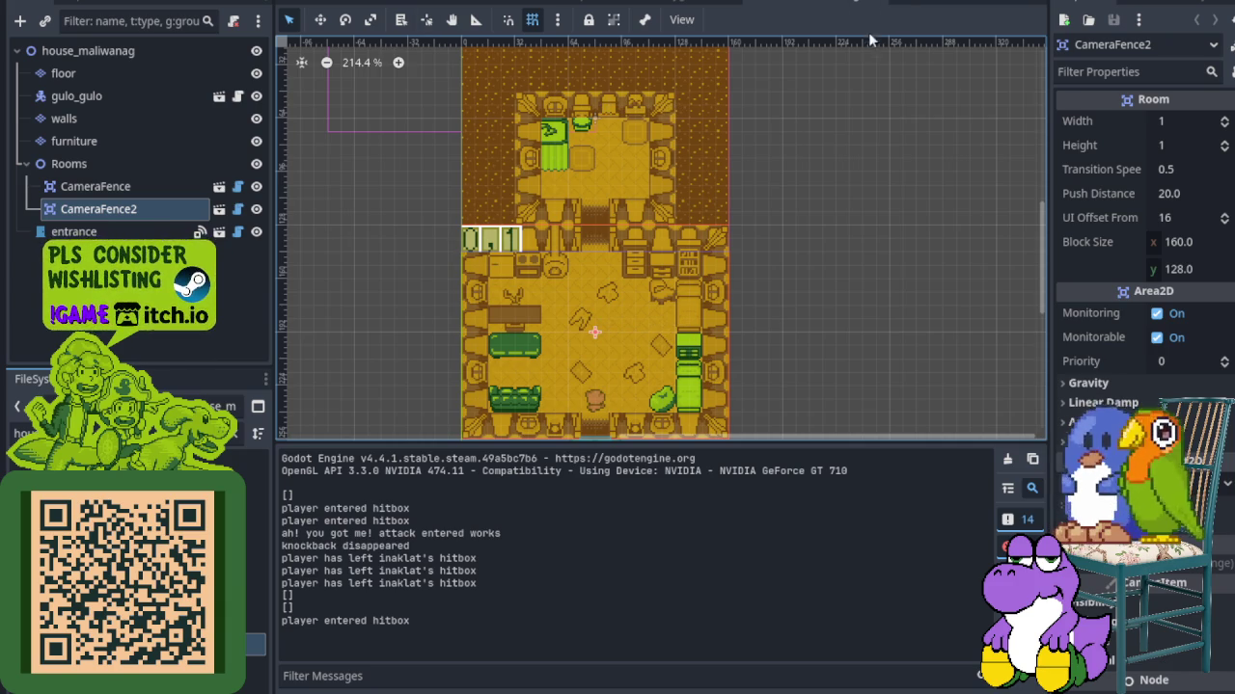
# Step through the scene tabs to overworld, close it, and switch to the pixel-art editor
pyautogui.click(755, 4)
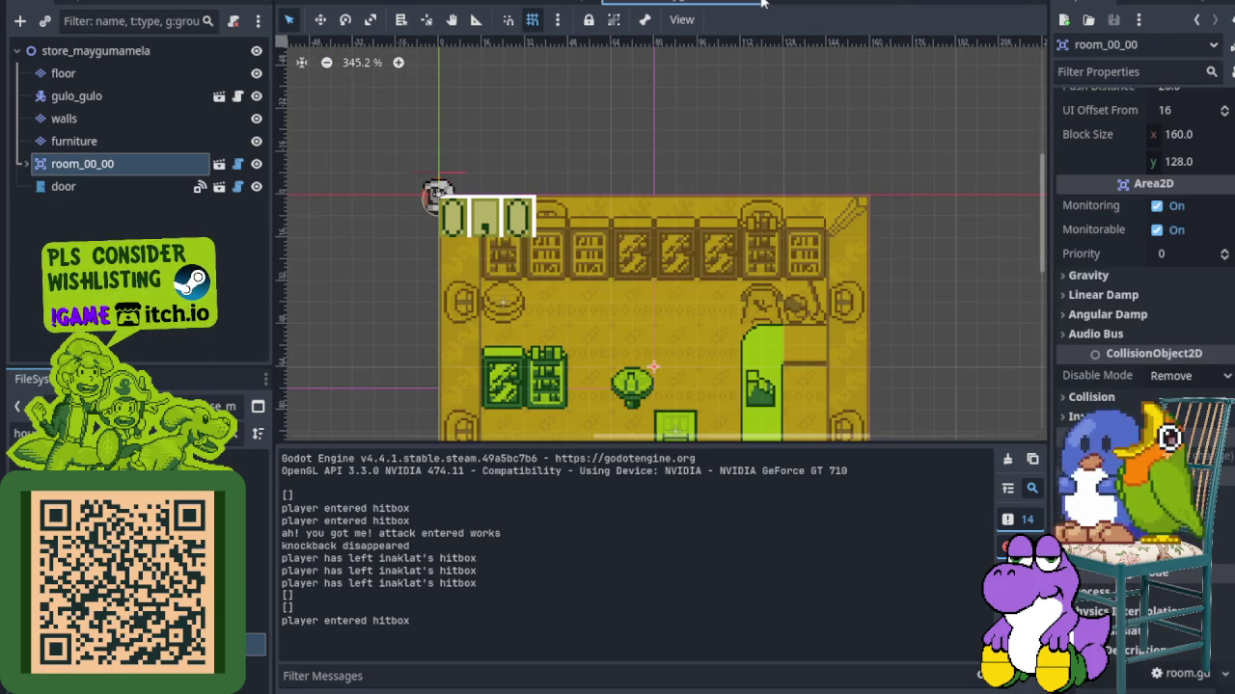
pyautogui.click(578, 4)
pyautogui.click(481, 6)
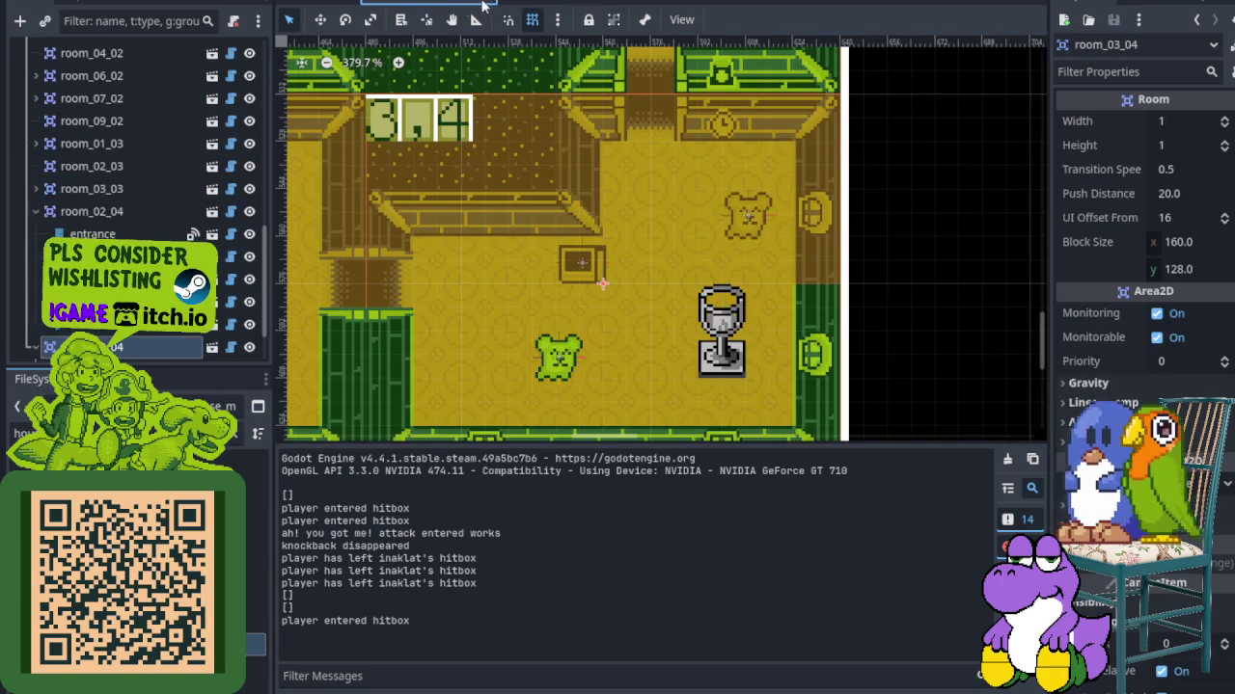
pyautogui.click(370, 4)
pyautogui.click(374, 3)
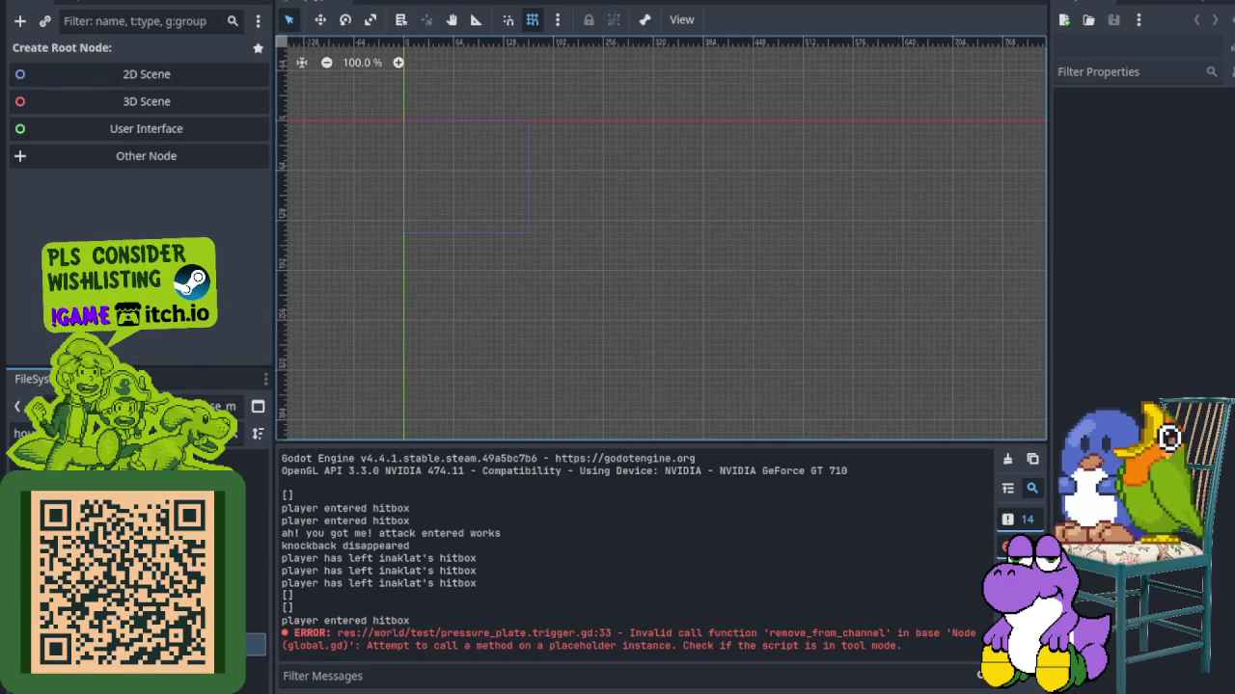
pyautogui.hotkey('alt', 'Tab')
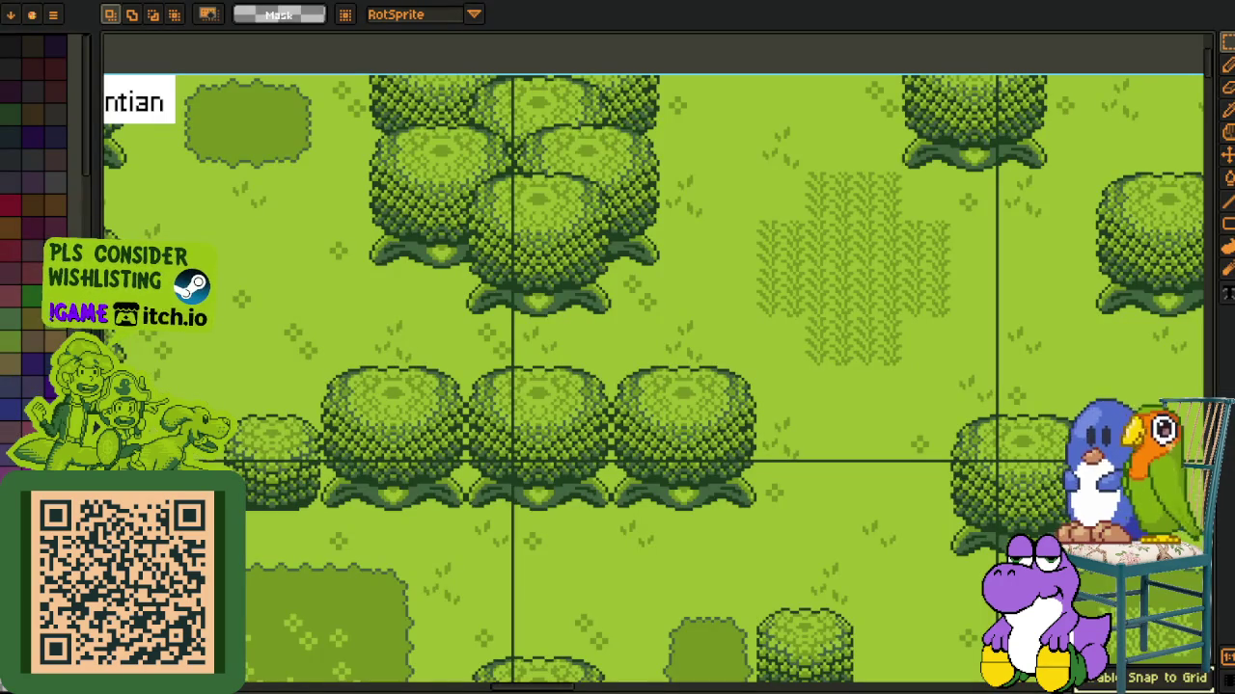